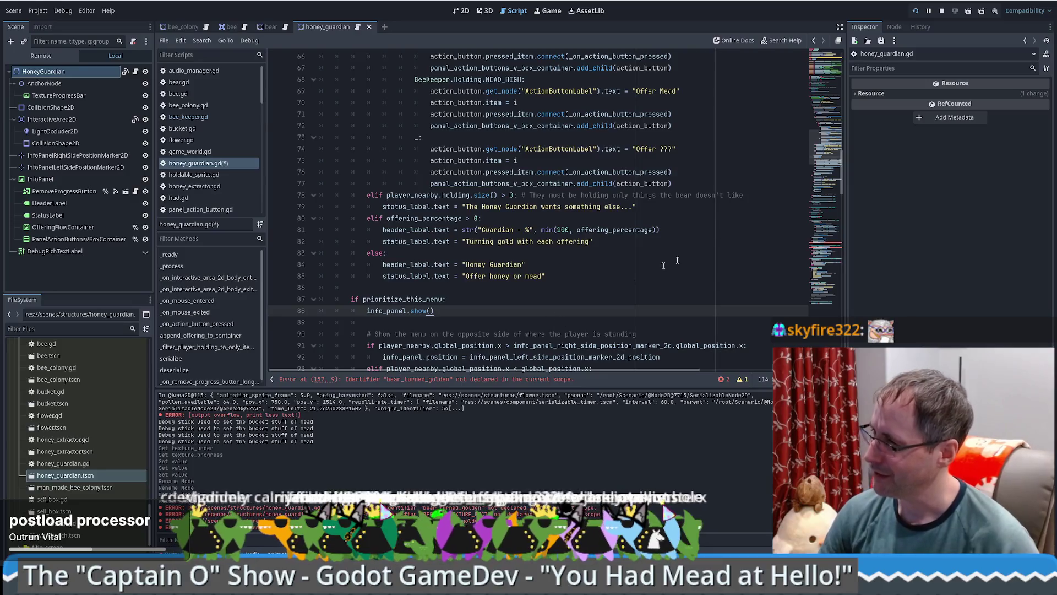
Step: Review honey_guardian.gd around the else: branch and info_panel.hide() on lines 101–103
left_click_drag(828, 154, 829, 244)
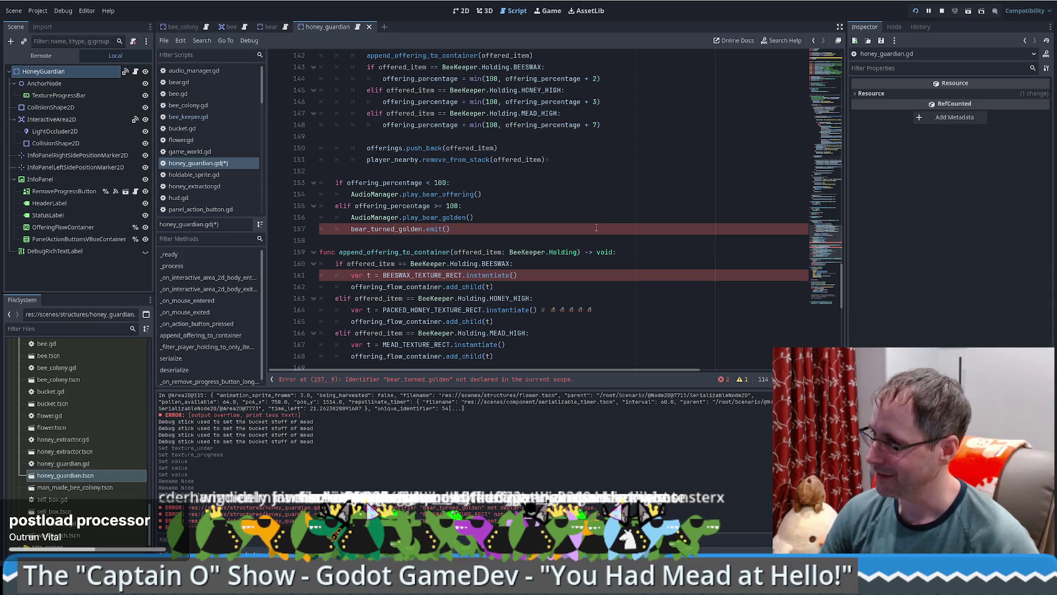
scroll(526, 280, "up", 15)
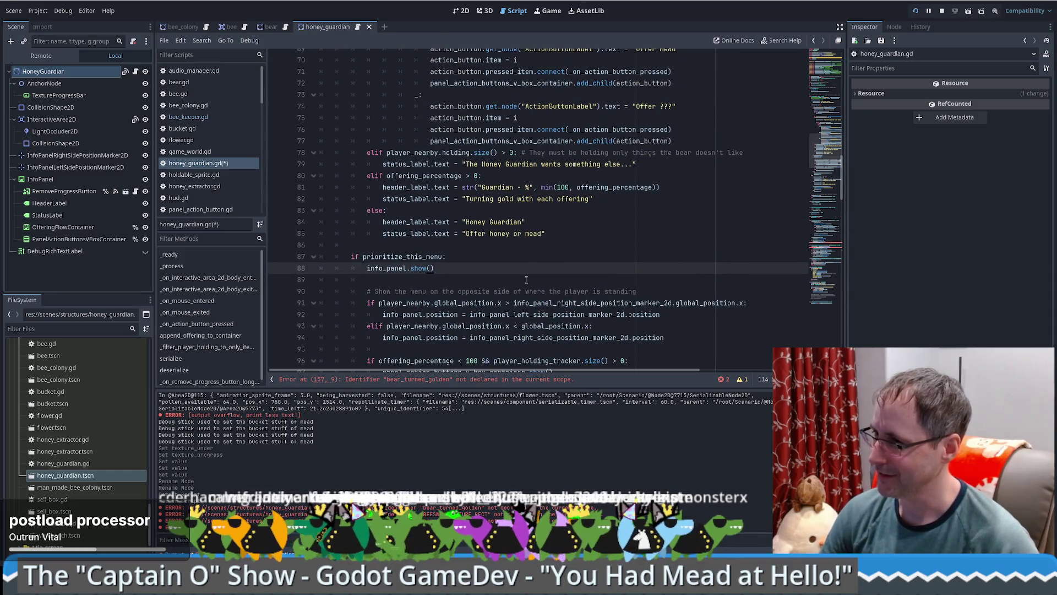
scroll(558, 275, "down", 4)
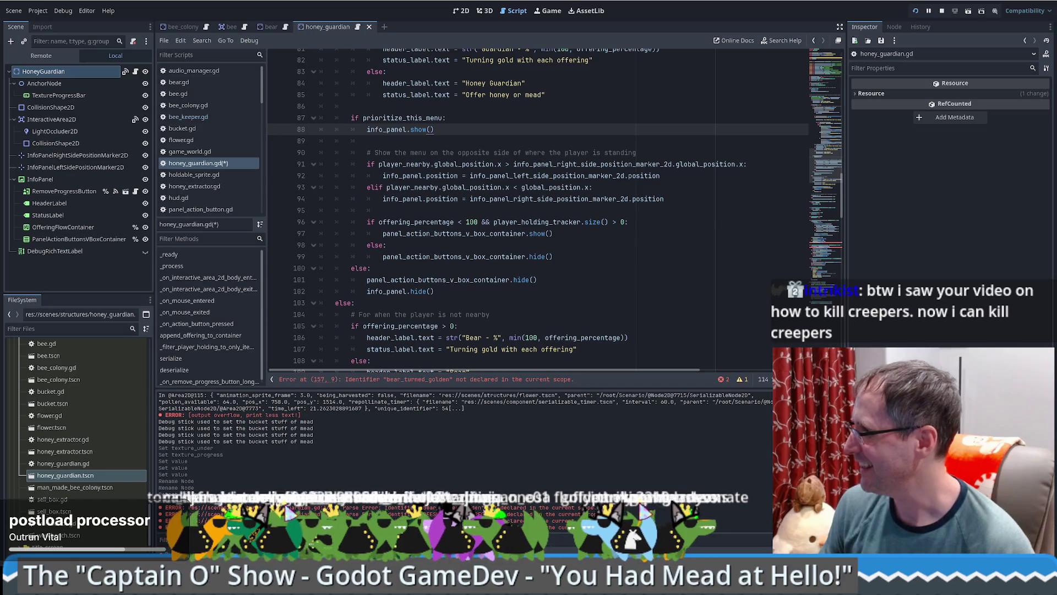
left_click(907, 285)
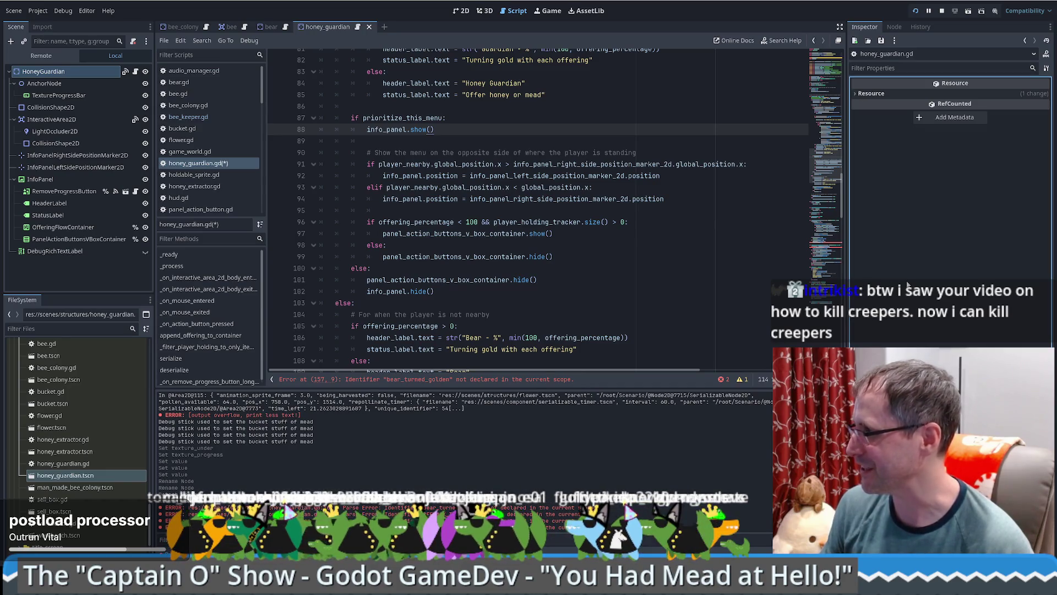
left_click(593, 303)
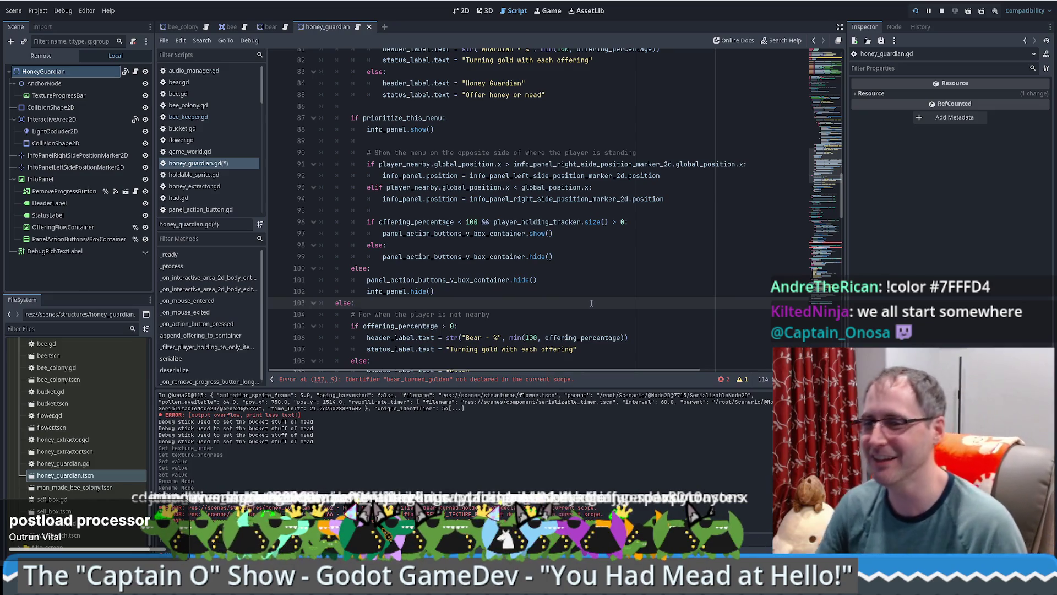
left_click(635, 281)
scroll(635, 270, "down", 3)
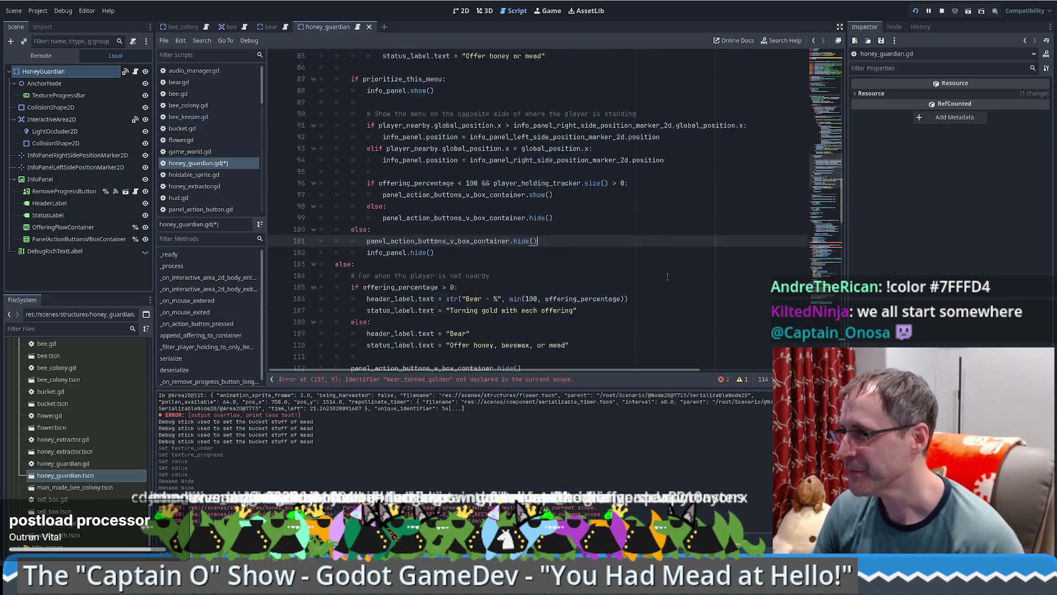
scroll(635, 265, "down", 4)
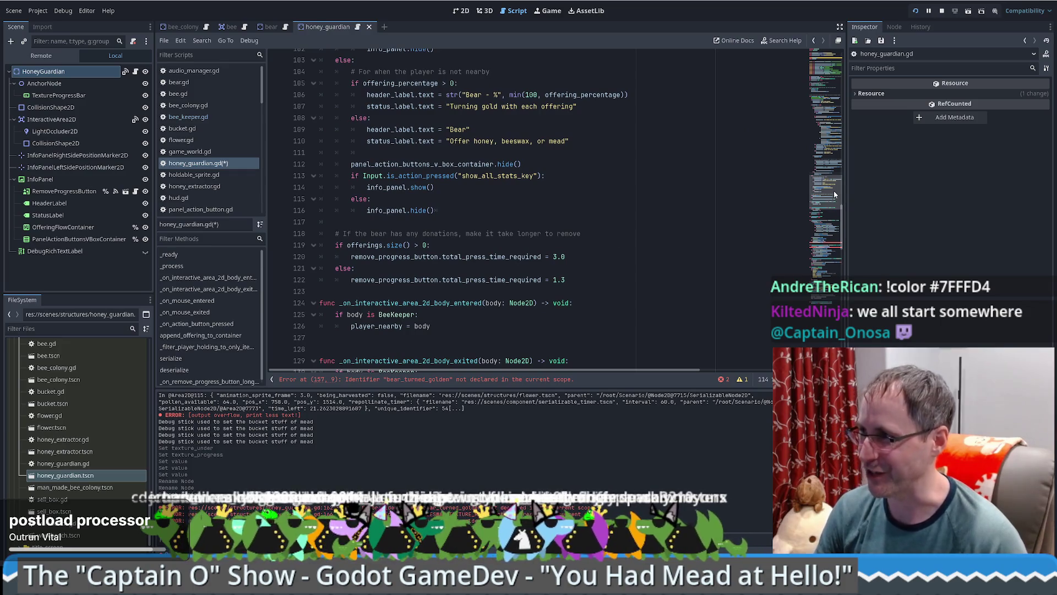
scroll(832, 188, "up", 3)
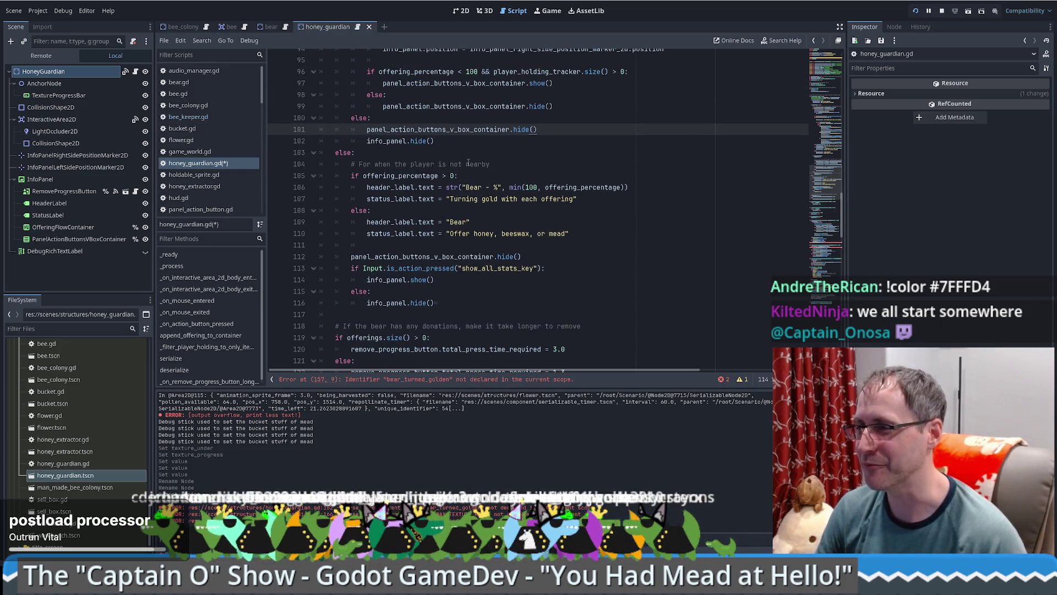
left_click(542, 141)
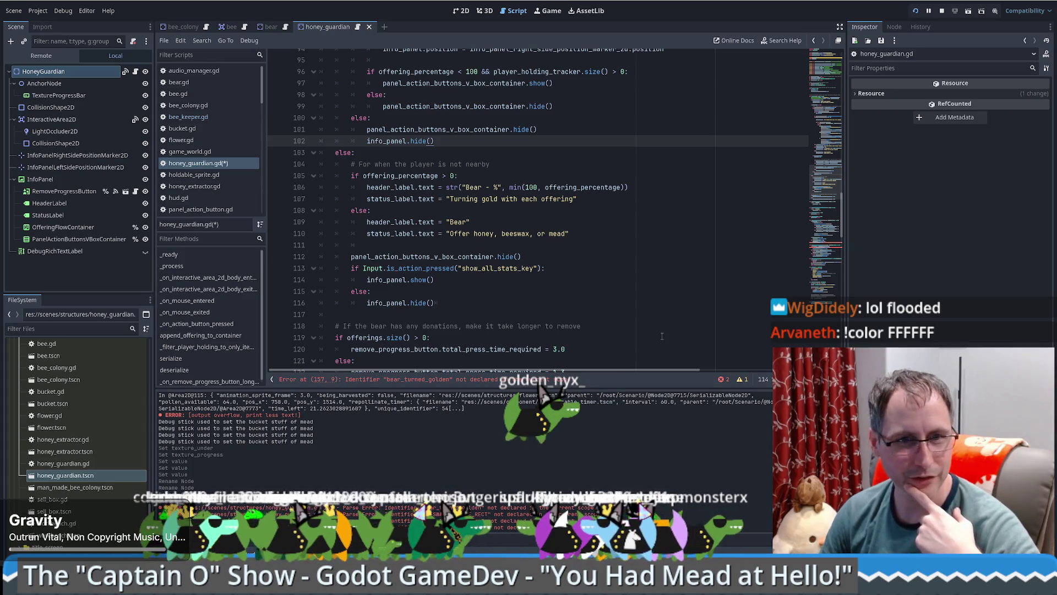
Step: Browse further down the script past the 3.0 value on line 120
key("Down")
key("Down")
key("Down")
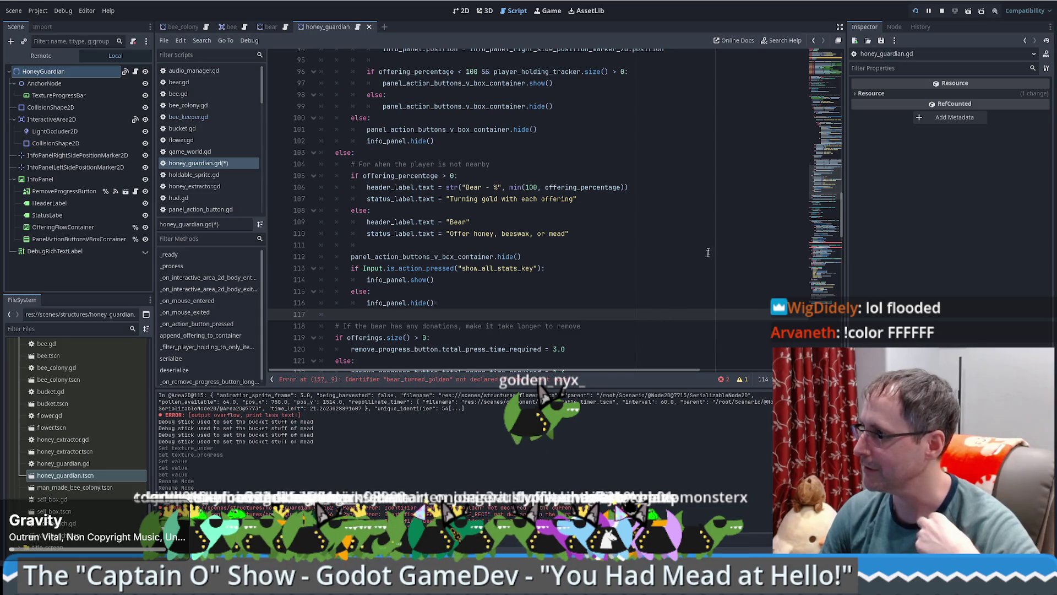
scroll(708, 252, "down", 10)
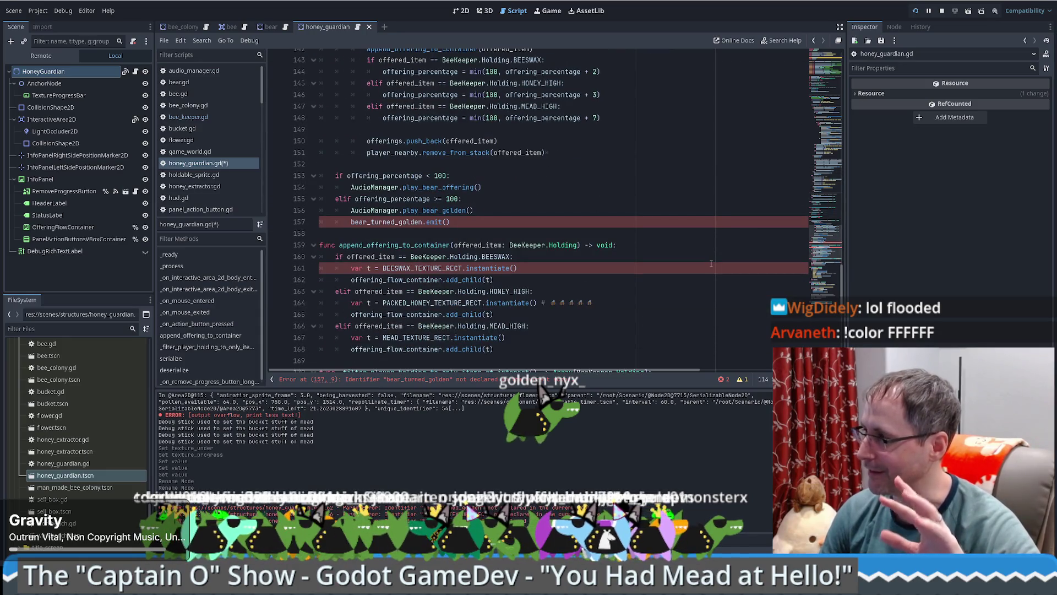
scroll(708, 262, "up", 12)
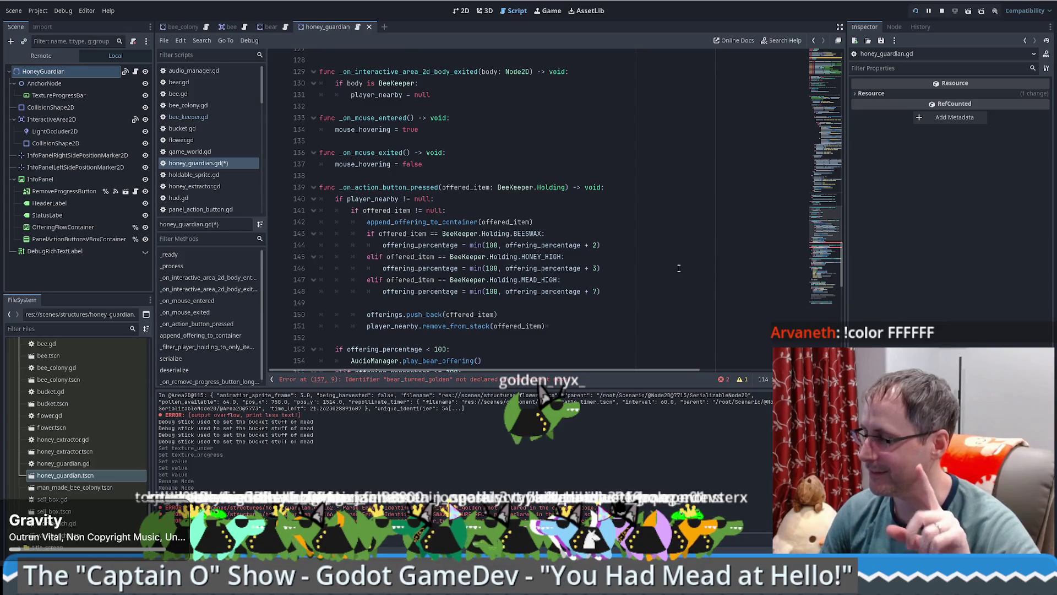
scroll(673, 273, "down", 3)
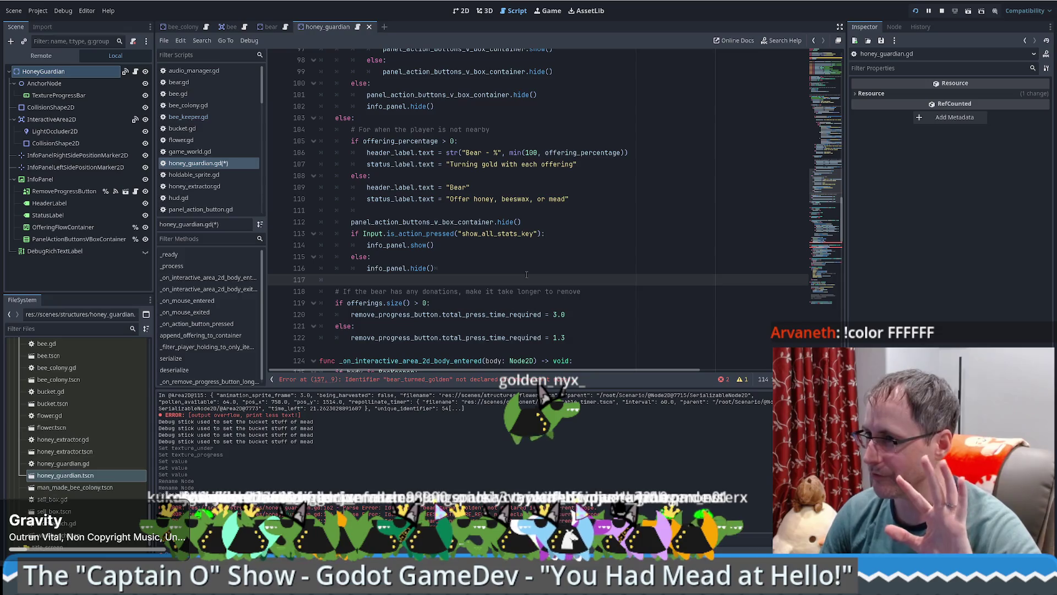
scroll(449, 281, "down", 3)
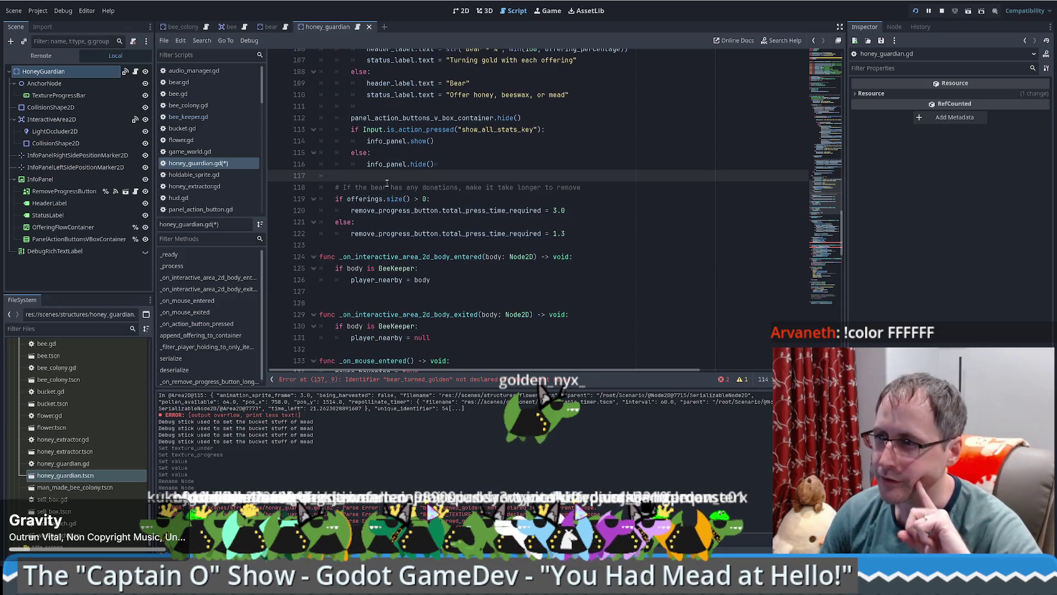
scroll(521, 196, "up", 5)
scroll(576, 225, "down", 4)
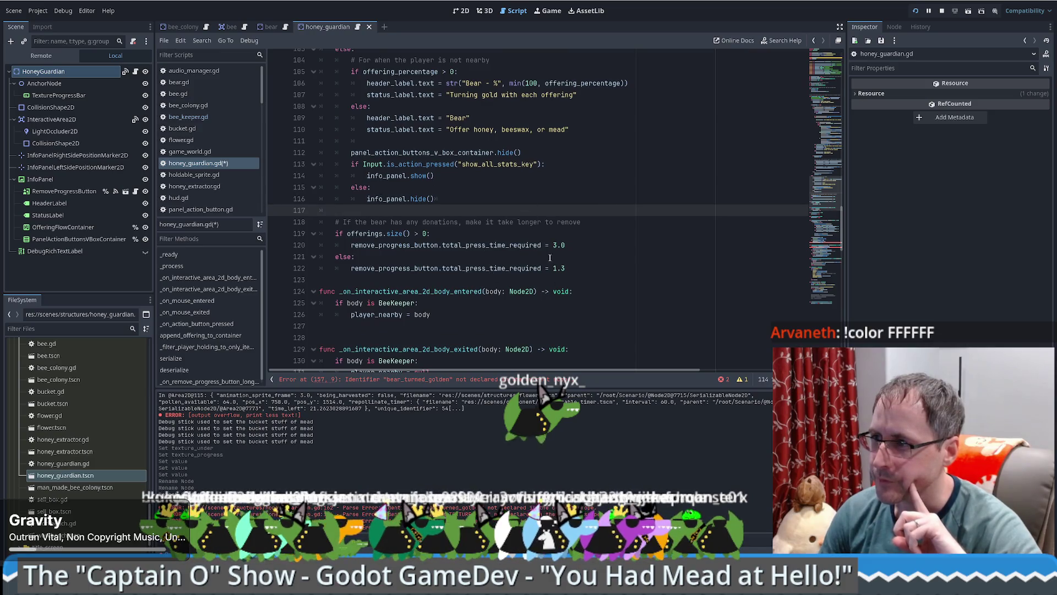
left_click(617, 247)
scroll(427, 183, "down", 1)
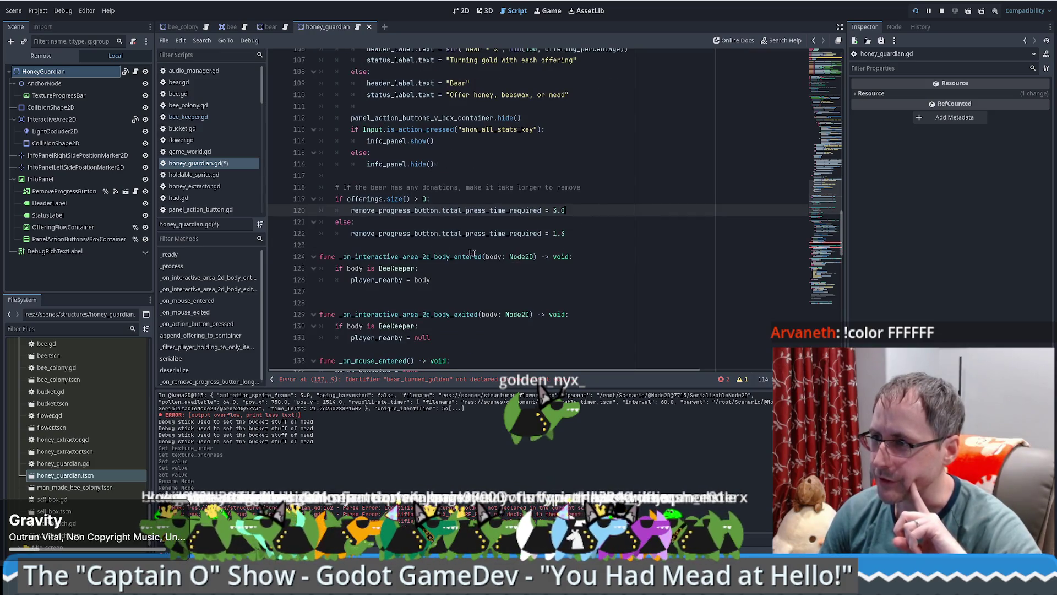
scroll(435, 182, "down", 3)
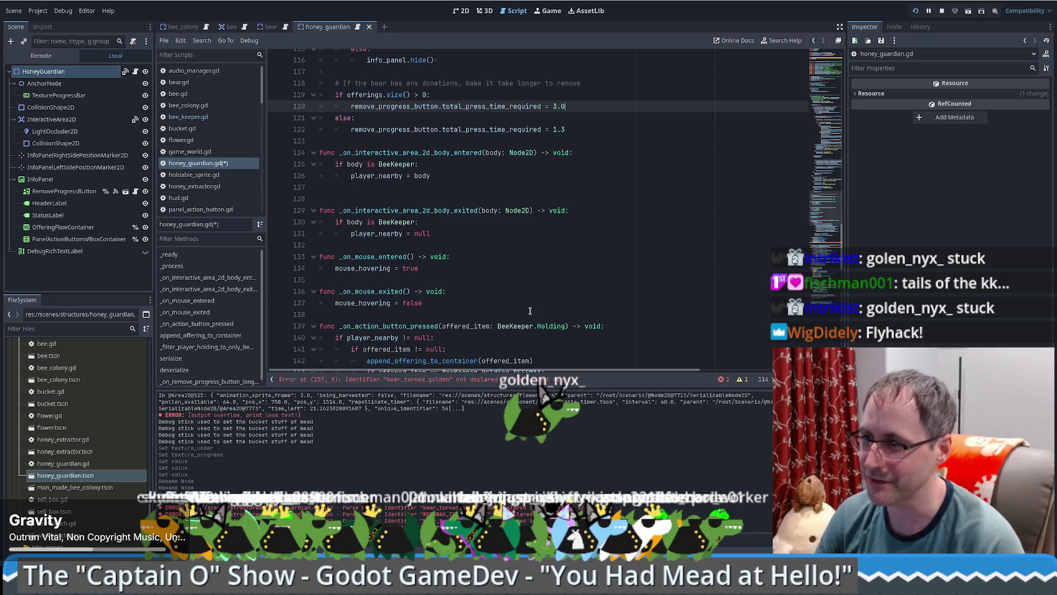
scroll(518, 286, "down", 1)
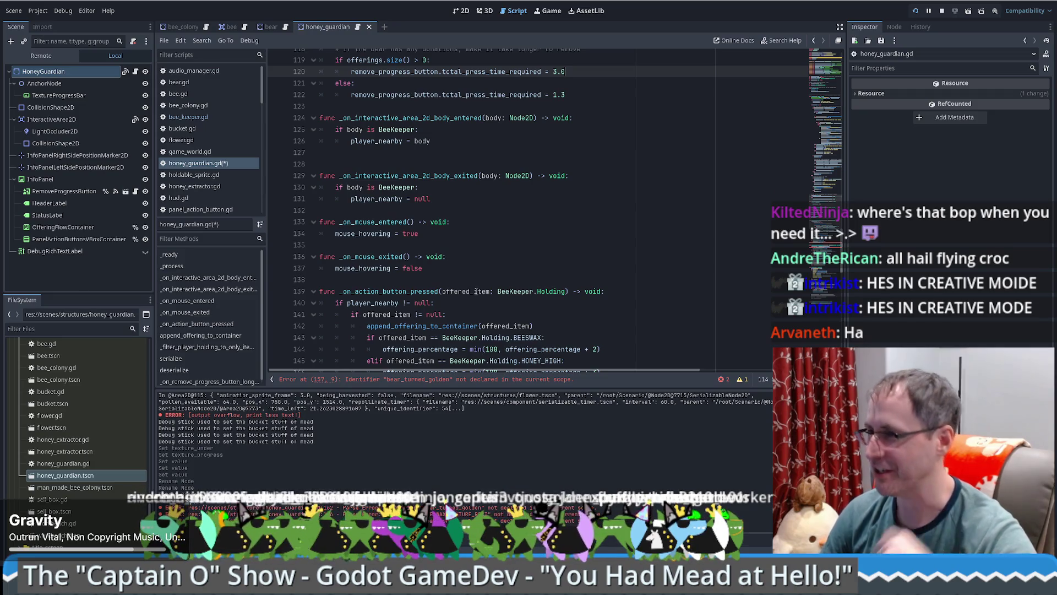
Step: Delete the BEESWAX branch in _on_action_button_pressed so the HONEY_HIGH check comes first
left_click(385, 291)
scroll(481, 302, "down", 4)
scroll(481, 301, "down", 1)
scroll(485, 295, "up", 3)
scroll(492, 284, "down", 2)
left_click_drag(560, 190, 636, 212)
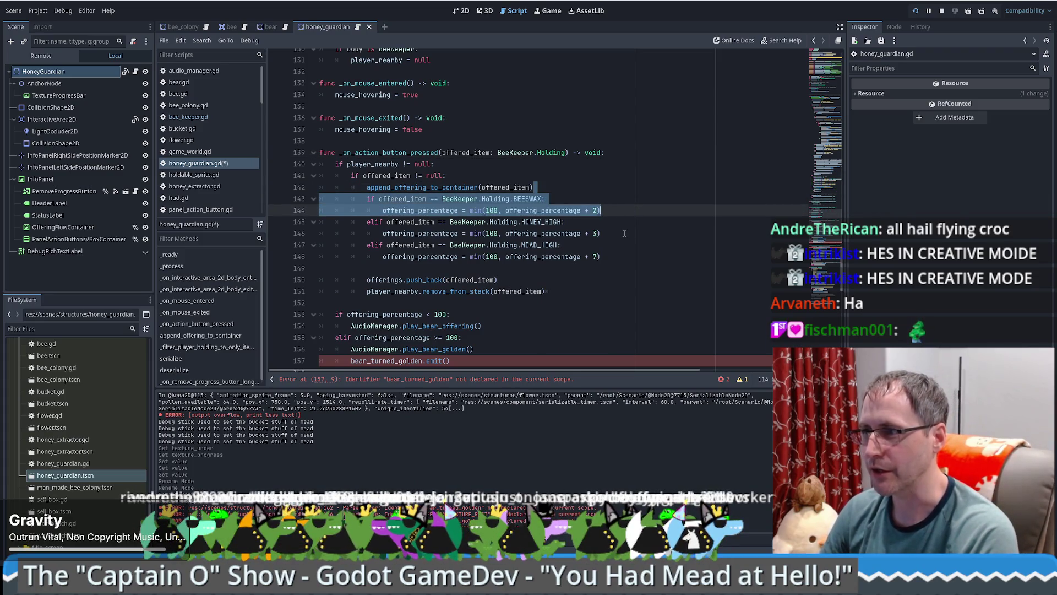
left_click(438, 222)
left_click_drag(367, 199, 375, 222)
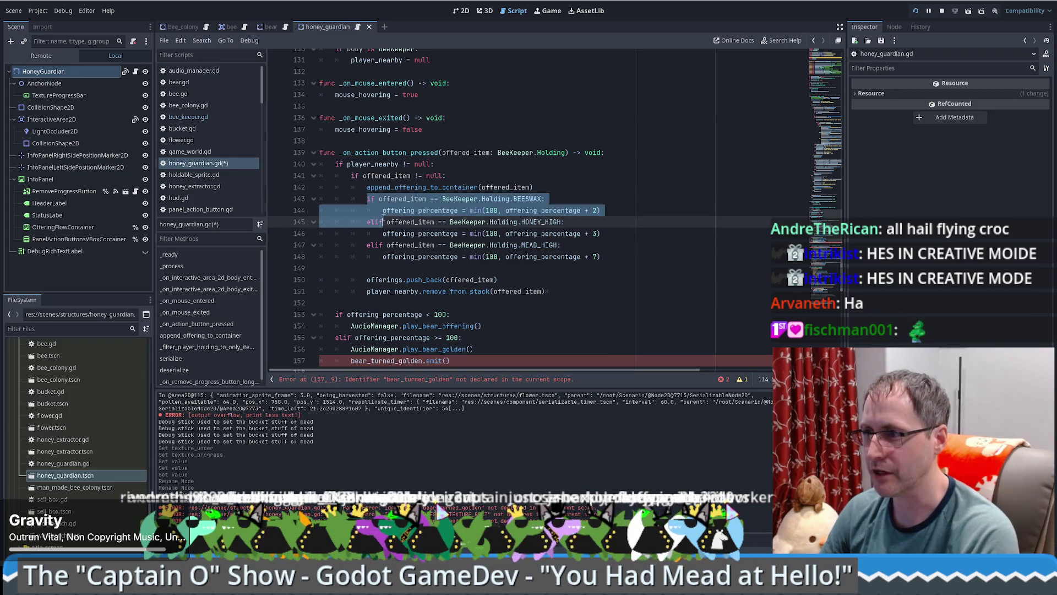
key("Delete")
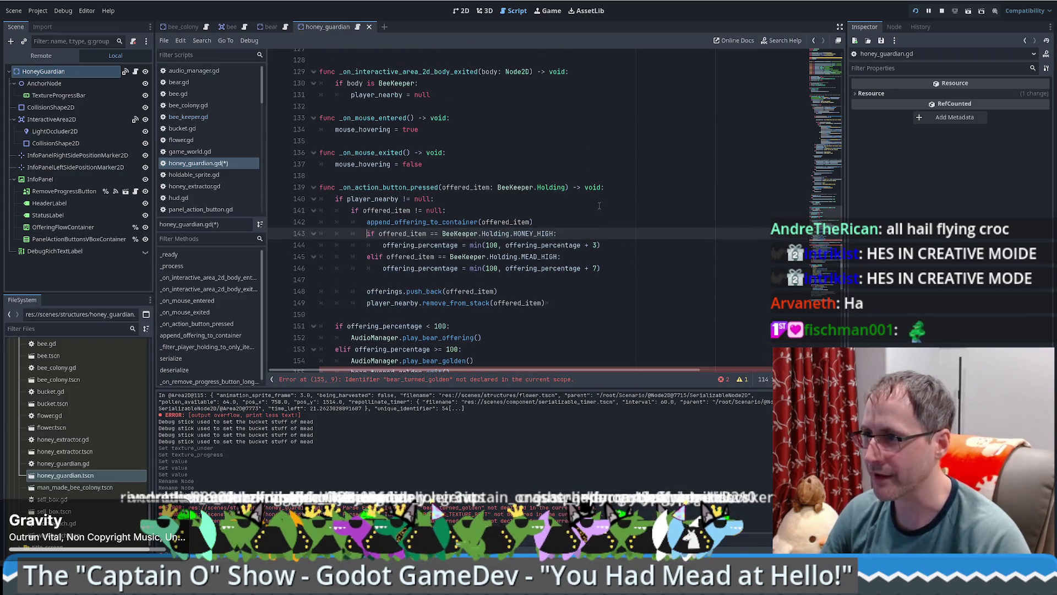
Step: Select the bear_ prefix on line 155 near the append_offering_to_container call
scroll(589, 216, "down", 1)
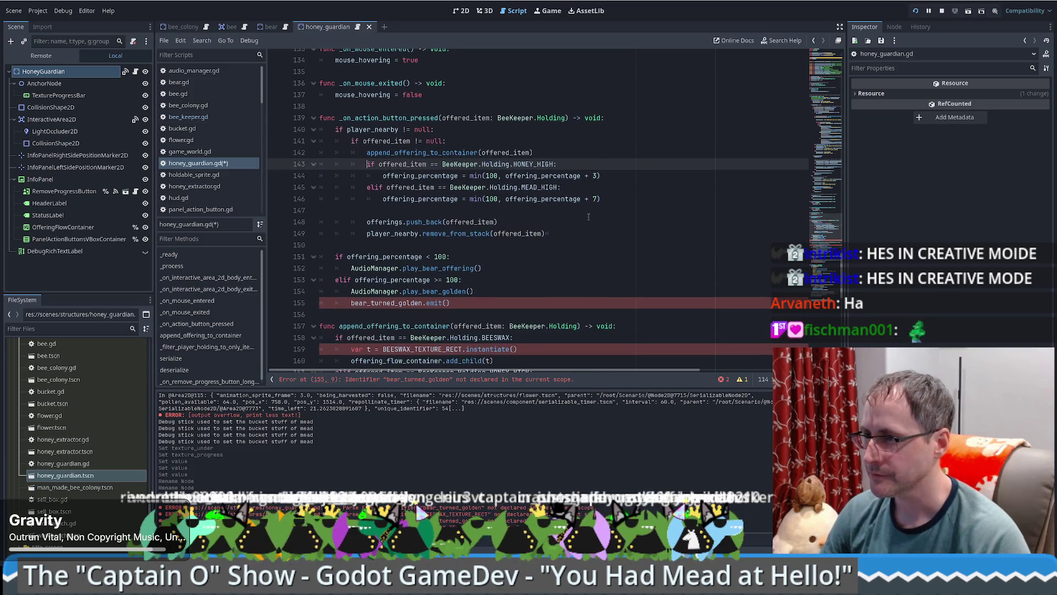
left_click(448, 152)
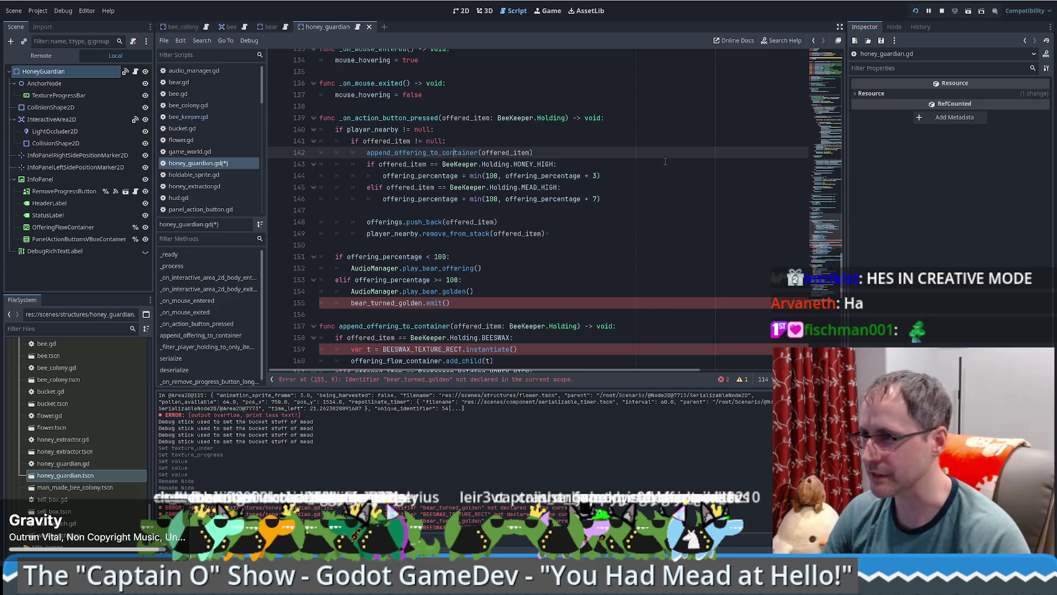
scroll(411, 190, "down", 1)
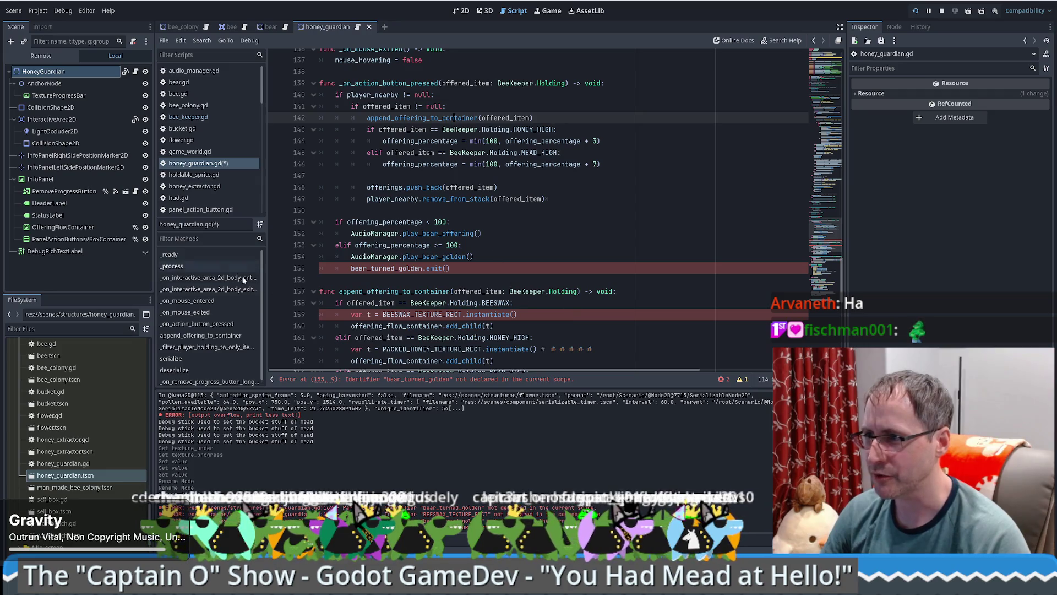
left_click_drag(347, 268, 377, 269)
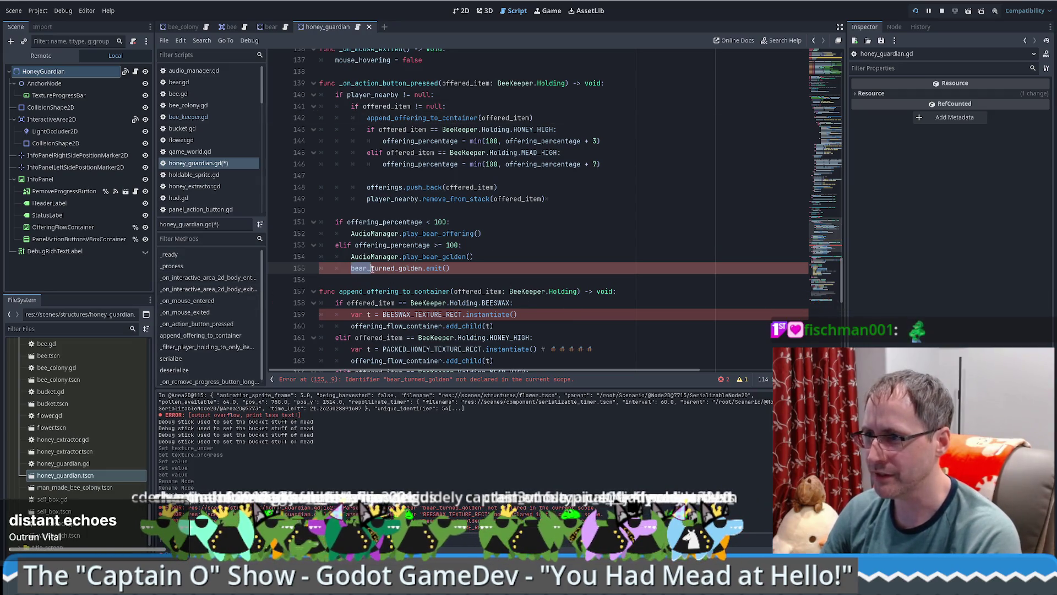
key("Delete")
left_click(458, 267)
scroll(457, 266, "down", 3)
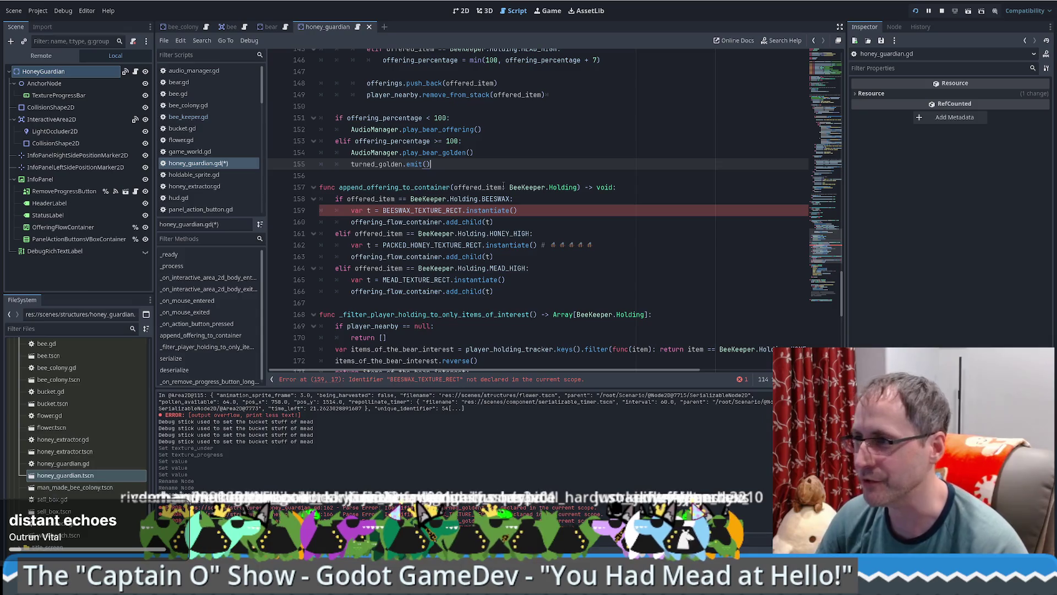
left_click(437, 130)
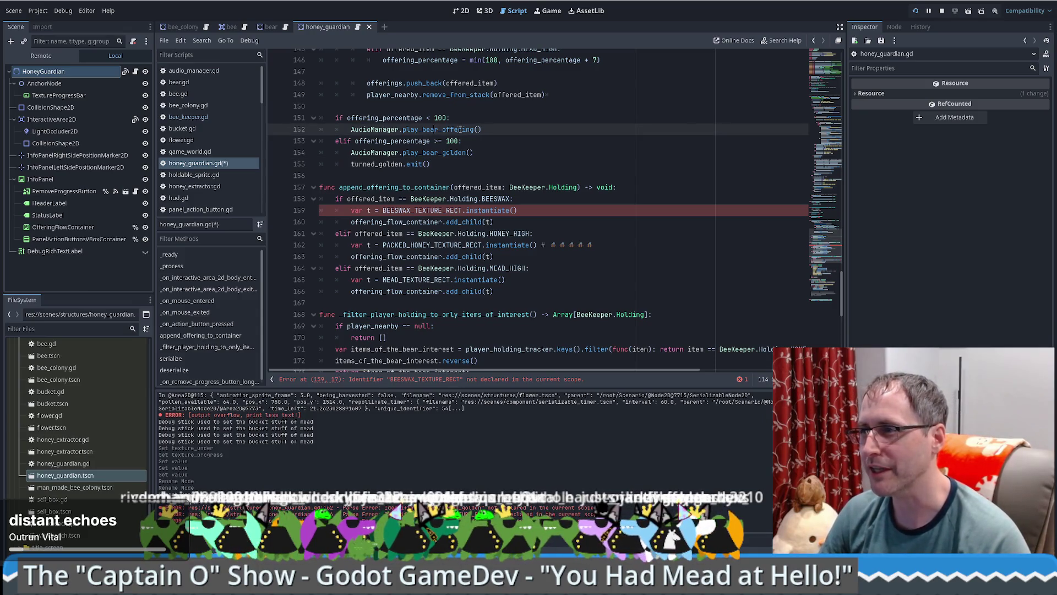
left_click(498, 122)
left_click(503, 131)
type("# TODO: Sou")
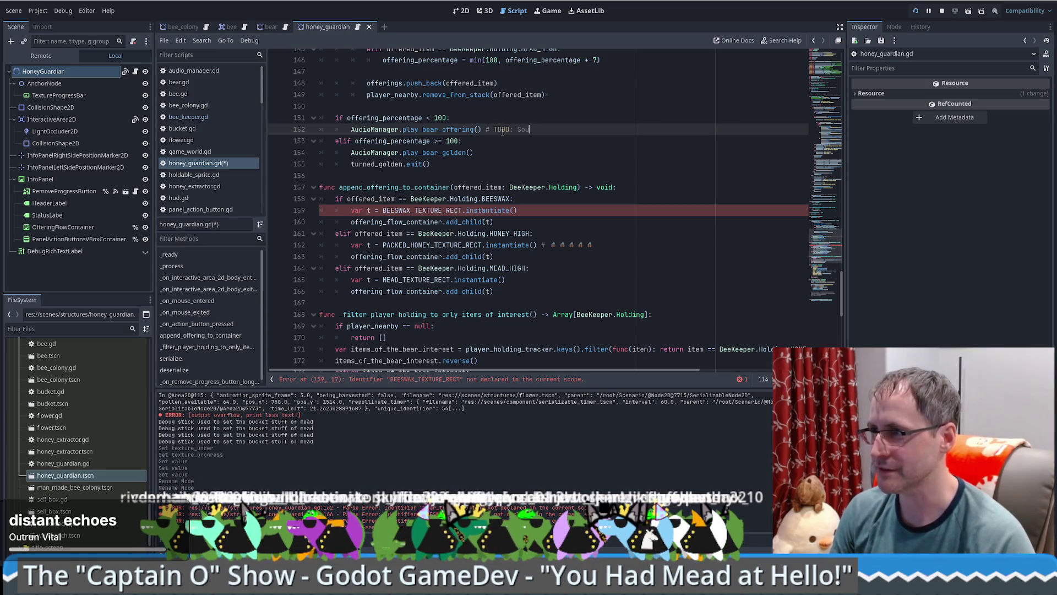
type("nd like a ")
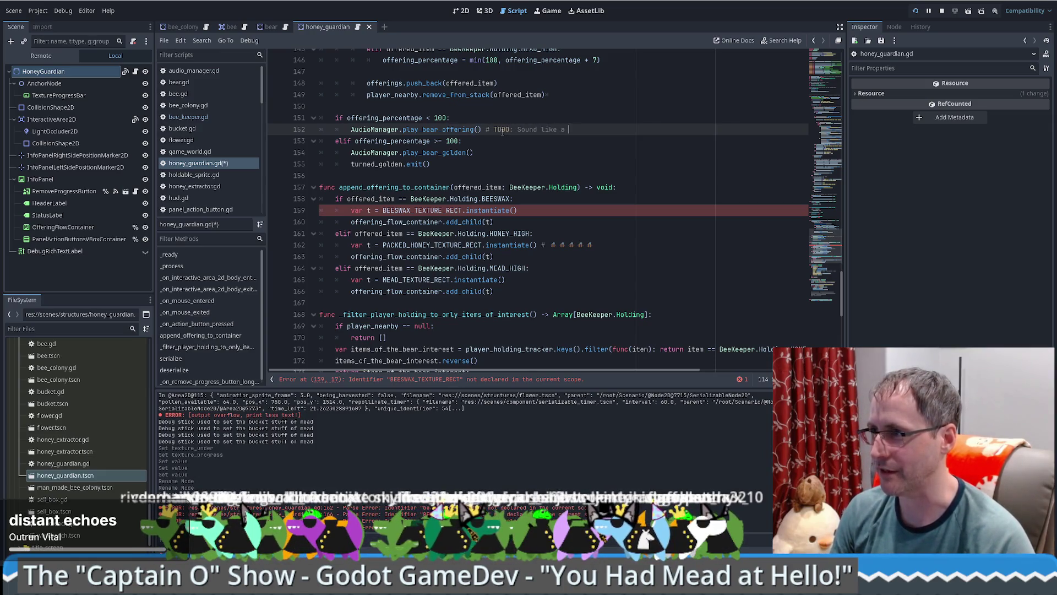
type("honey guardian")
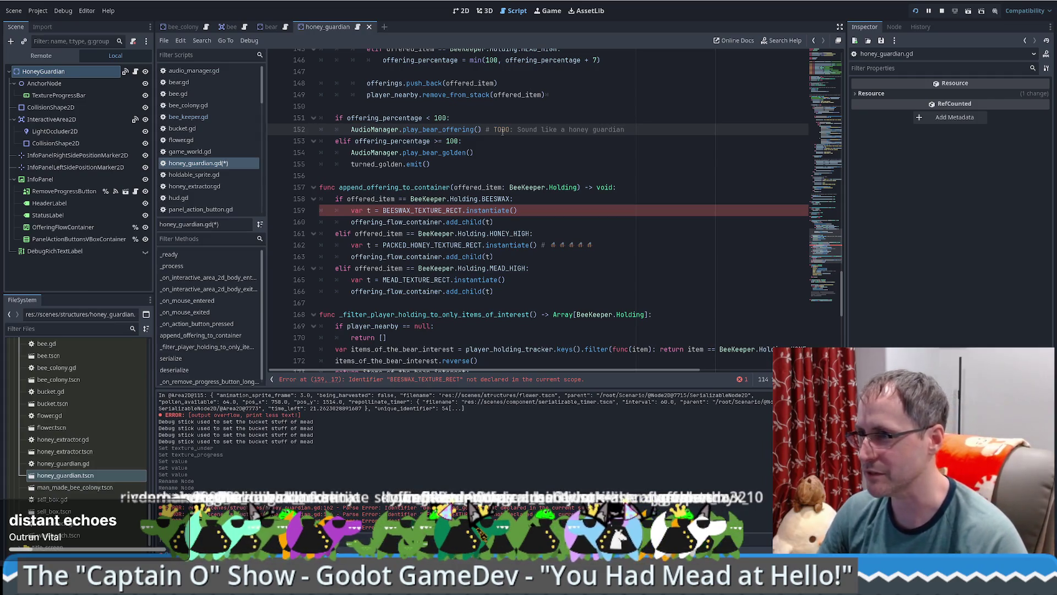
left_click_drag(485, 129, 628, 129)
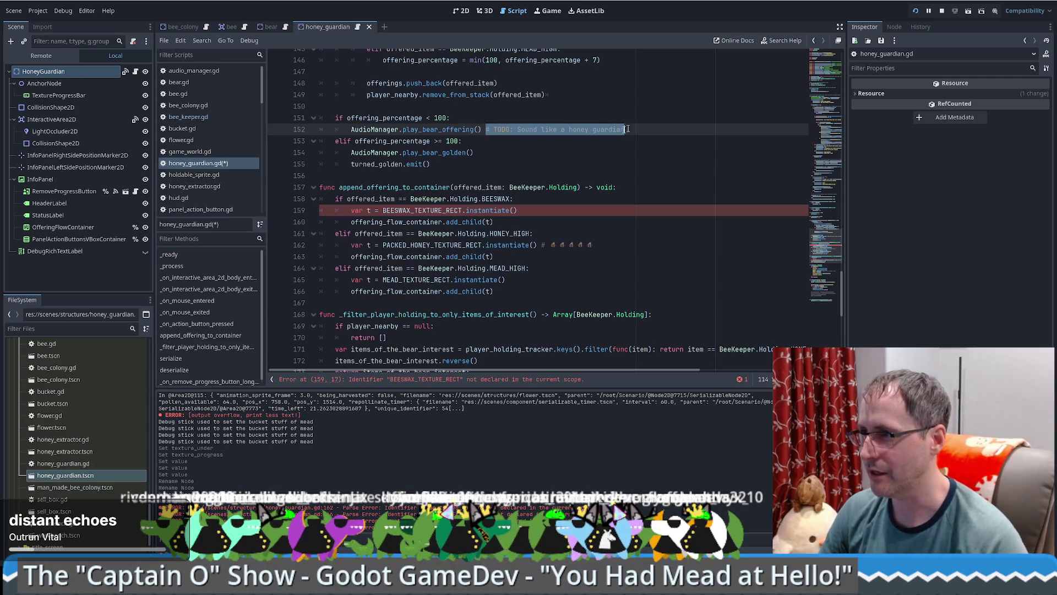
left_click(504, 156)
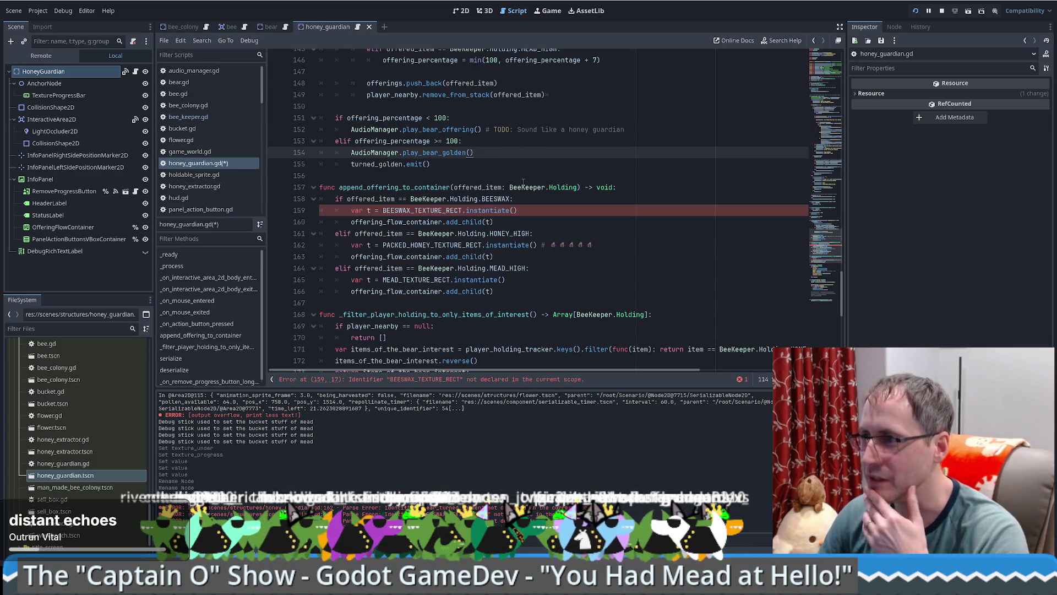
Step: Delete the BEESWAX if-block from append_offering_to_container
scroll(543, 178, "down", 2)
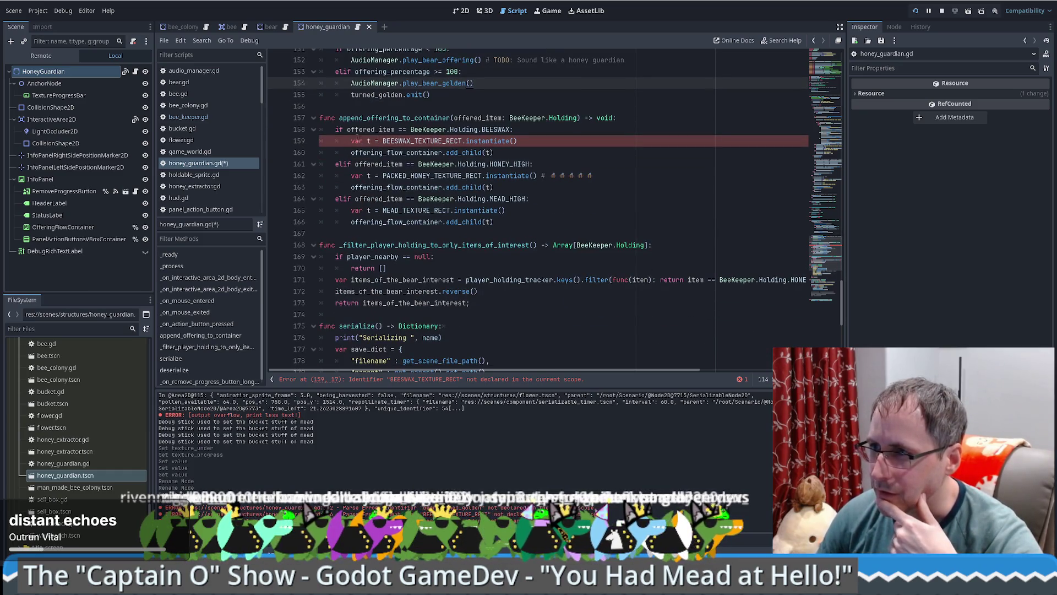
left_click_drag(337, 130, 344, 164)
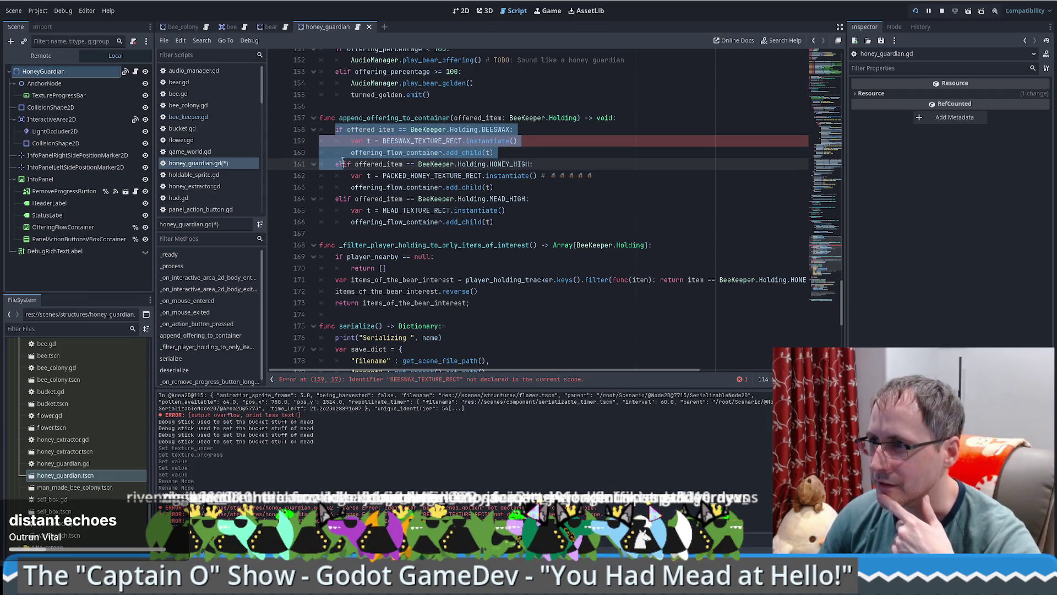
key("BackSpace")
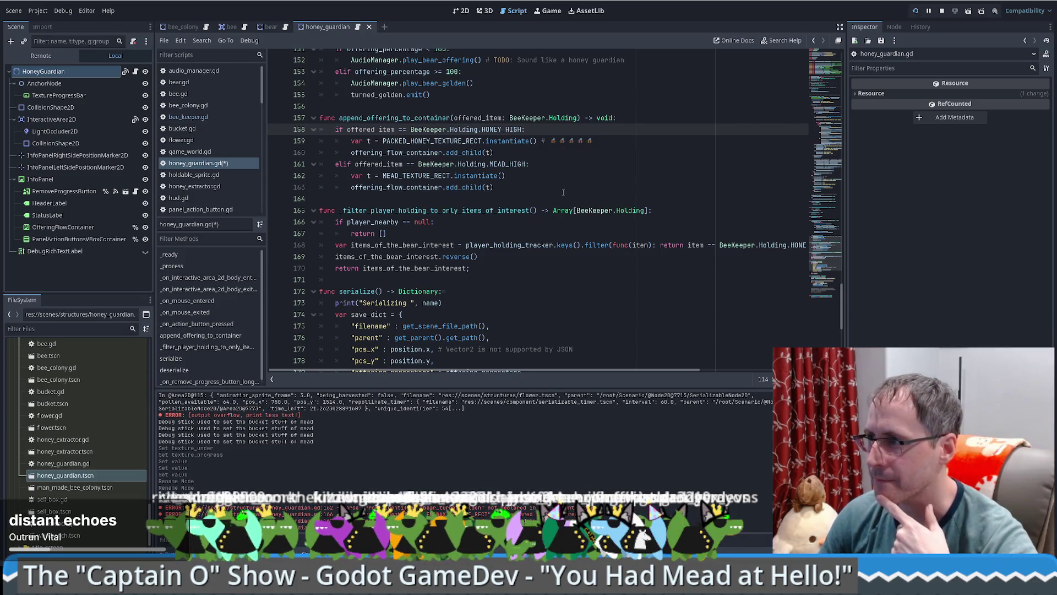
scroll(559, 192, "down", 2)
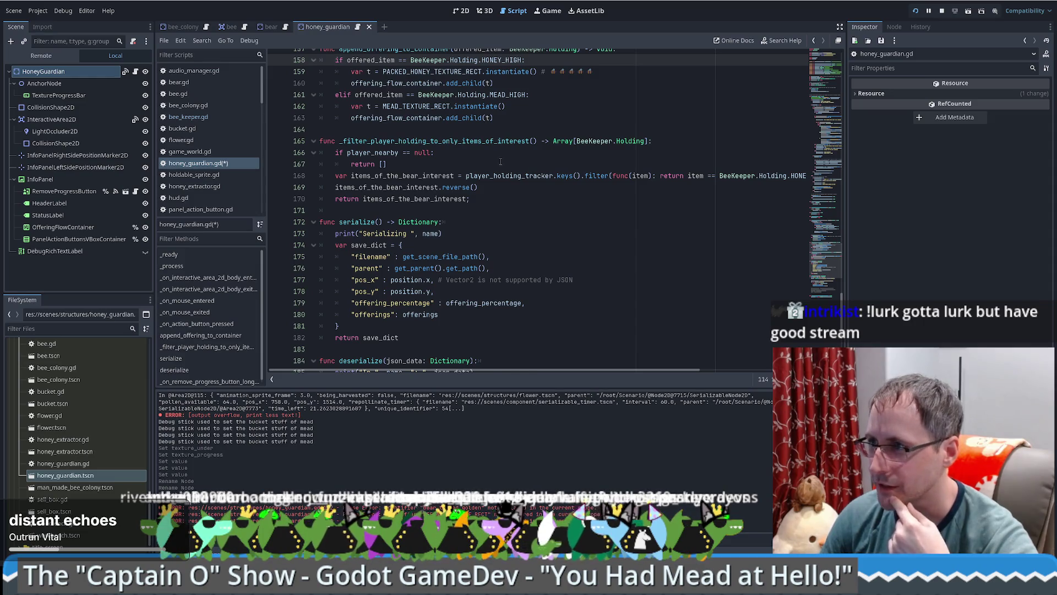
scroll(579, 128, "down", 1)
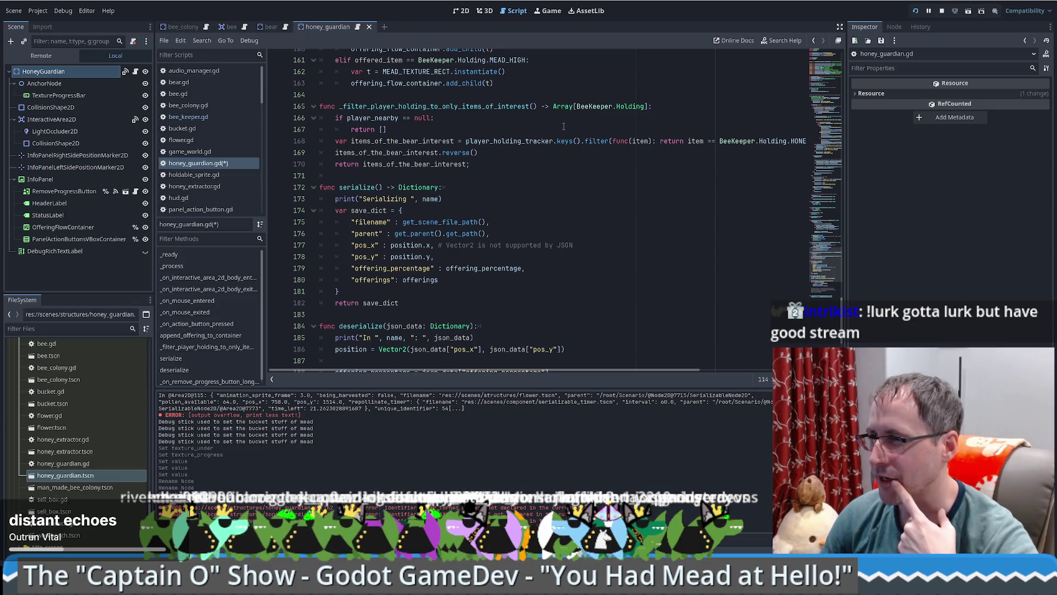
Step: Review serialize() and its save_dict entries from filename to offerings
mouse_move(485, 369)
left_mouse_down()
mouse_move(626, 362)
mouse_move(549, 367)
left_mouse_up()
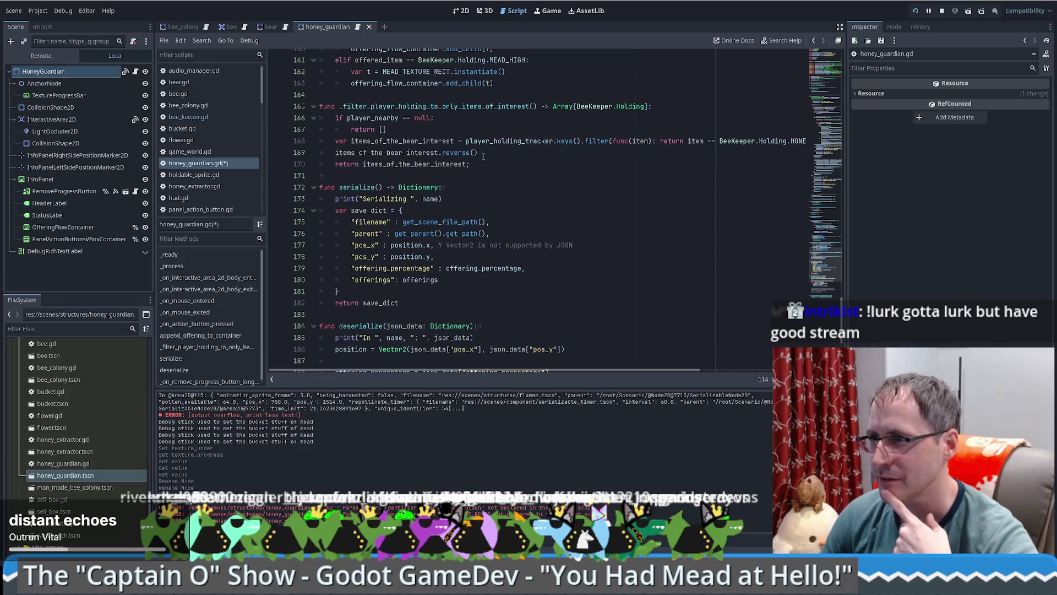
scroll(407, 130, "down", 1)
left_click(501, 118)
scroll(501, 118, "down", 3)
left_click(522, 118)
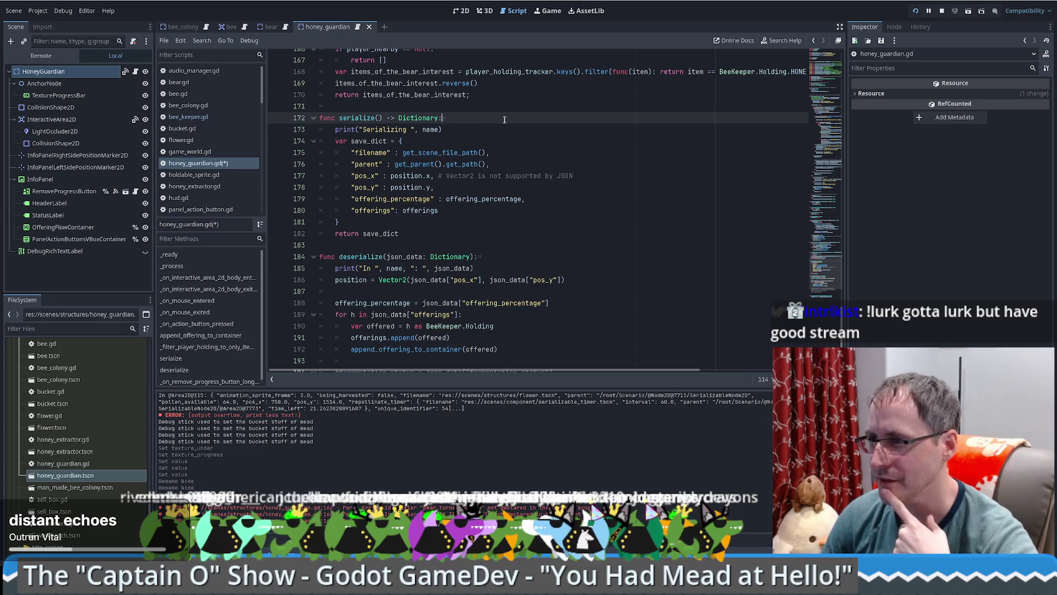
left_click(543, 153)
scroll(542, 153, "down", 1)
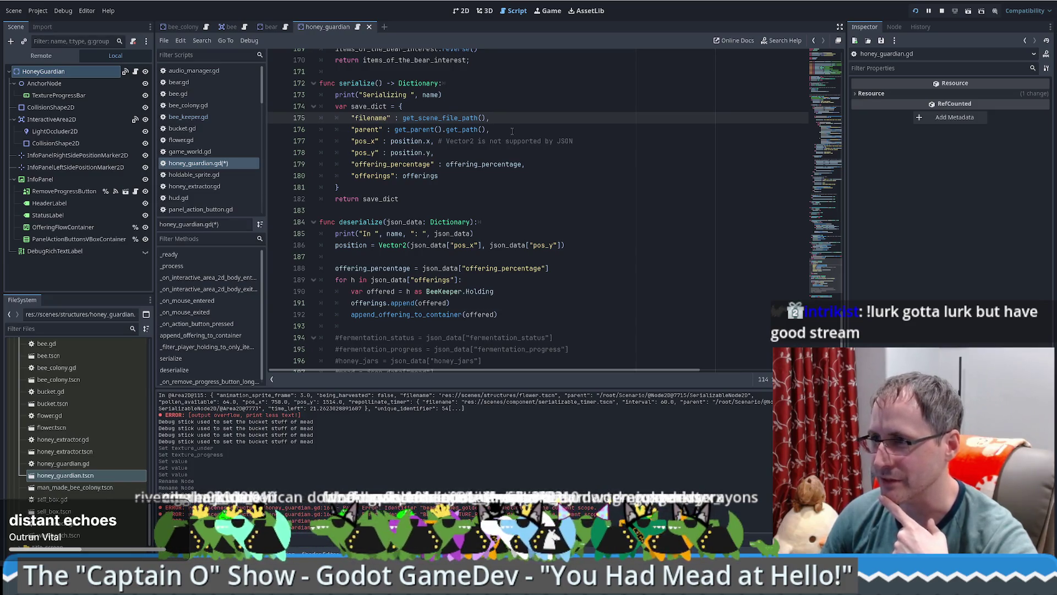
scroll(512, 132, "down", 1)
left_click(515, 149)
scroll(495, 144, "down", 1)
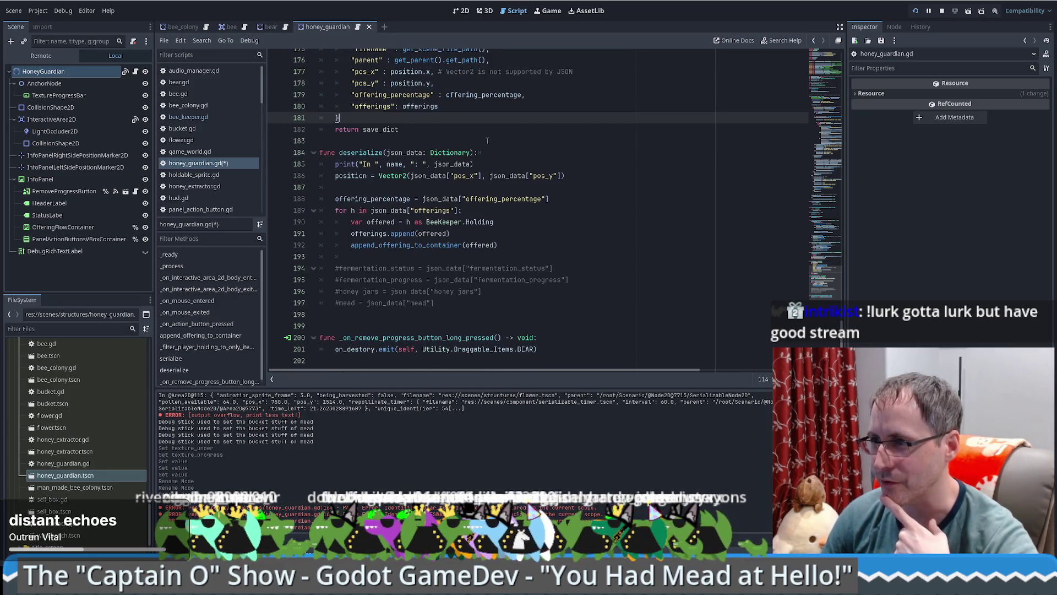
Step: Delete the commented fermentation, honey_jars and mead lines plus two blank lines from deserialize()
left_click(574, 150)
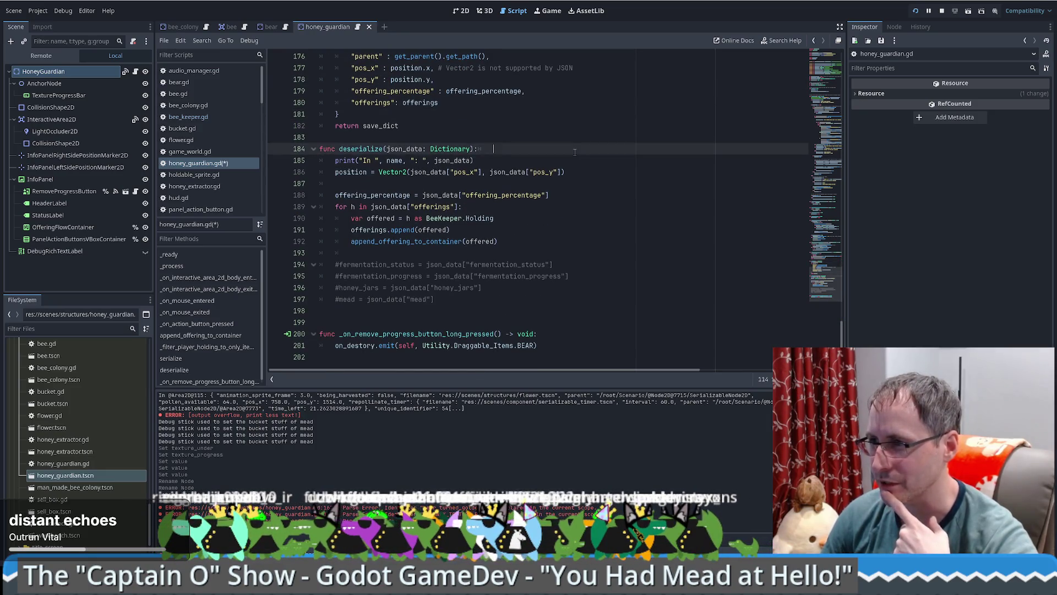
scroll(500, 218, "up", 4)
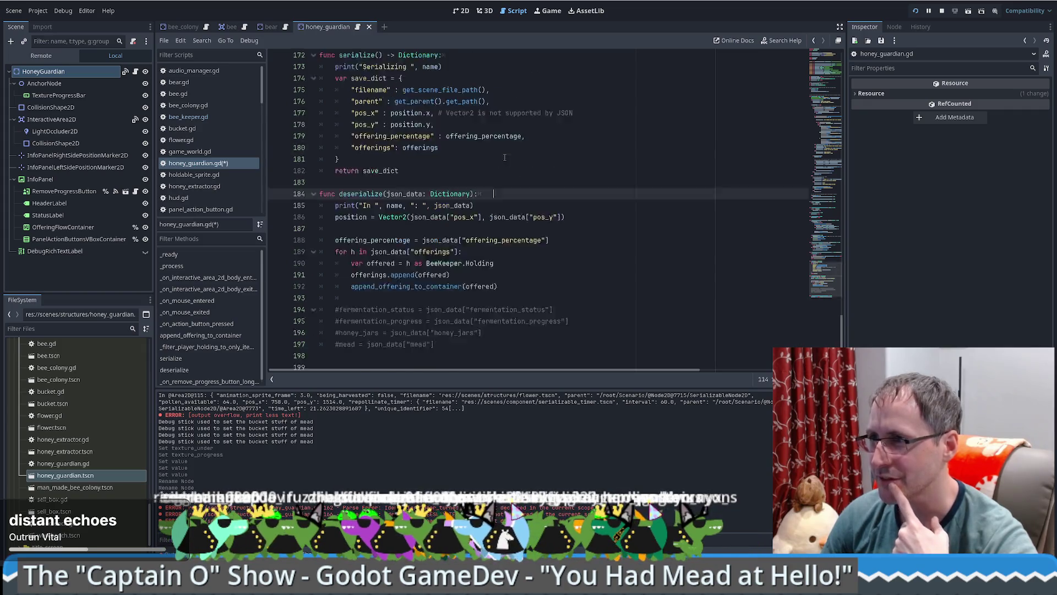
scroll(487, 216, "down", 3)
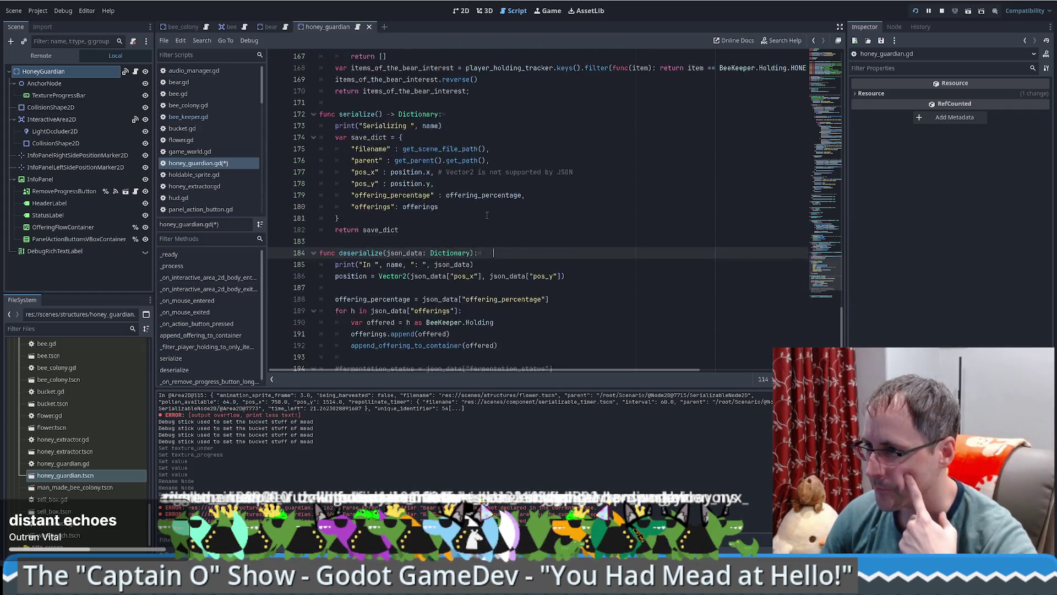
scroll(481, 216, "down", 1)
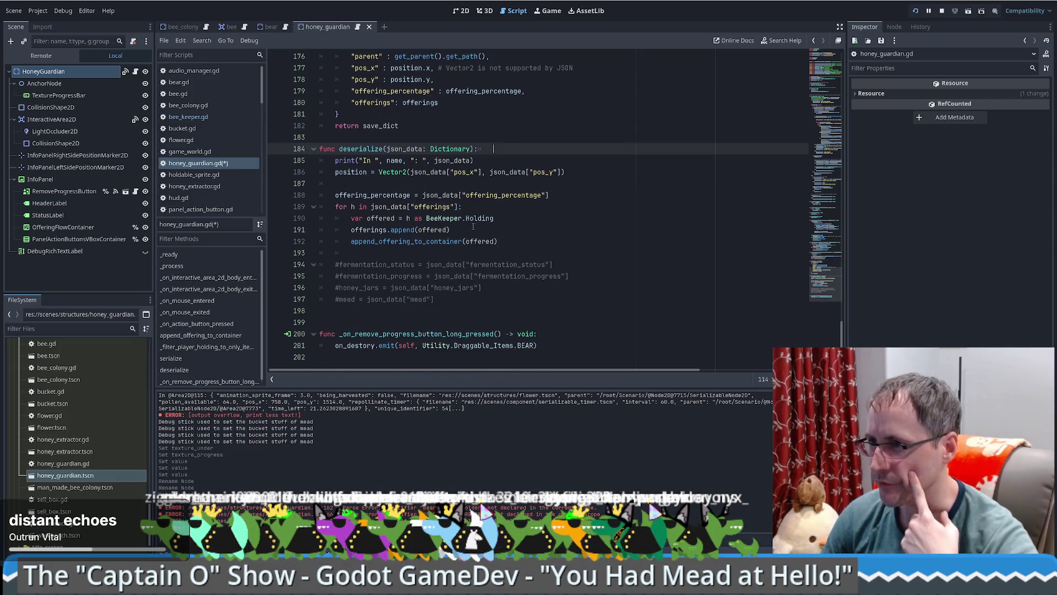
left_click(538, 242)
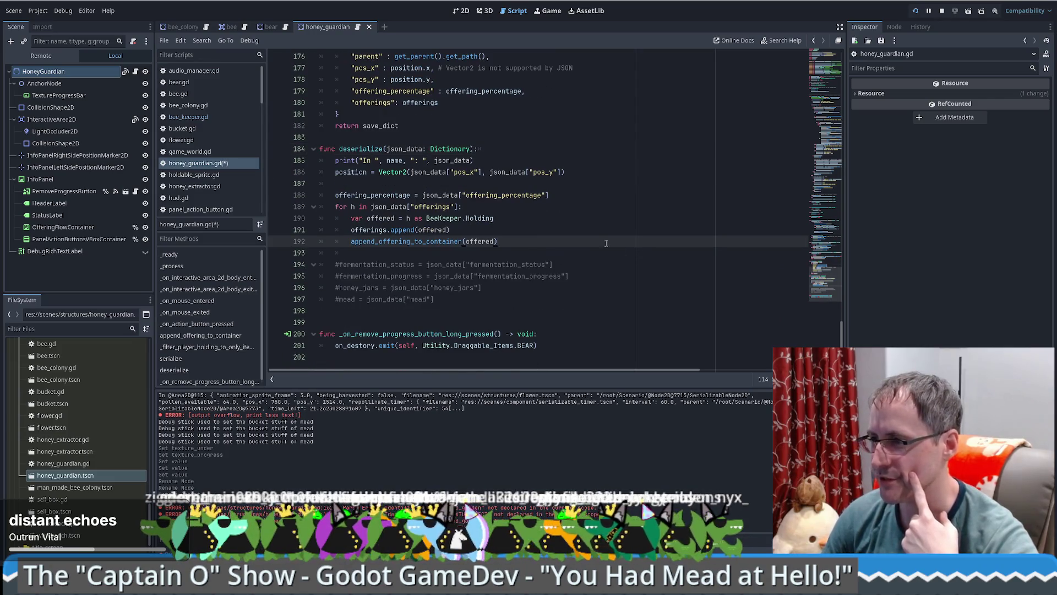
left_click(378, 333)
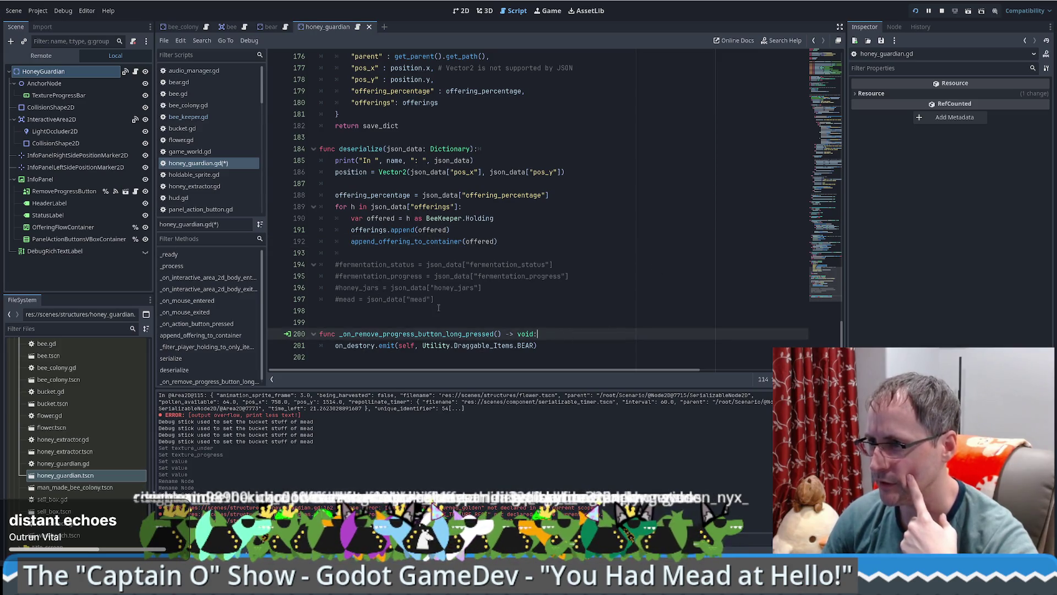
left_click_drag(438, 308, 543, 249)
key("BackSpace")
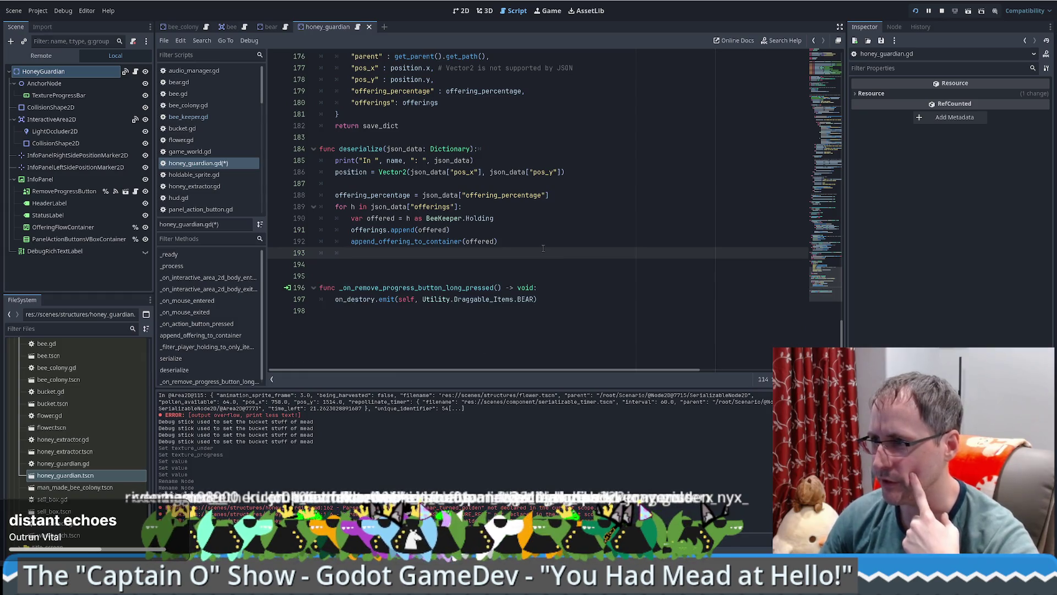
key("Delete")
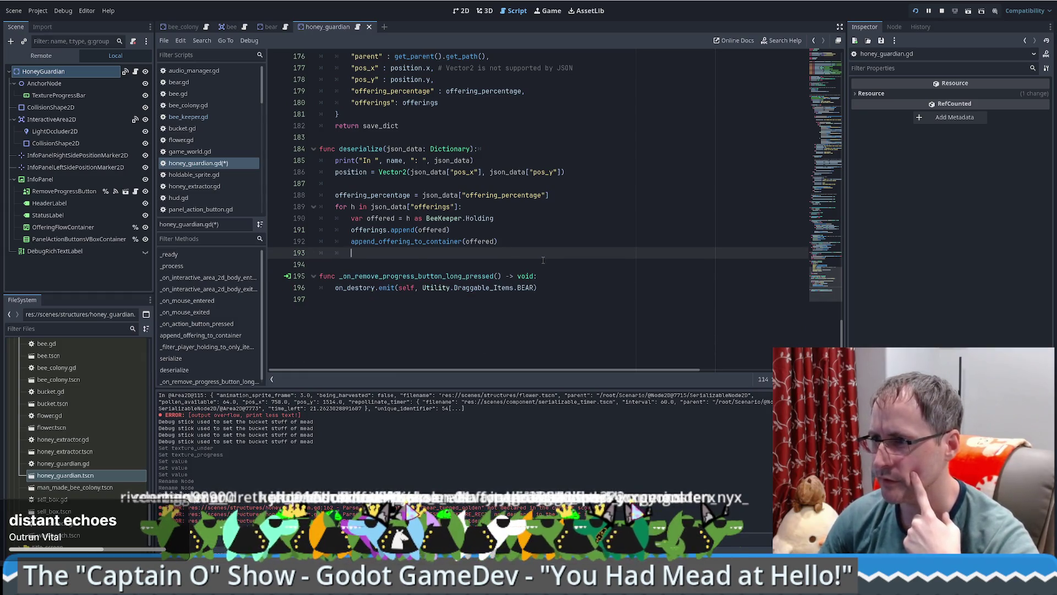
key("BackSpace")
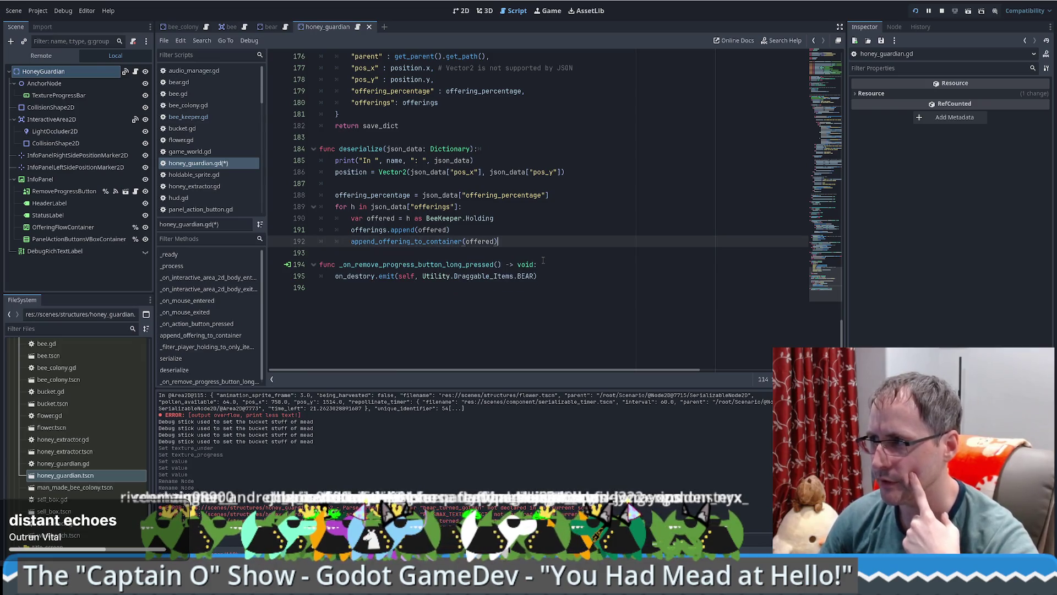
scroll(821, 276, "up", 15)
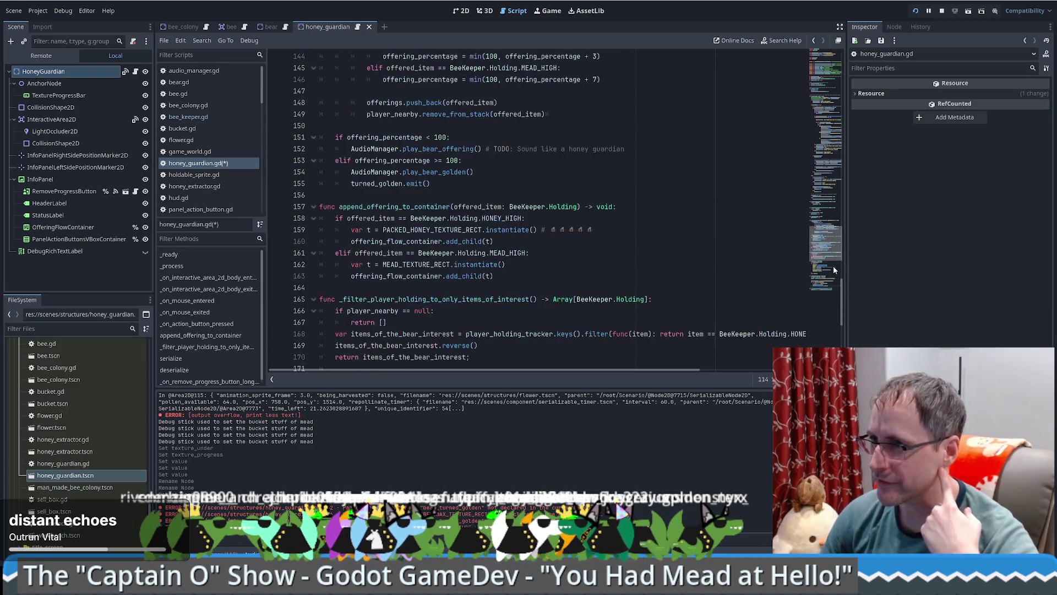
Step: Return to the top of honey_guardian.gd, save it with Ctrl+S, and clear the Output log
scroll(831, 242, "up", 20)
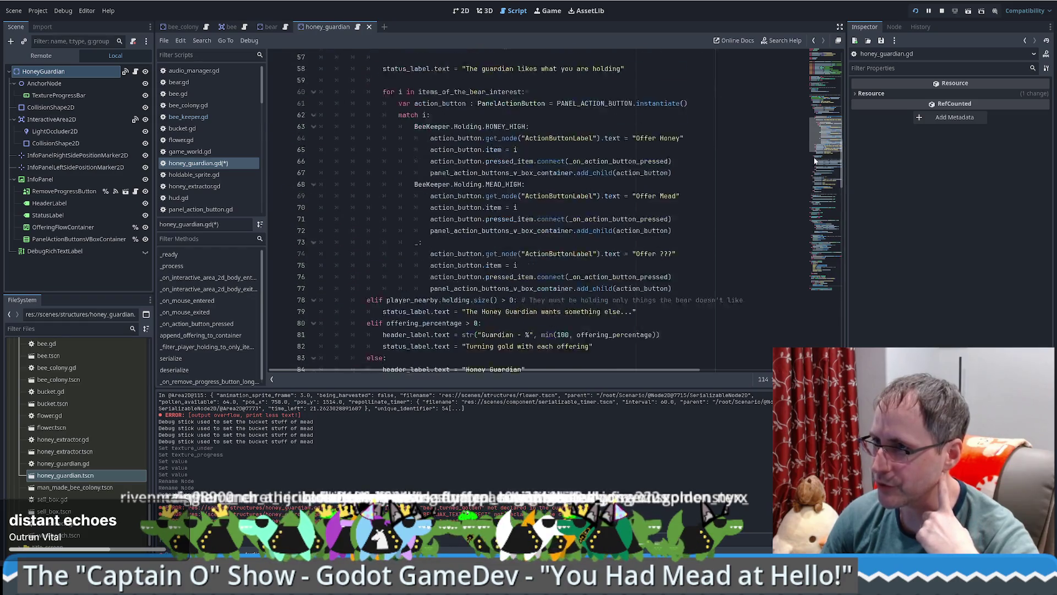
scroll(811, 151, "up", 16)
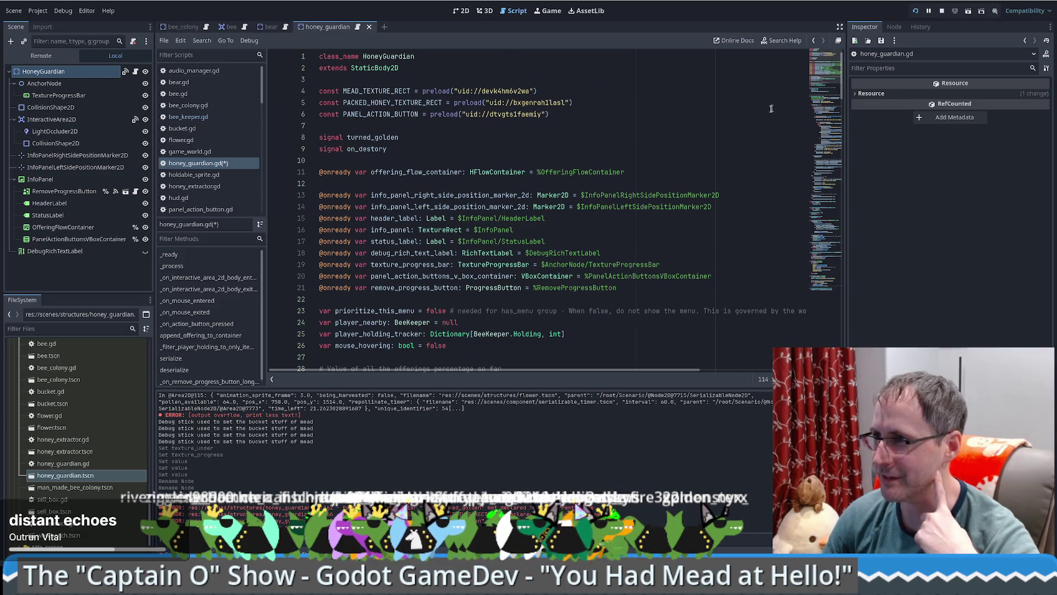
left_click(710, 184)
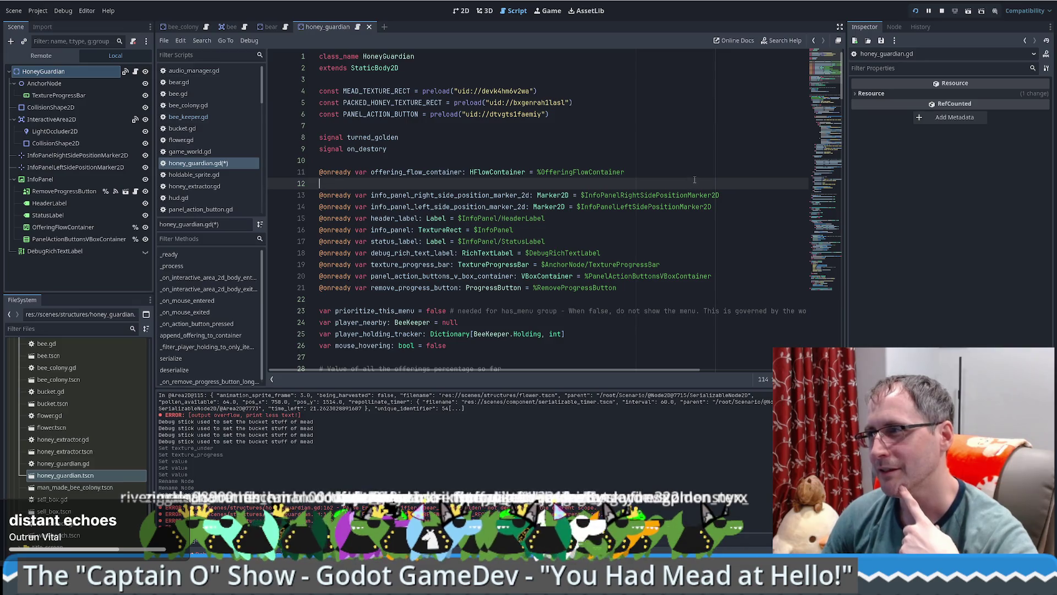
left_click(696, 172)
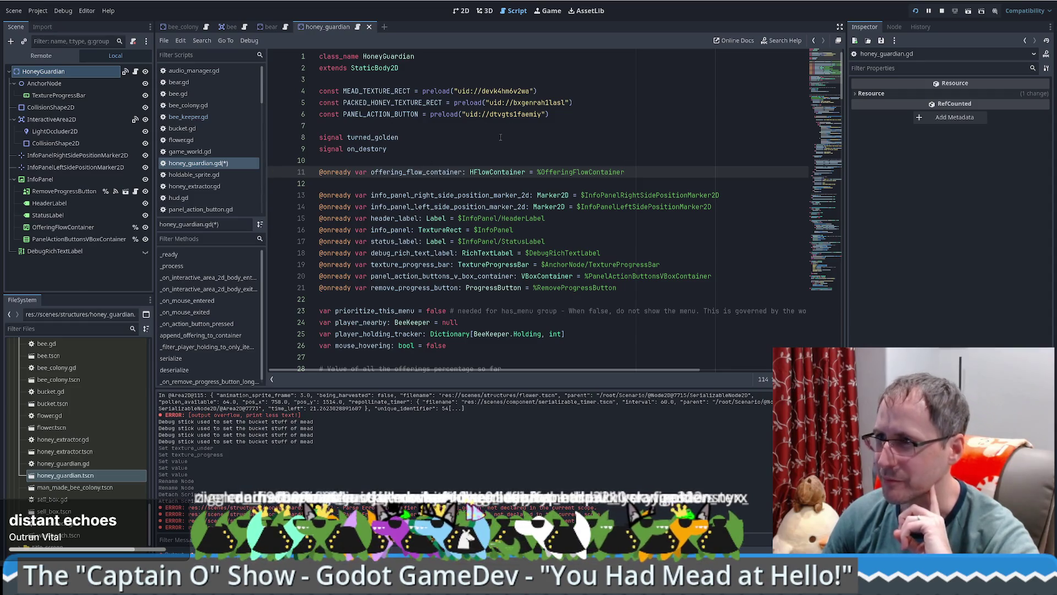
left_click(353, 92)
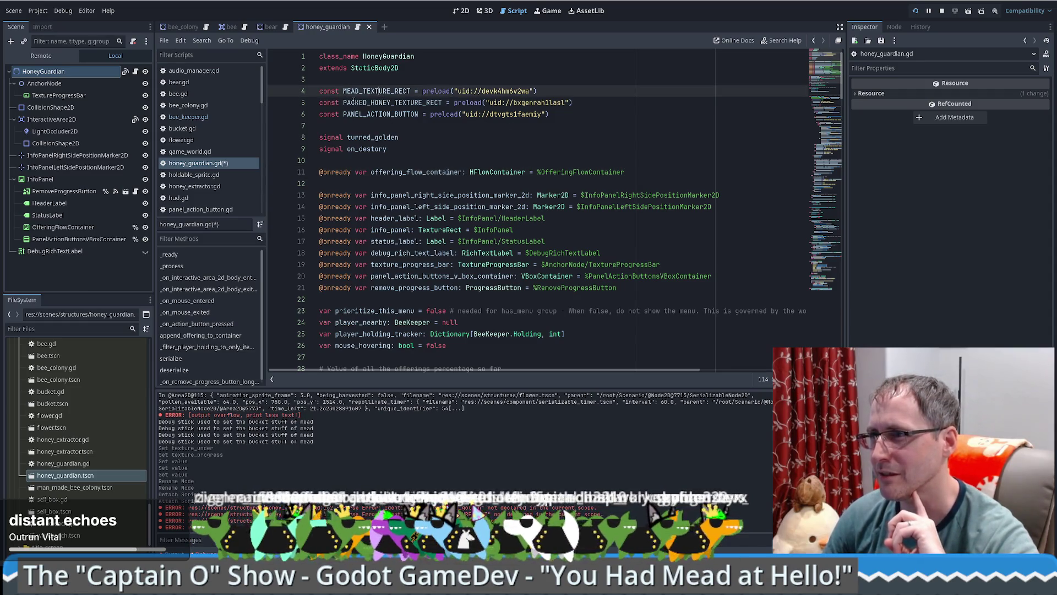
left_click(370, 103)
left_click(388, 149)
key("ctrl+s")
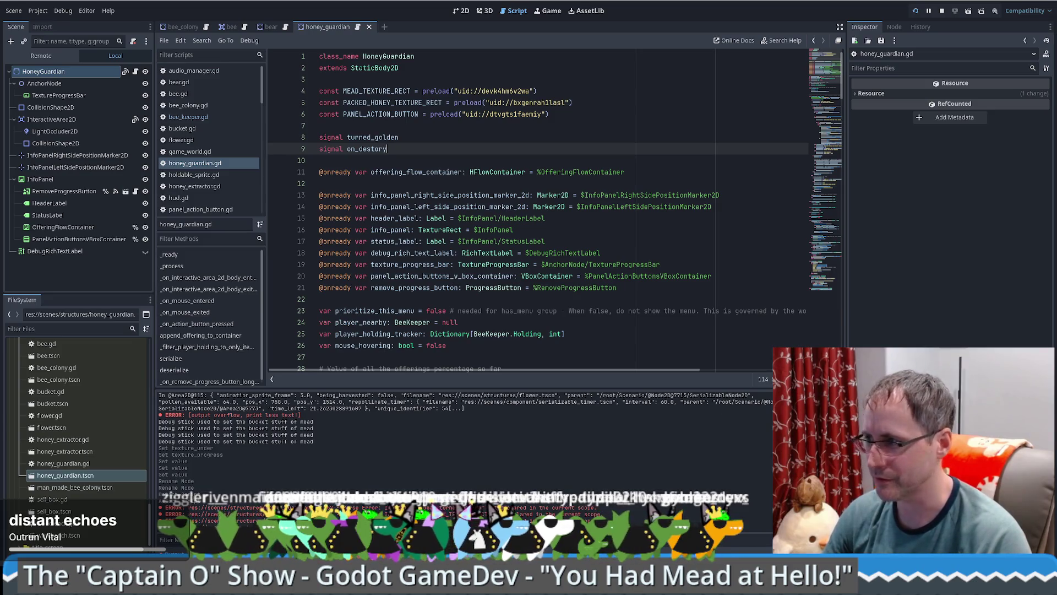
key("F5")
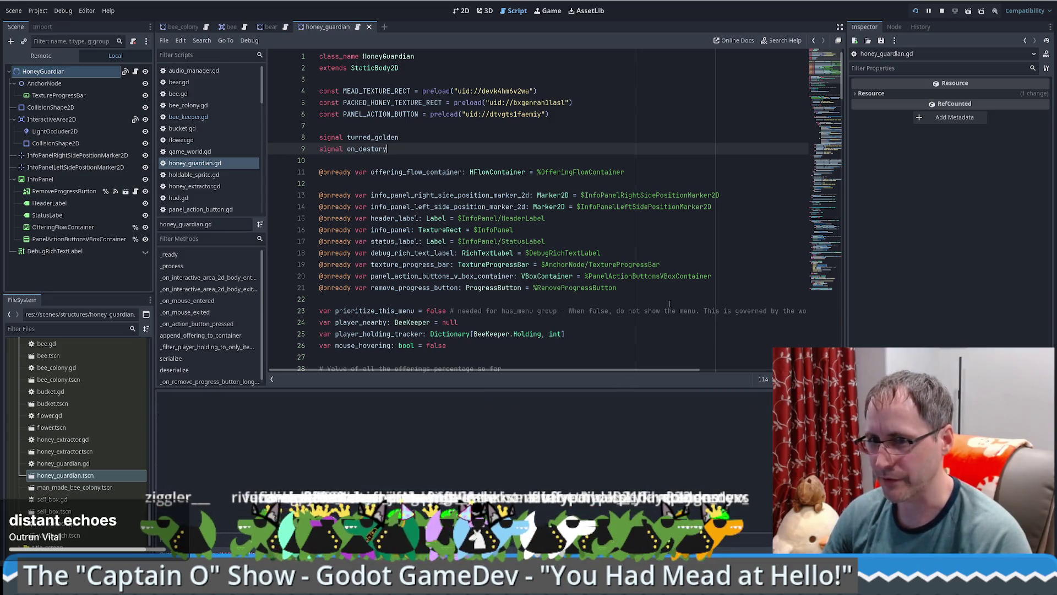
Step: Scroll through the menu variables and header_label declaration in honey_guardian.gd
left_click(311, 300)
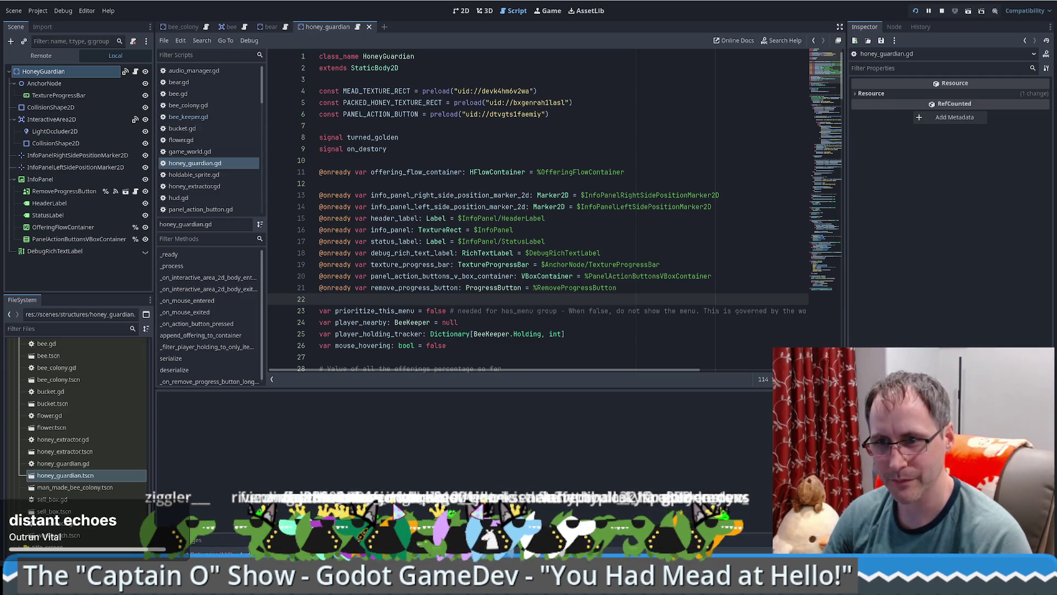
left_click(655, 215)
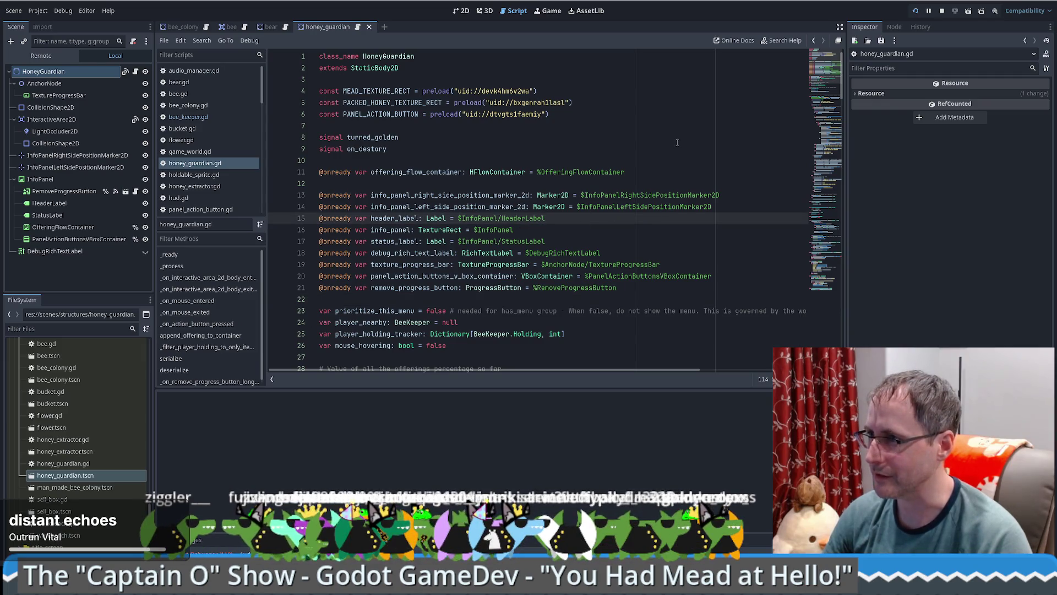
scroll(654, 214, "down", 10)
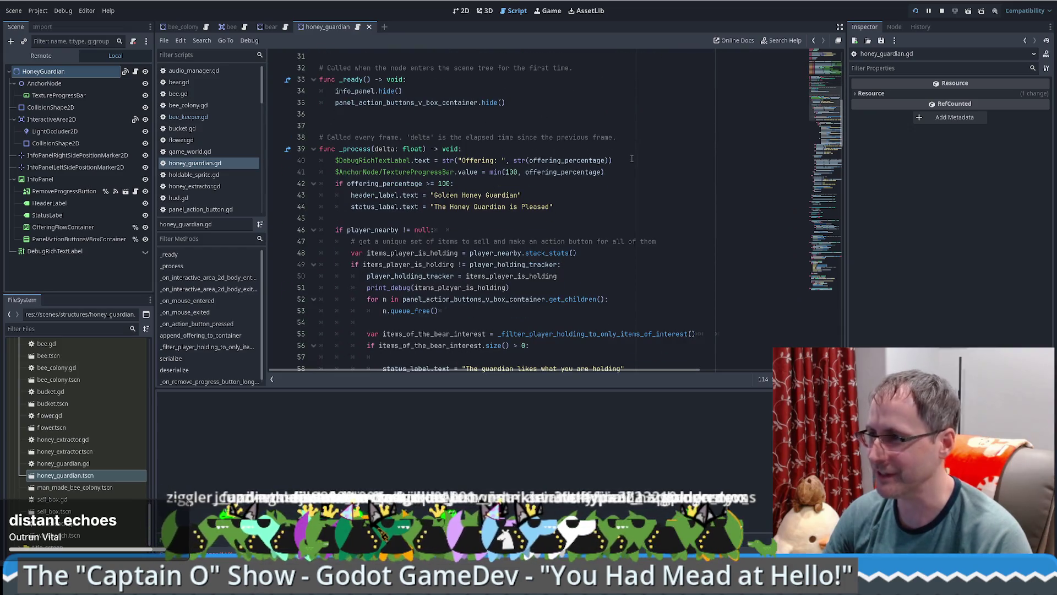
scroll(633, 157, "down", 7)
scroll(623, 154, "down", 10)
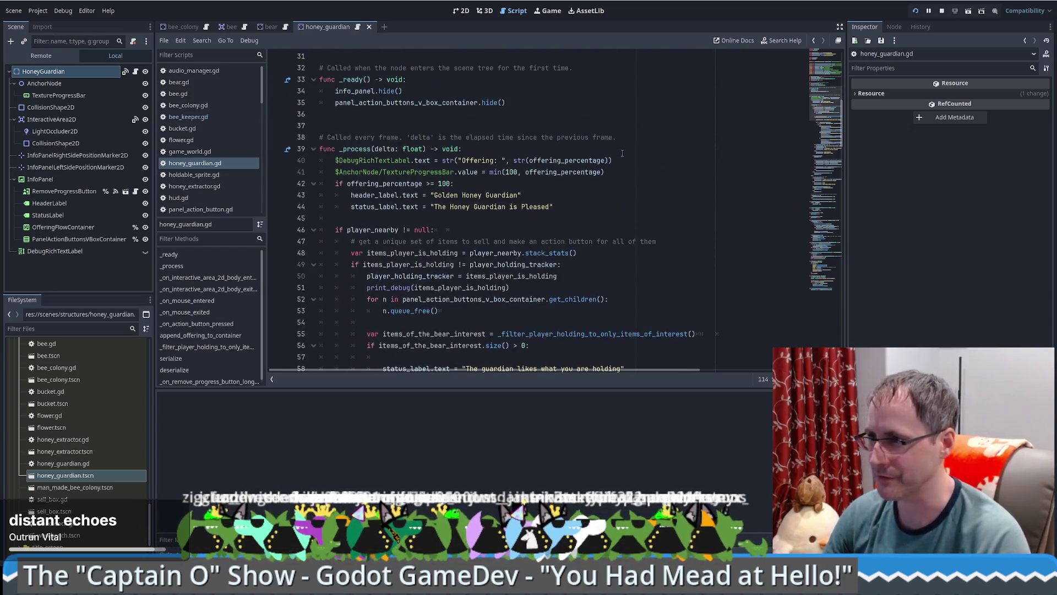
scroll(611, 160, "up", 20)
scroll(612, 161, "up", 5)
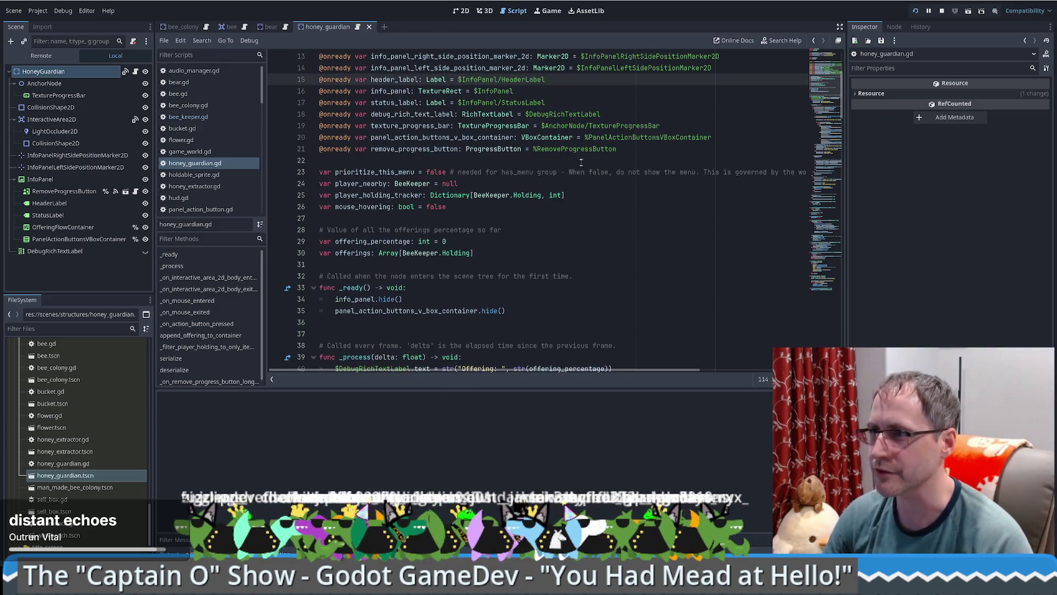
scroll(654, 184, "down", 6)
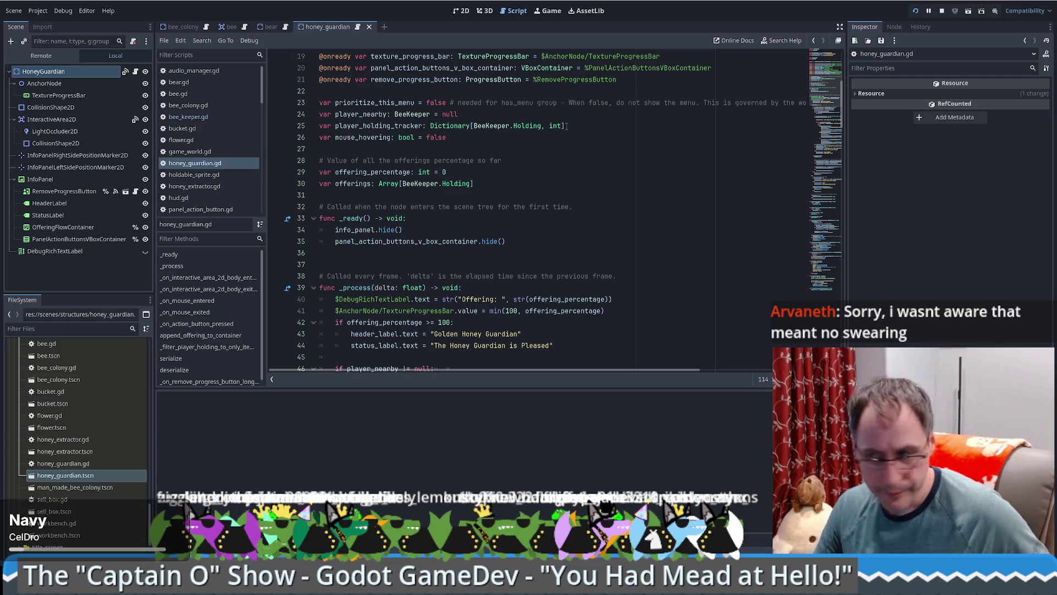
left_click_drag(825, 97, 825, 71)
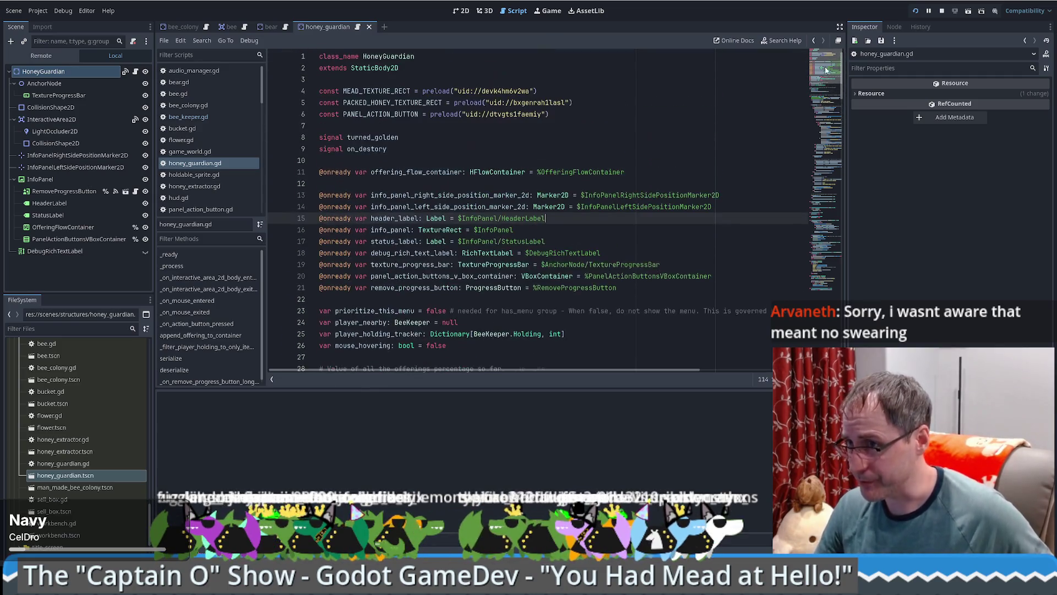
Step: Step through the on_destory signal and constants such as PANEL_ACTION_BUTTON at the top
left_click(710, 150)
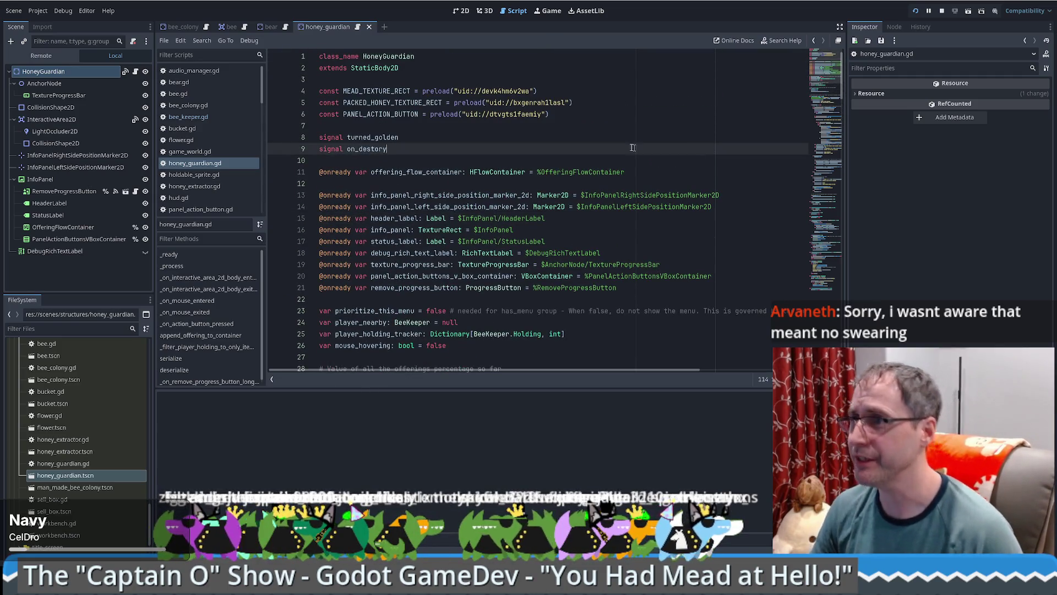
left_click(482, 124)
key("Up")
key("End")
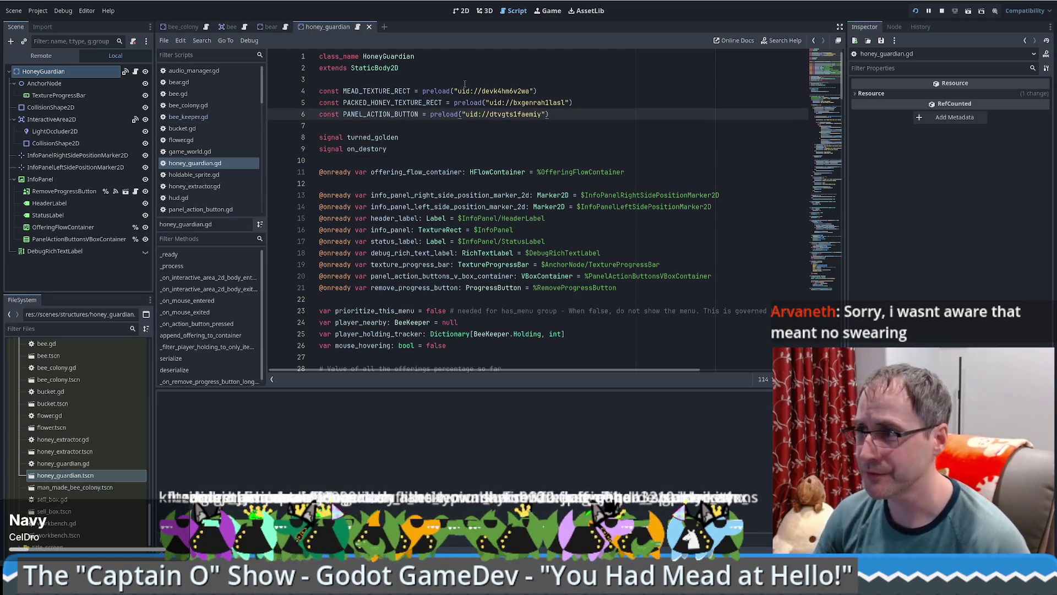
left_click(464, 84)
left_click(368, 127)
left_click(395, 149)
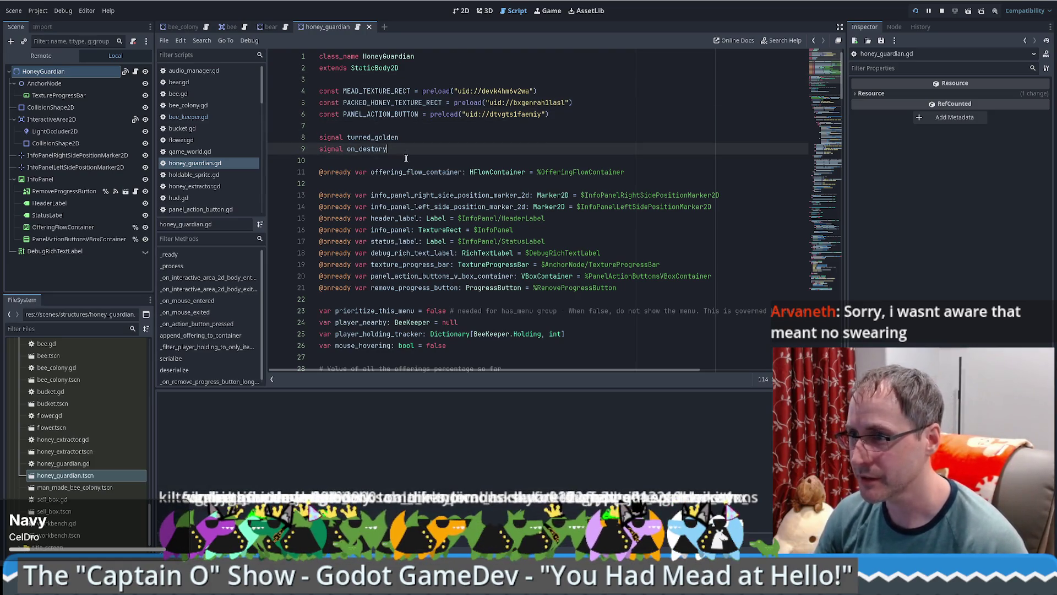
left_click(404, 162)
left_click(429, 185)
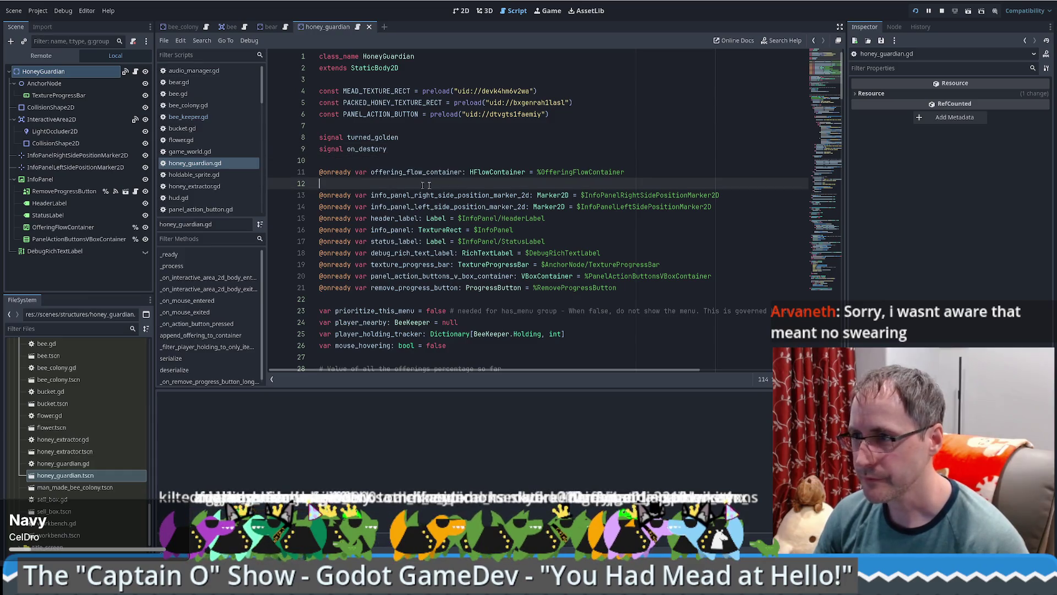
Step: Check the offering_flow_container declaration and the panel hide call below it
left_click(651, 174)
scroll(461, 282, "down", 7)
left_click(567, 197)
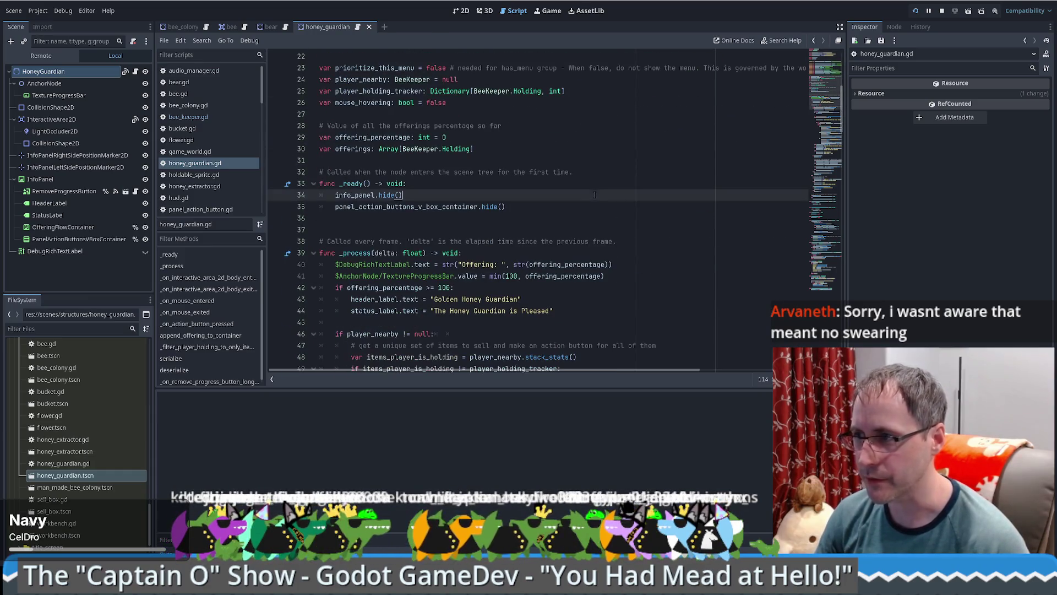
left_click(602, 214)
left_click(606, 211)
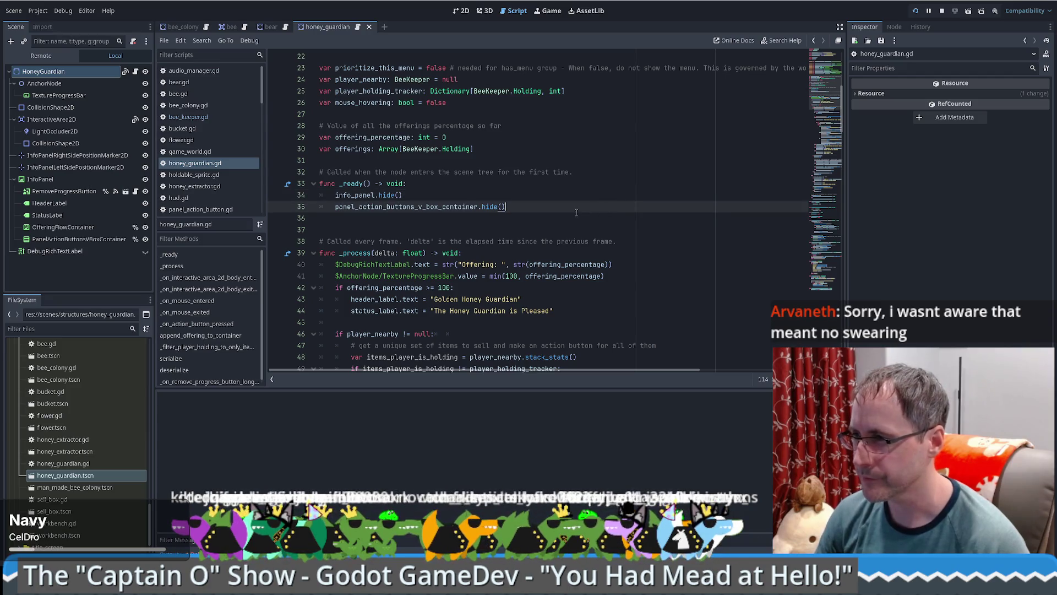
scroll(578, 220, "down", 2)
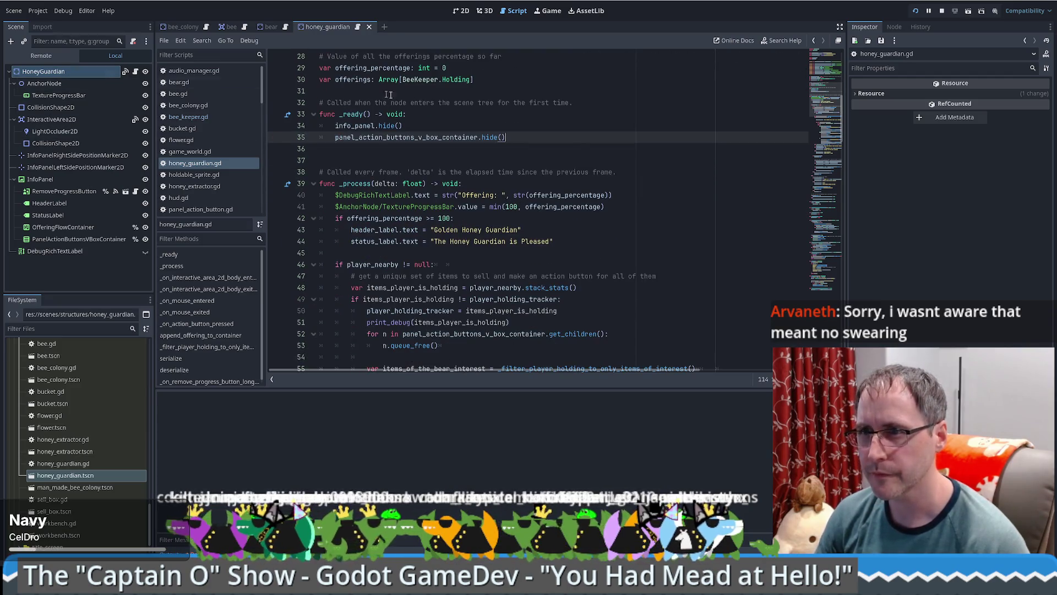
Step: Inspect the _ready function and HoneyGuardian node properties, then switch to the bee_colony scene
left_click(543, 119)
left_click(60, 71)
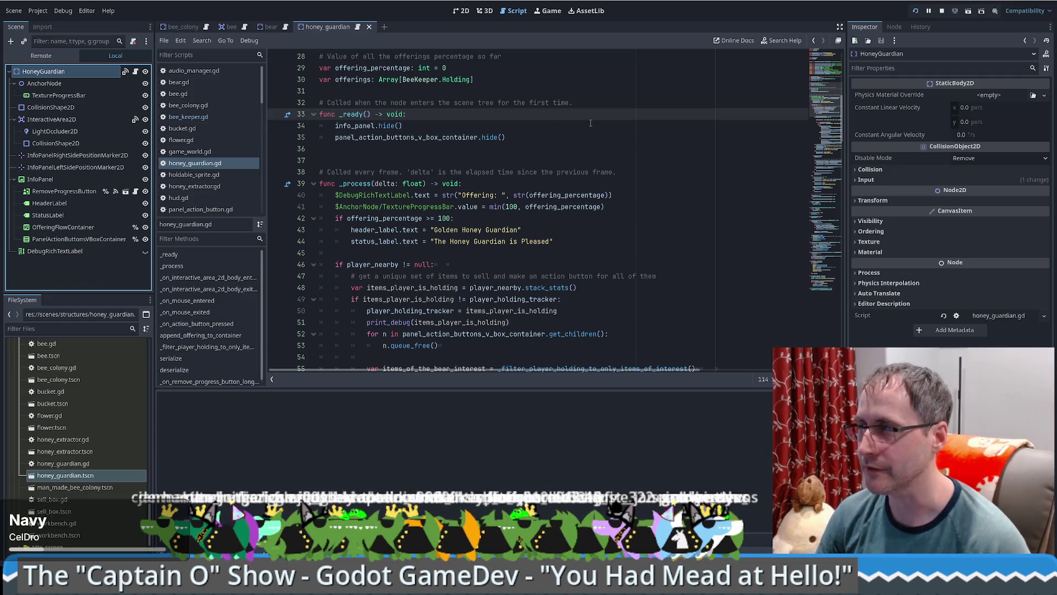
left_click(600, 138)
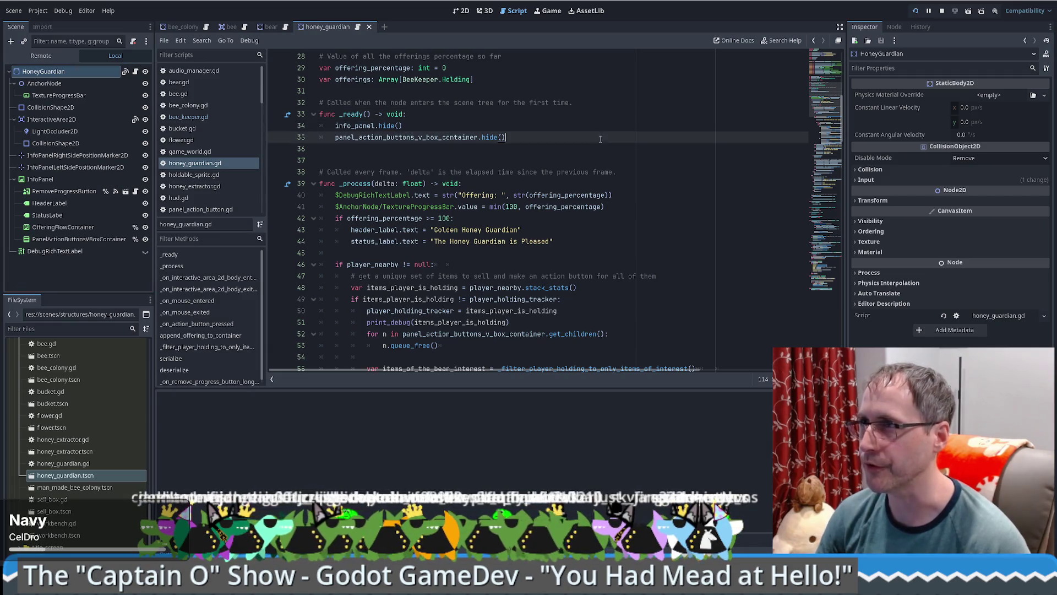
left_click(182, 28)
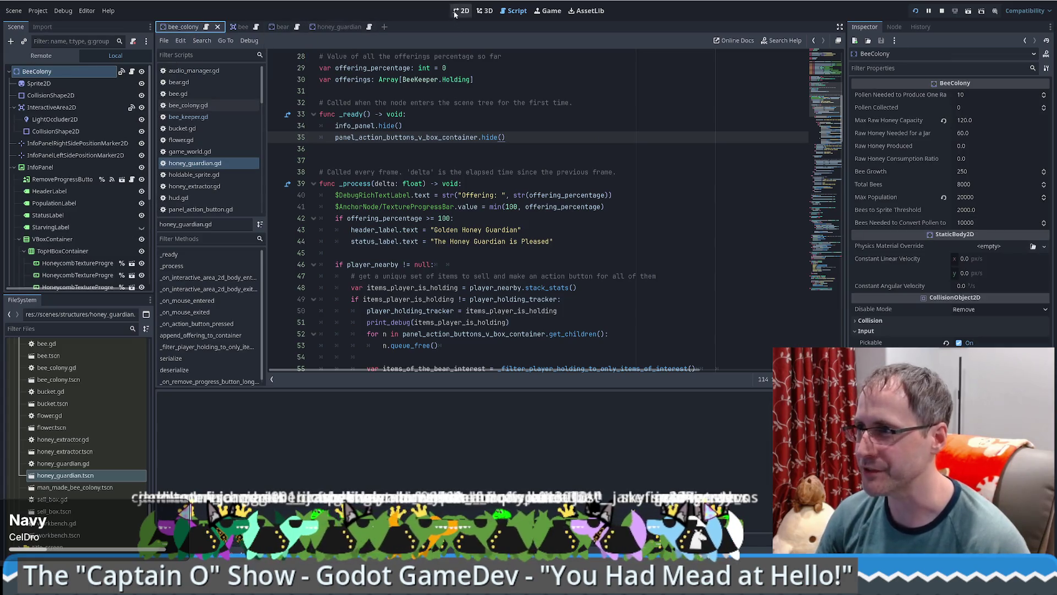
Step: Show the honey_guardian scene in the 2D view and run the project with F5
left_click(461, 11)
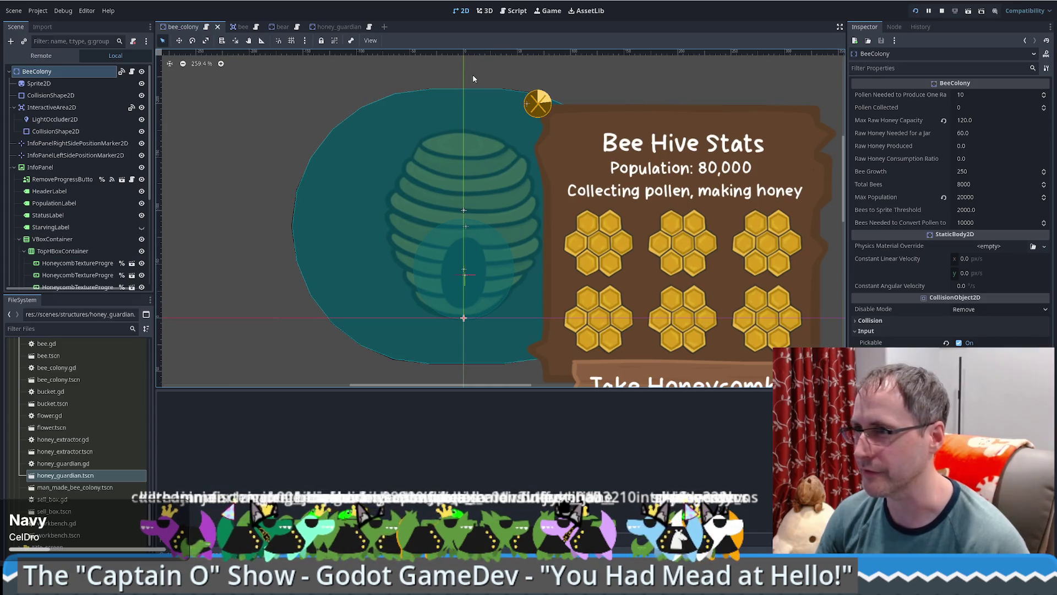
left_click(328, 27)
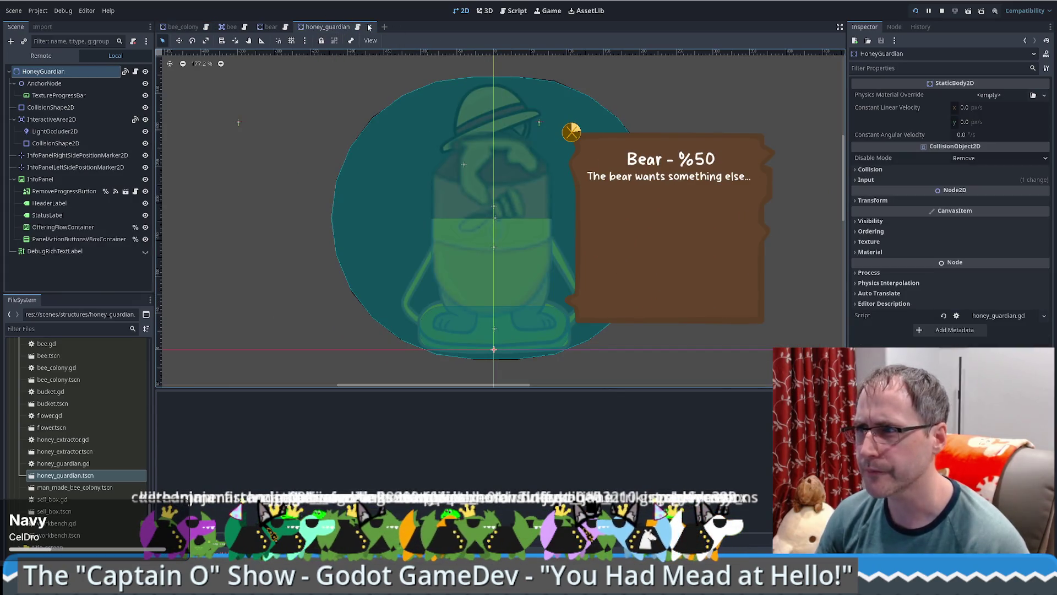
scroll(143, 471, "down", 3)
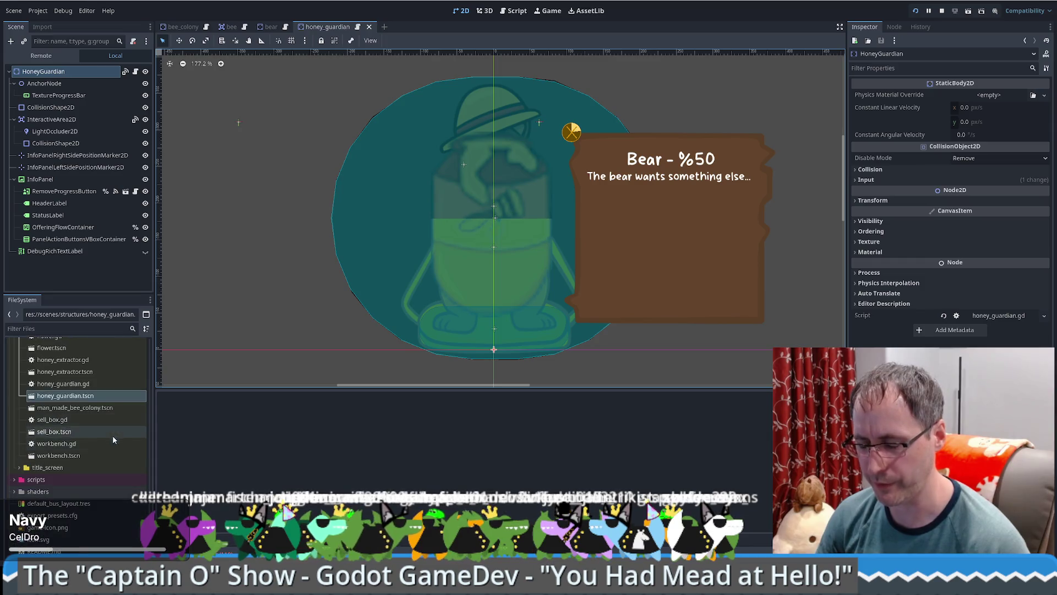
scroll(149, 536, "up", 8)
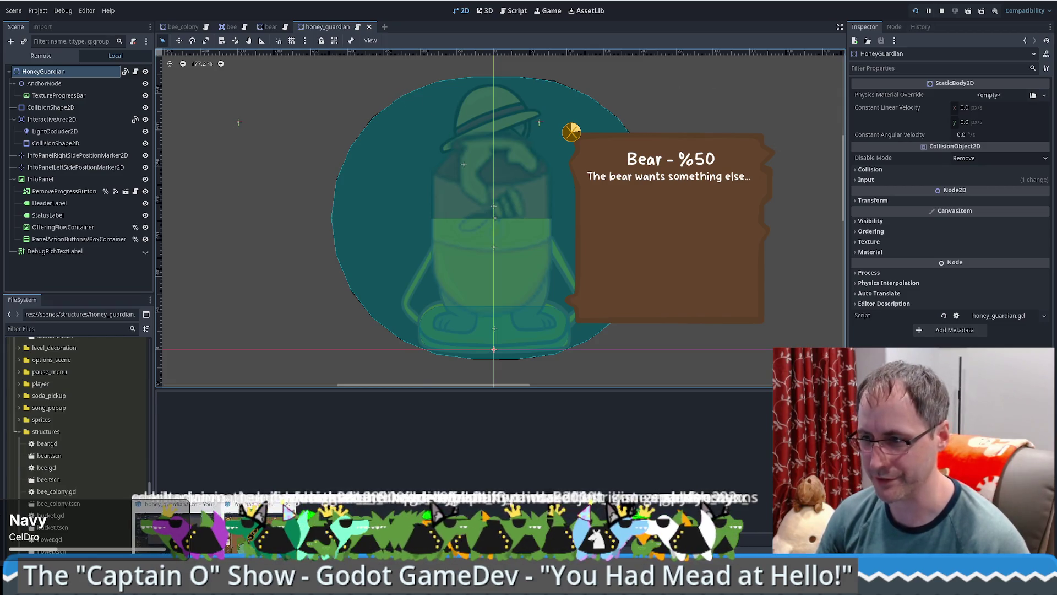
key("F5")
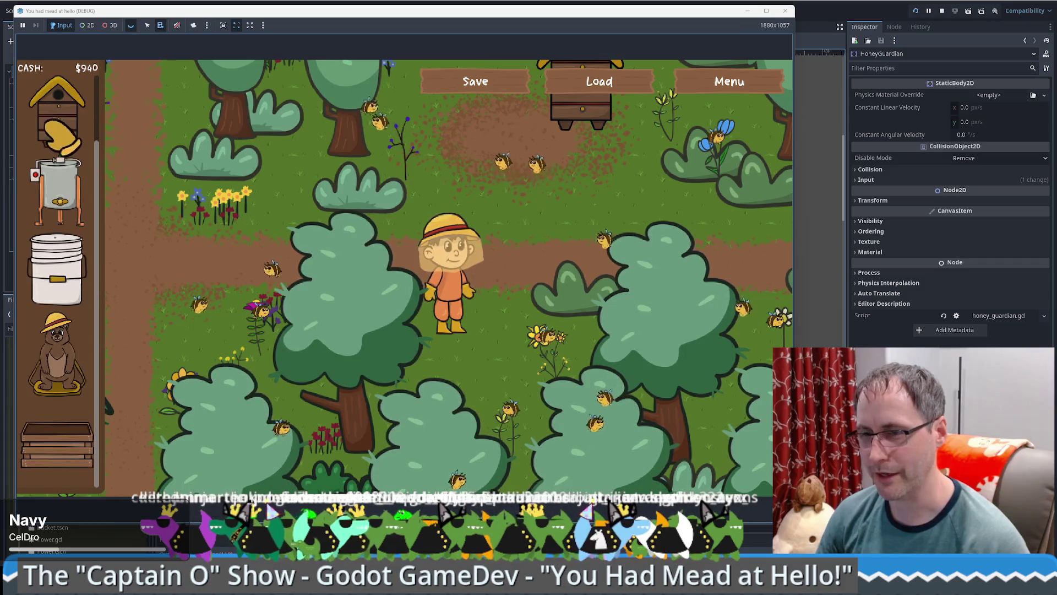
Step: Place a Honey Extractor on the map, then sell it back for $200
left_click(58, 190)
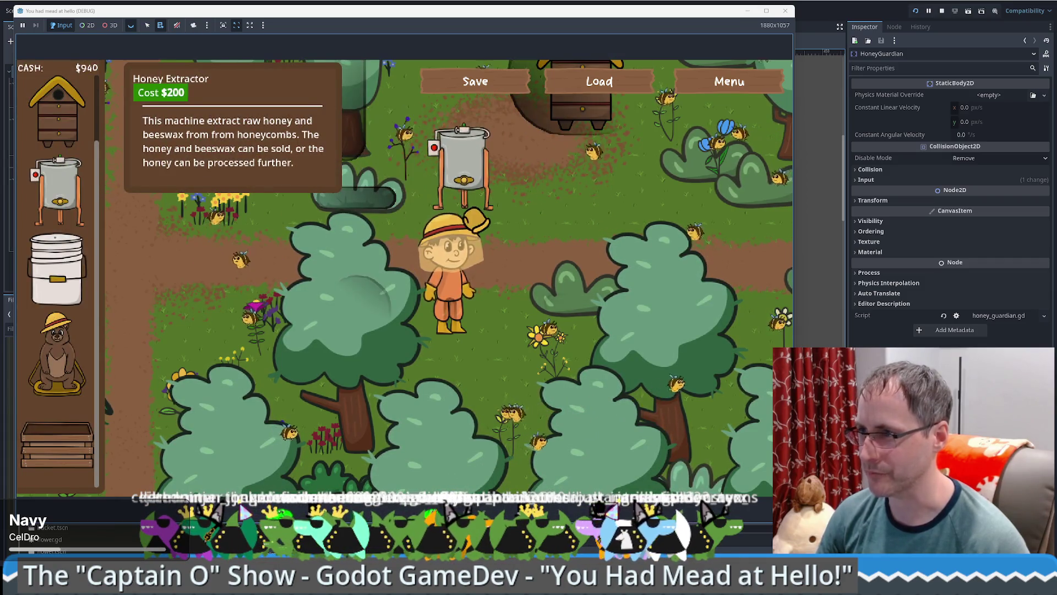
left_click(437, 135)
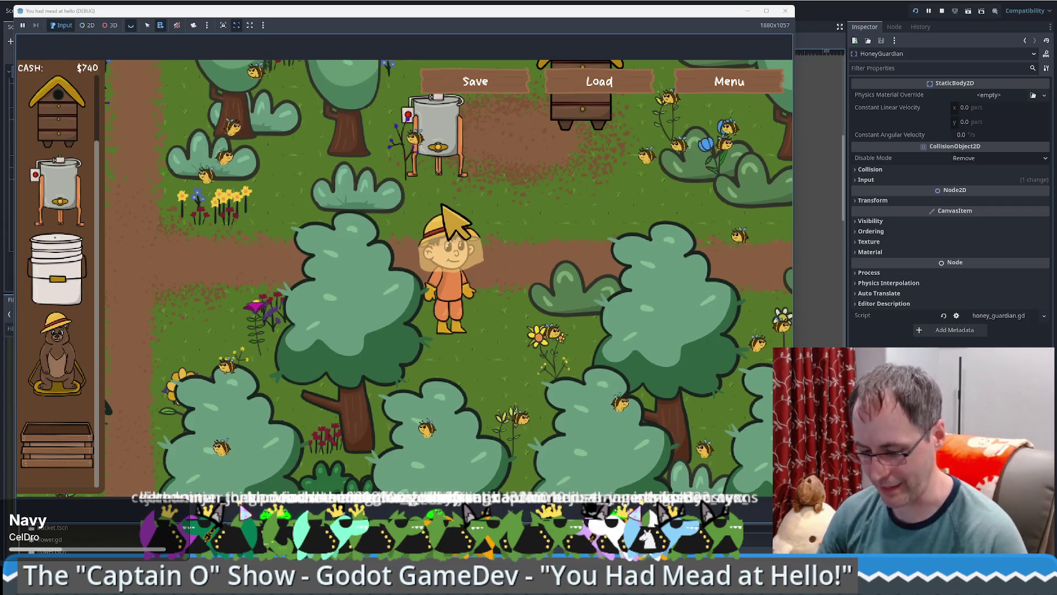
key("w")
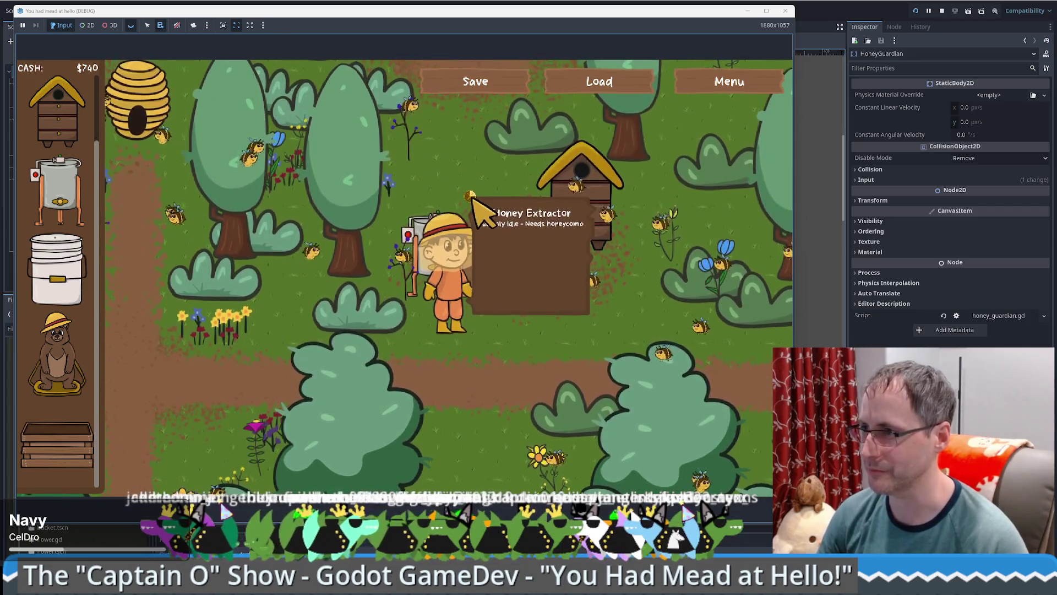
right_click(482, 208)
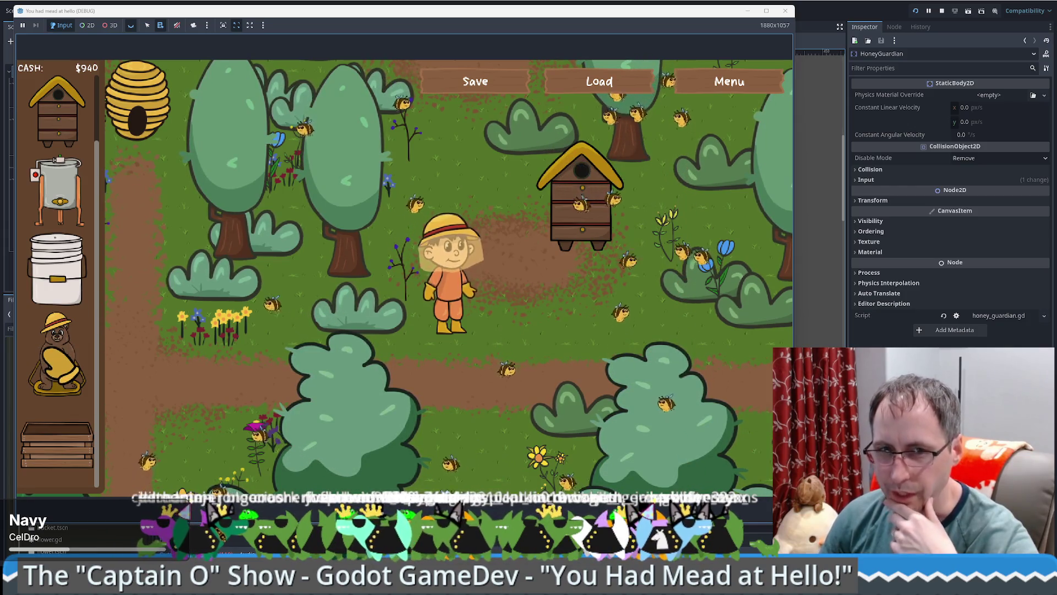
Step: Try placing a Bear Statue on the map twice
mouse_move(58, 358)
left_mouse_down()
mouse_move(575, 399)
mouse_move(500, 430)
mouse_move(517, 333)
left_mouse_up()
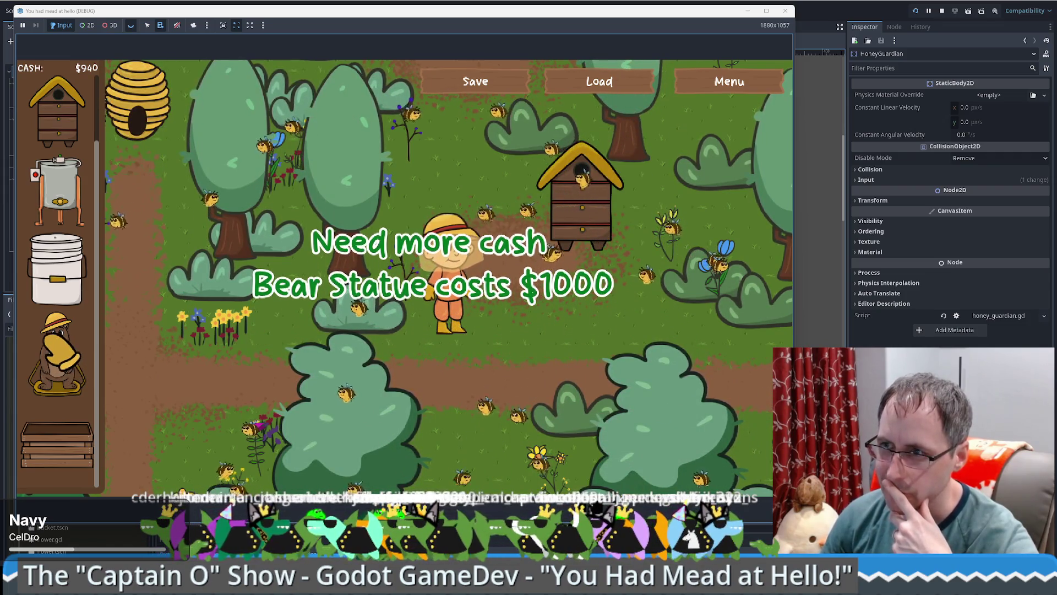
scroll(57, 355, "up", 1)
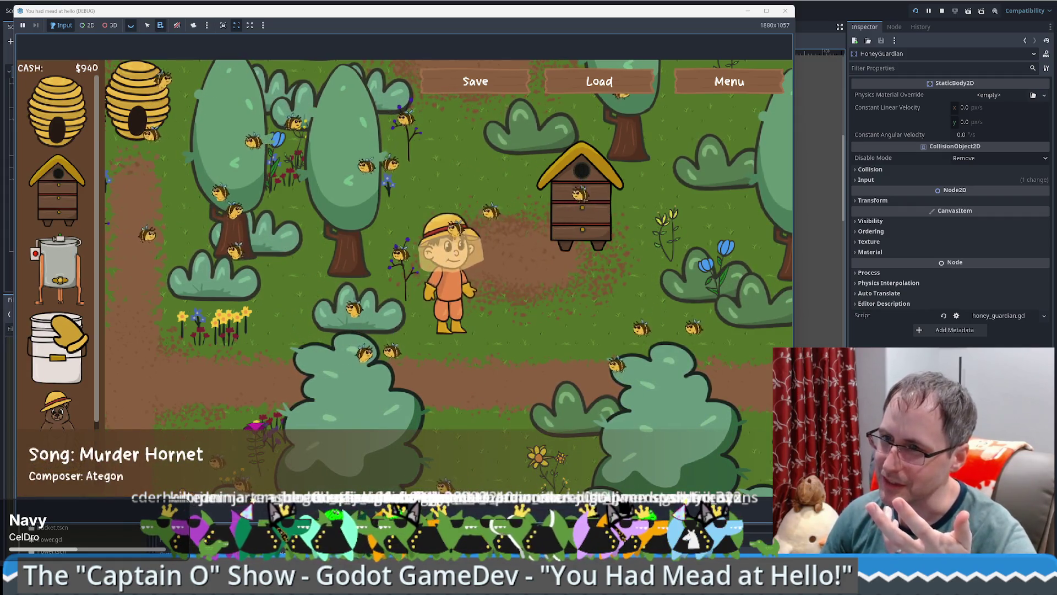
scroll(66, 336, "down", 1)
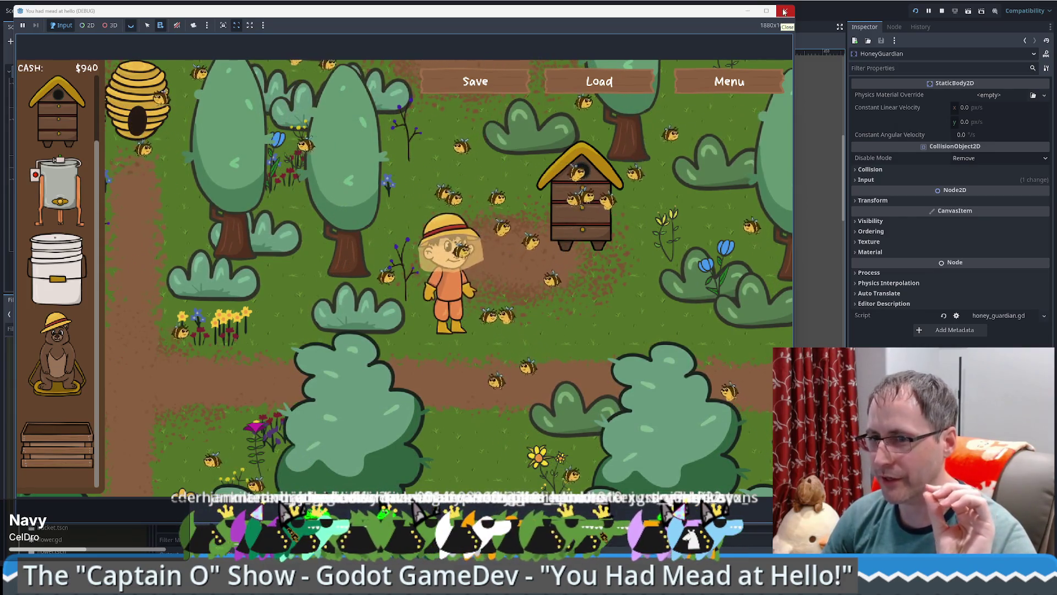
mouse_move(57, 352)
left_mouse_down()
mouse_move(184, 309)
mouse_move(165, 377)
mouse_move(146, 389)
mouse_move(157, 459)
left_mouse_up()
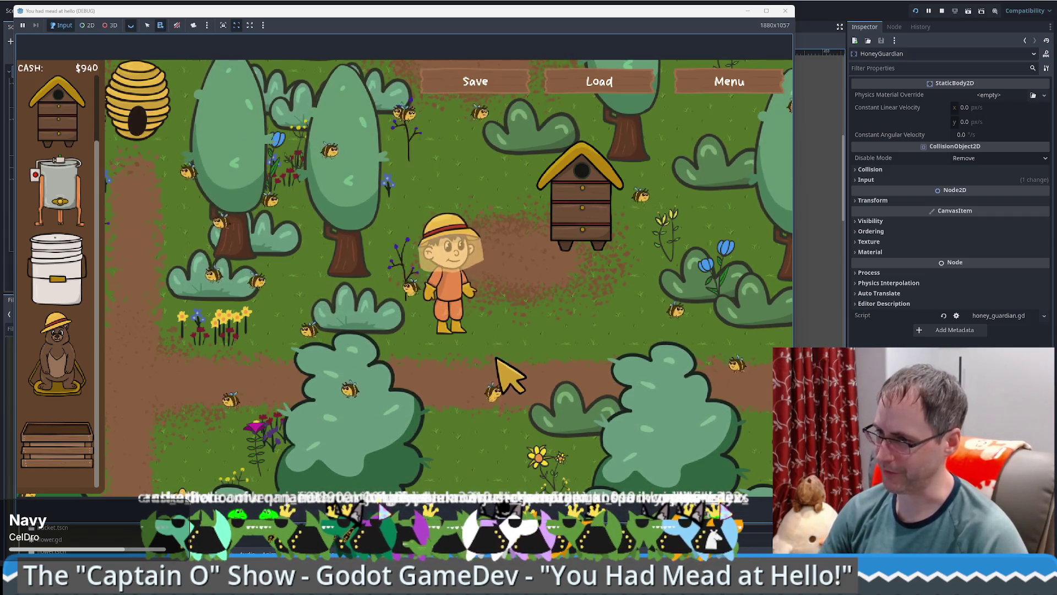
Step: Walk the player around with WASD, then close the game window
key("d")
key("s")
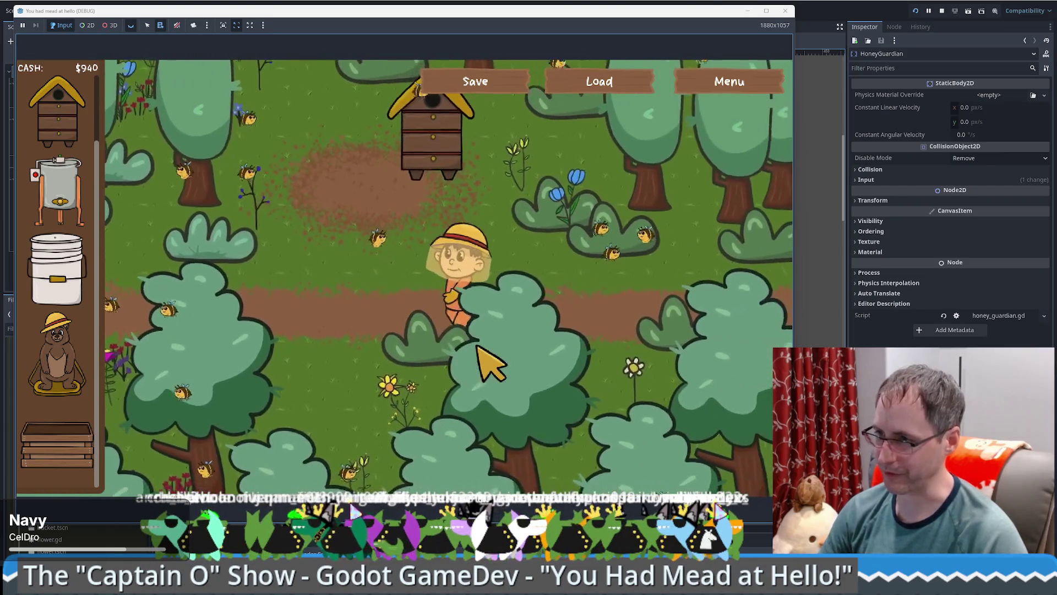
key("a")
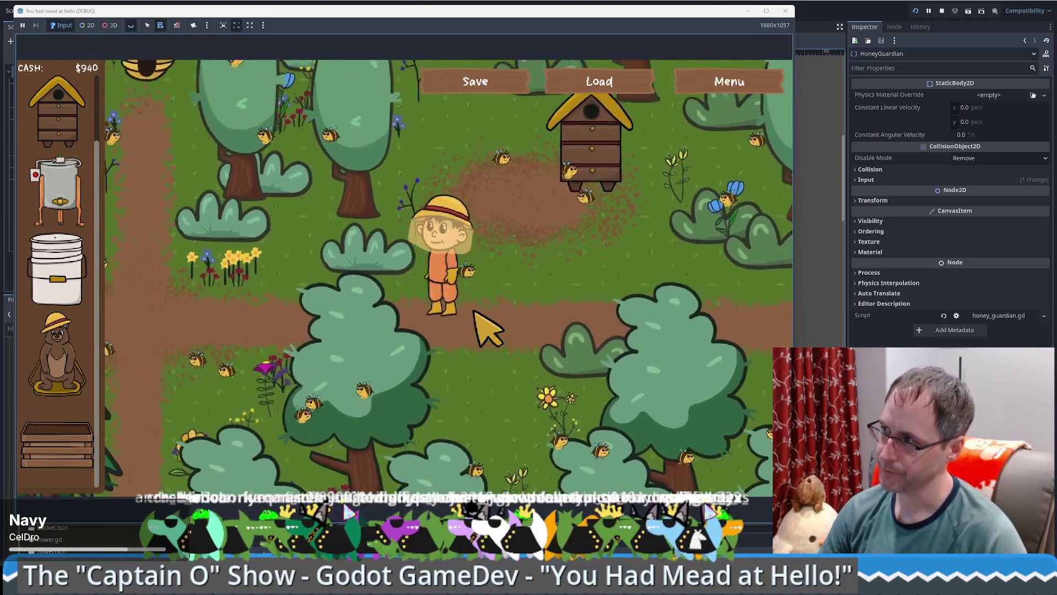
left_click(786, 11)
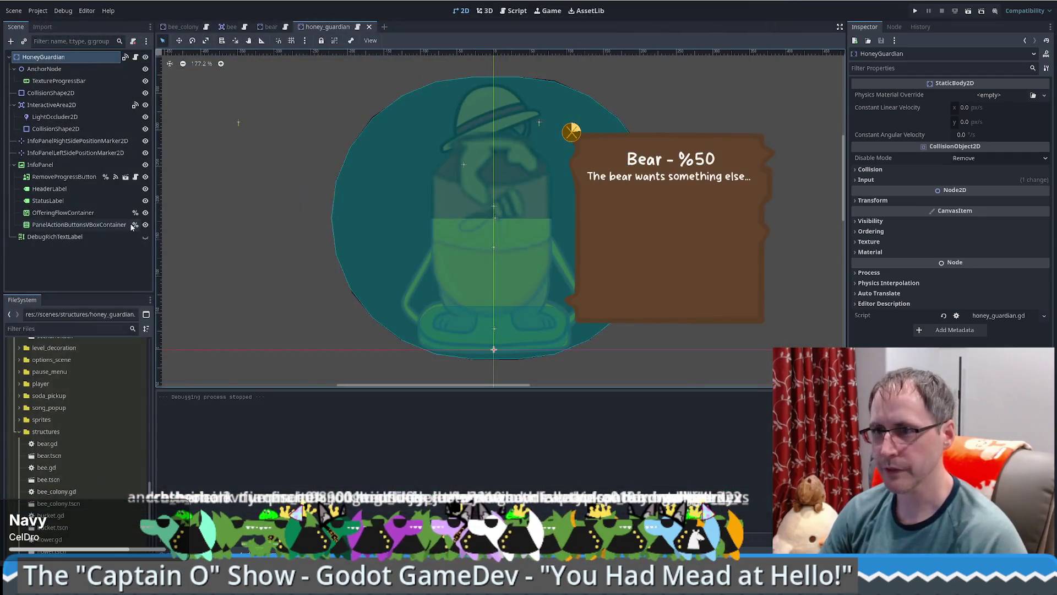
Step: Find bear_draggable.tscn in scenes/gui and open it
scroll(136, 466, "down", 3)
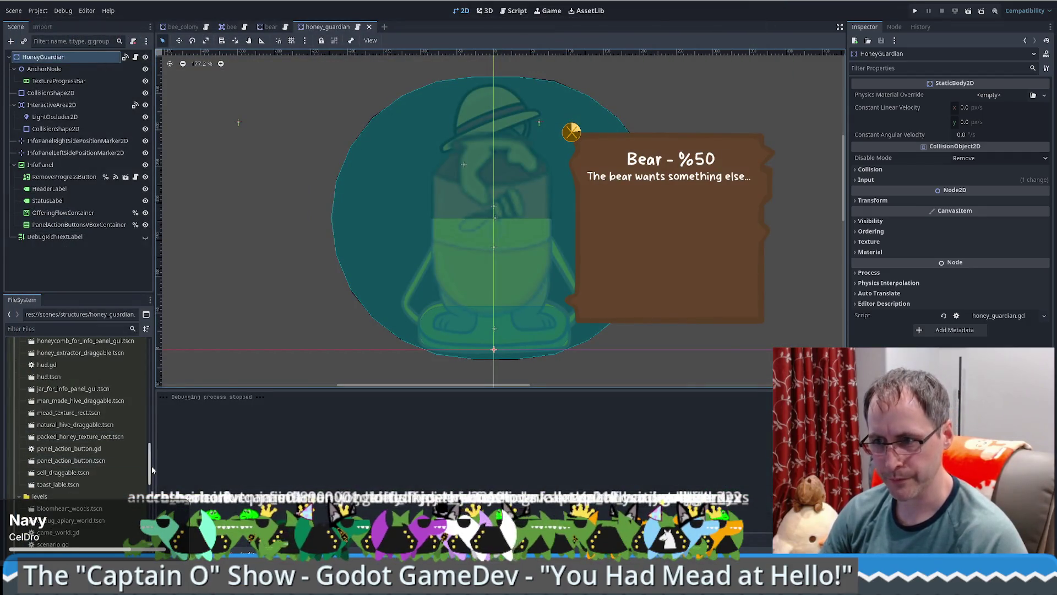
scroll(153, 469, "down", 10)
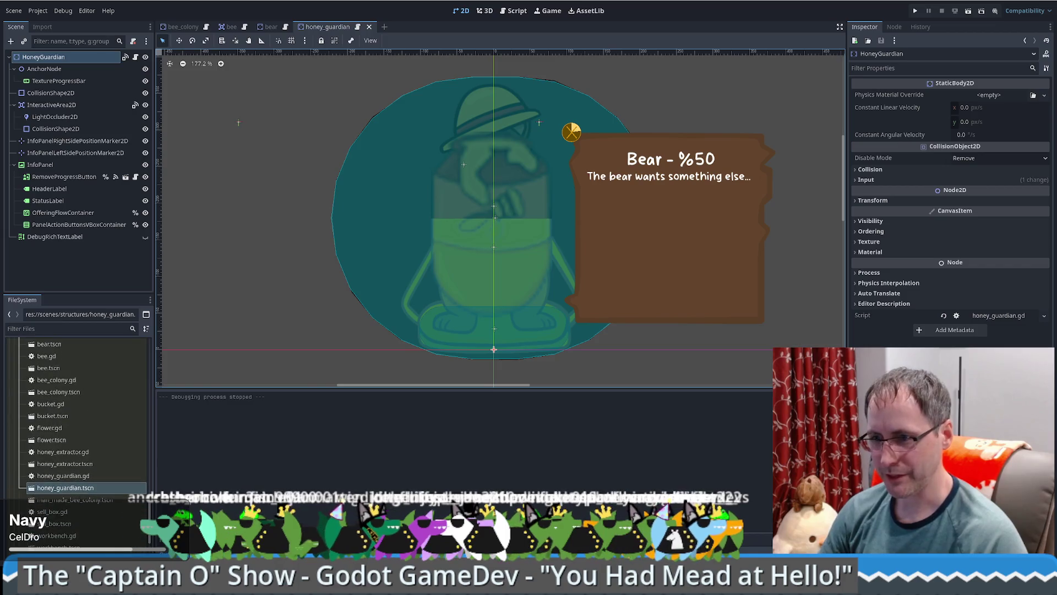
scroll(149, 490, "up", 8)
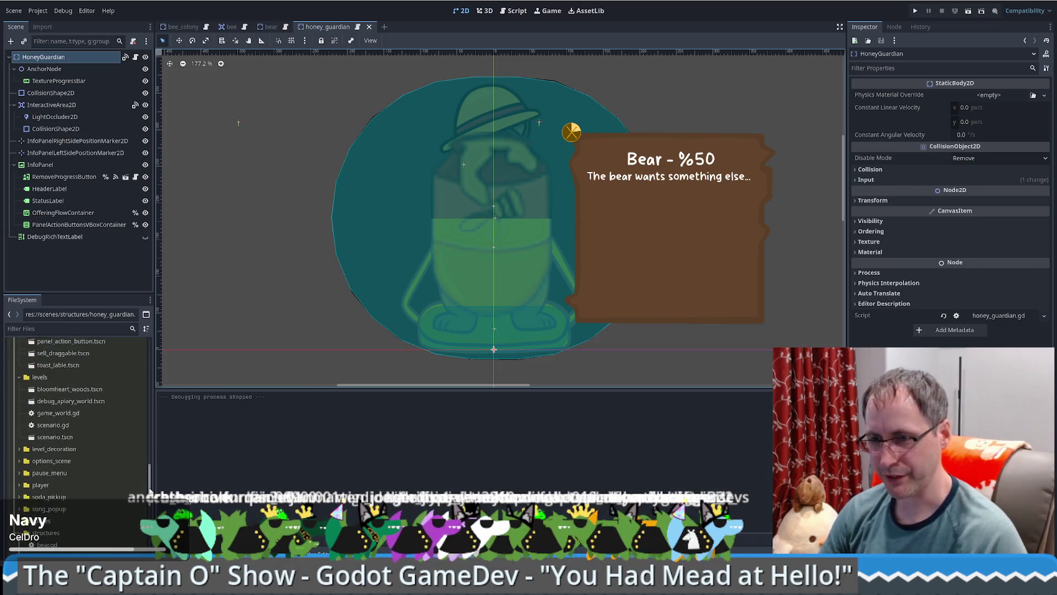
scroll(62, 453, "up", 10)
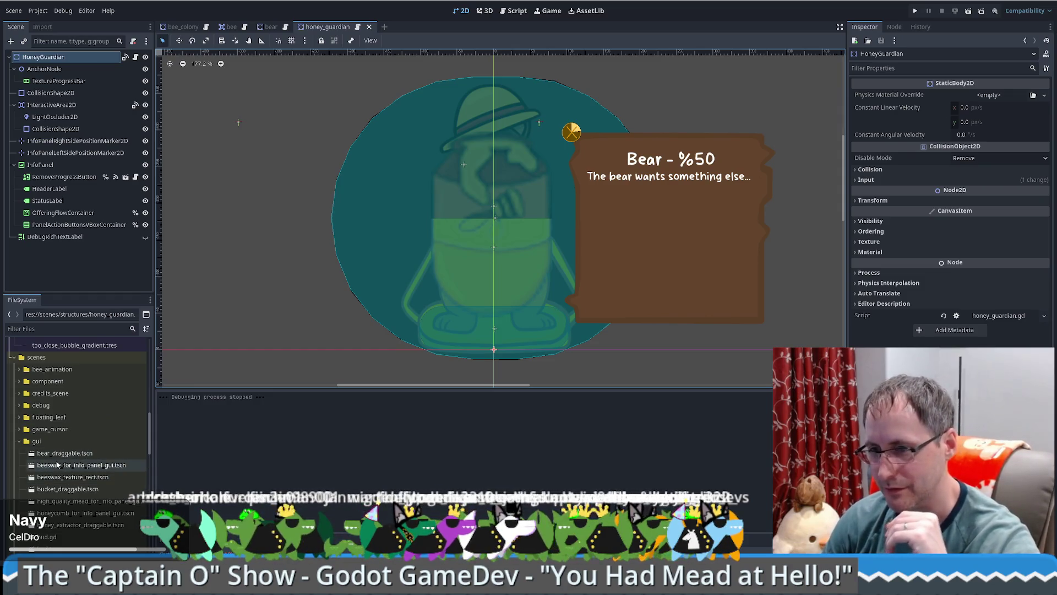
scroll(55, 468, "down", 2)
scroll(63, 469, "up", 1)
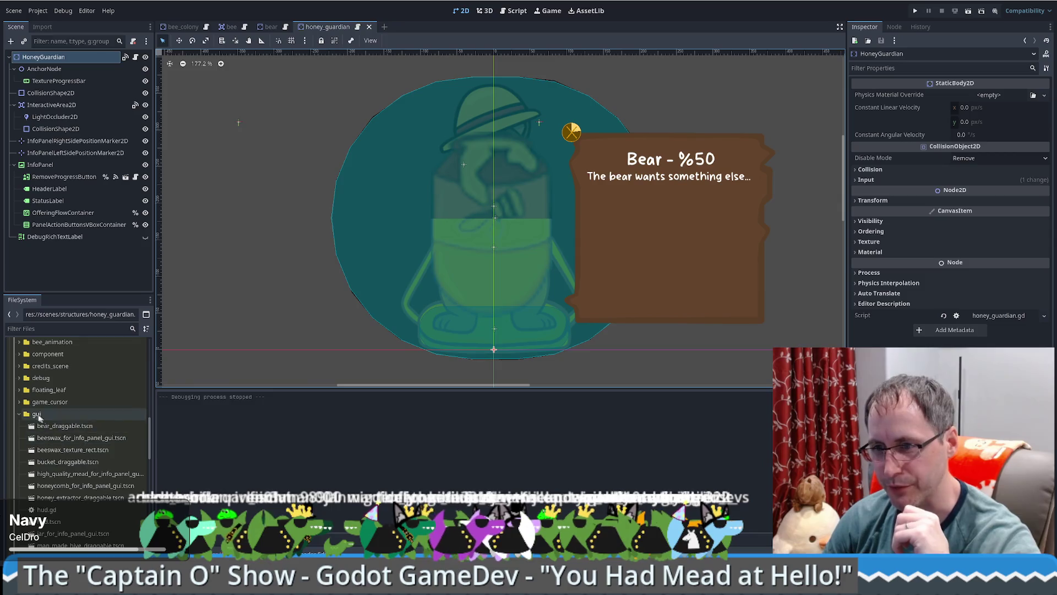
left_click(78, 431)
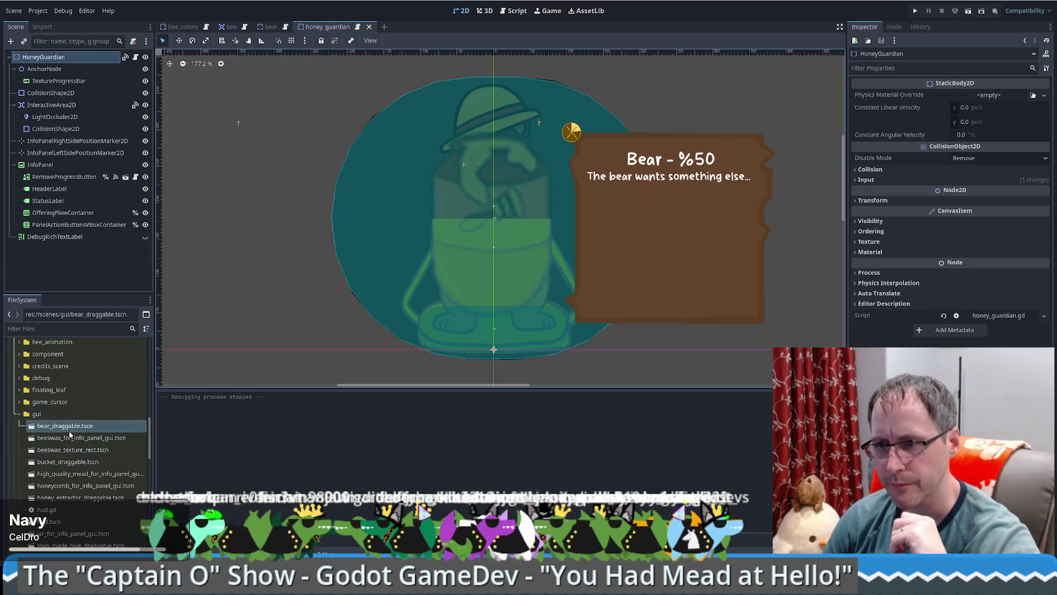
double_click(78, 431)
Step: Reselect bear_draggable.tscn in the gui folder and bring up its context menu
scroll(405, 281, "down", 4)
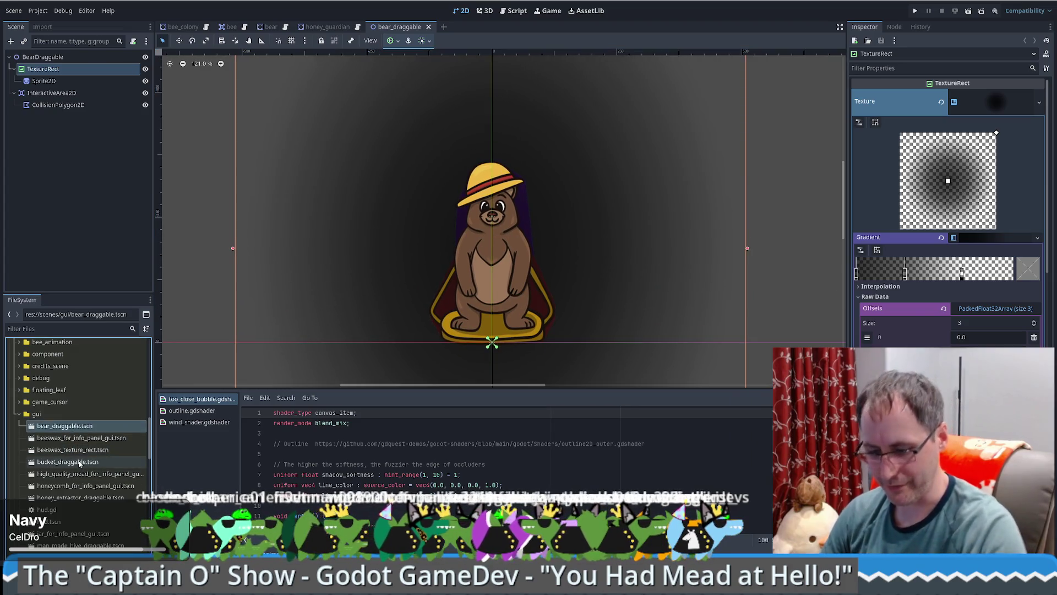
left_click(61, 451)
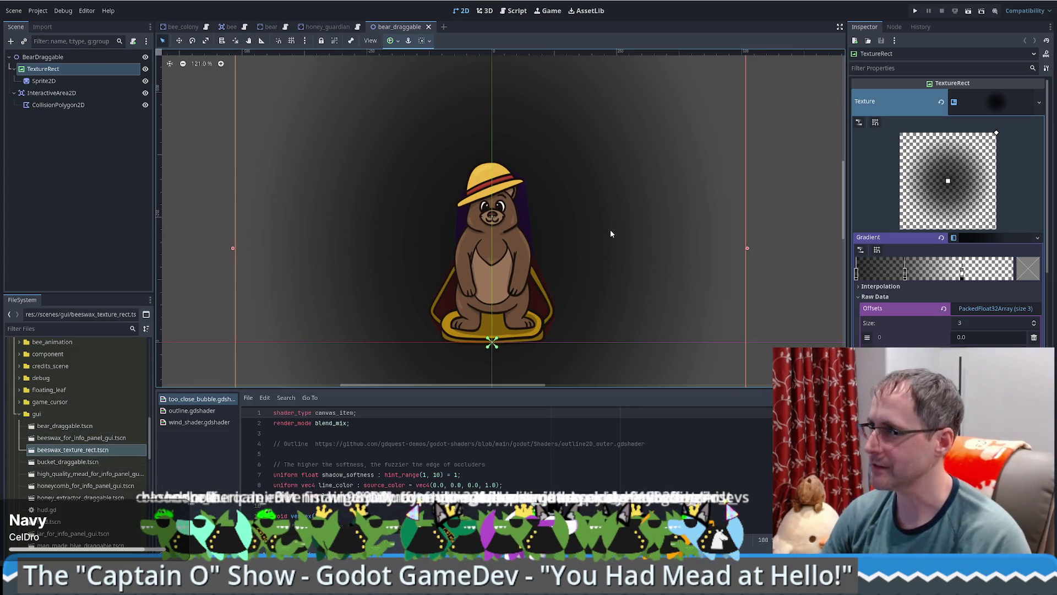
left_click(65, 425)
right_click(64, 426)
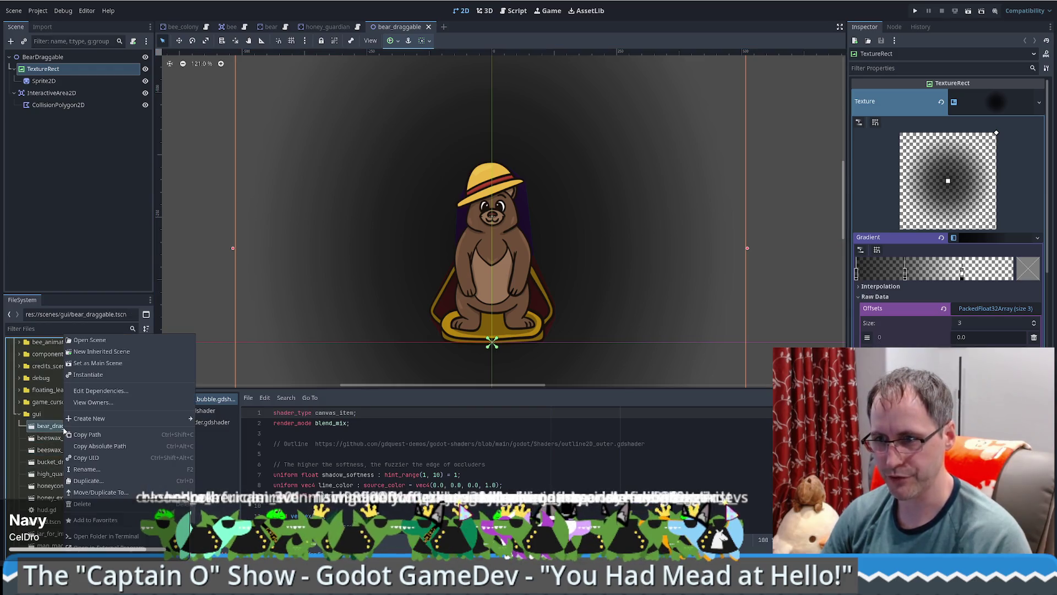
Step: Duplicate bear_draggable.tscn as honey_guardian_draggable.tscn and open the new scene
left_click(99, 480)
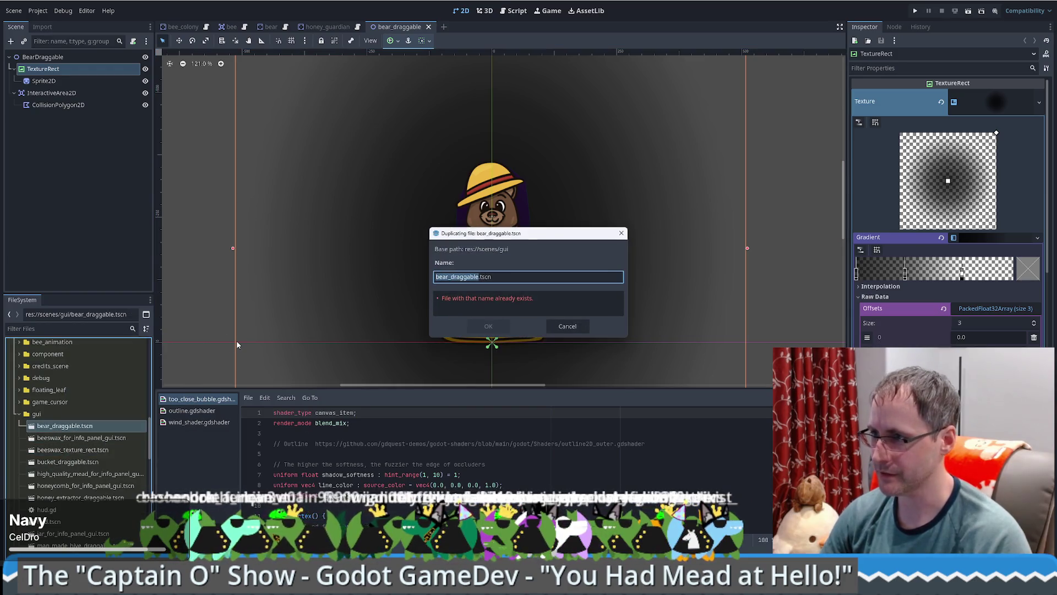
key("Left")
key("Delete")
key("Delete")
key("Delete")
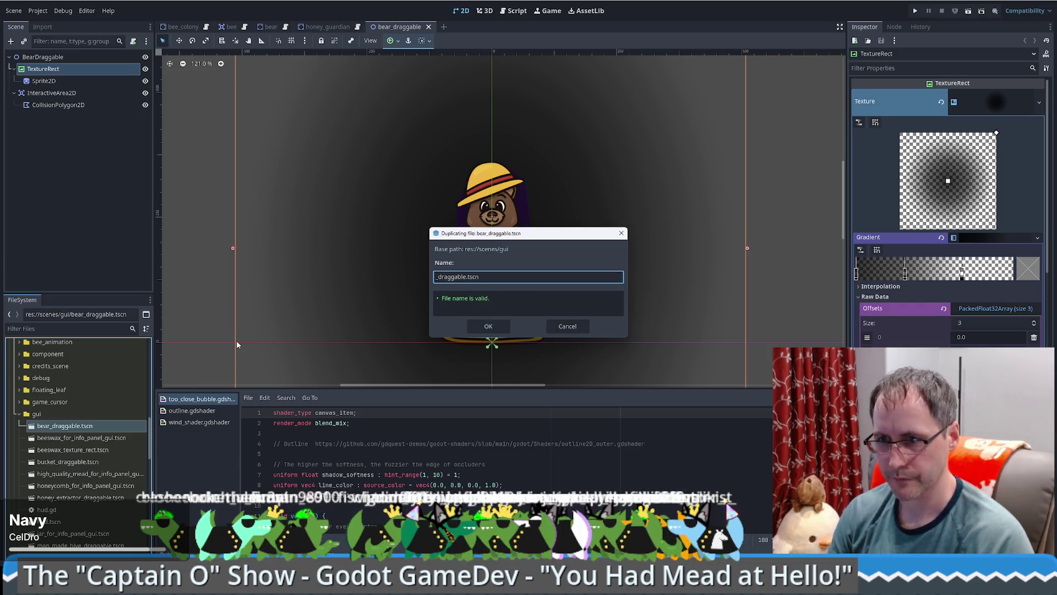
type("honey_g")
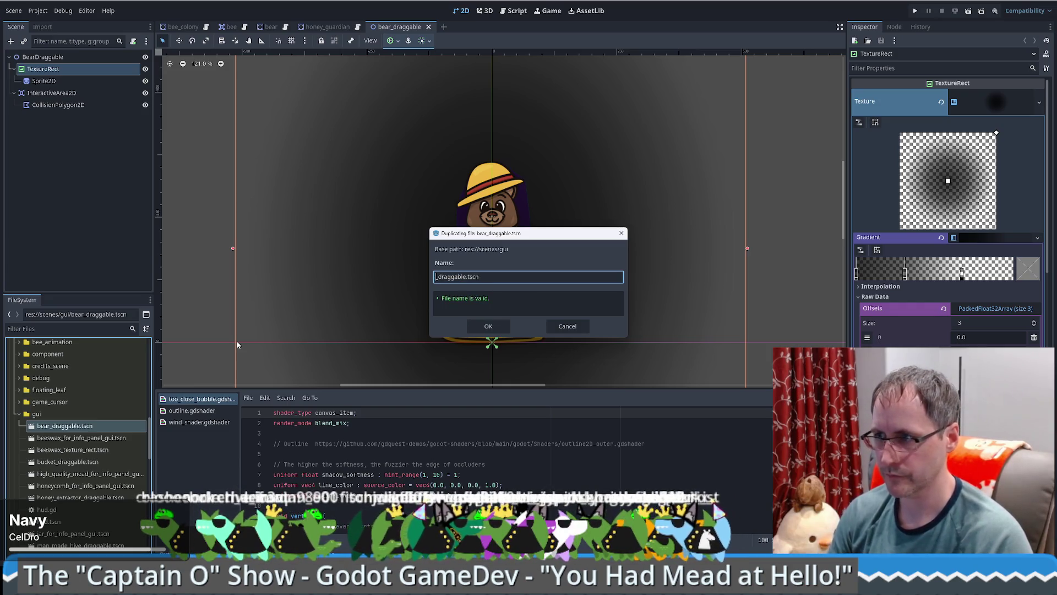
type("uardian")
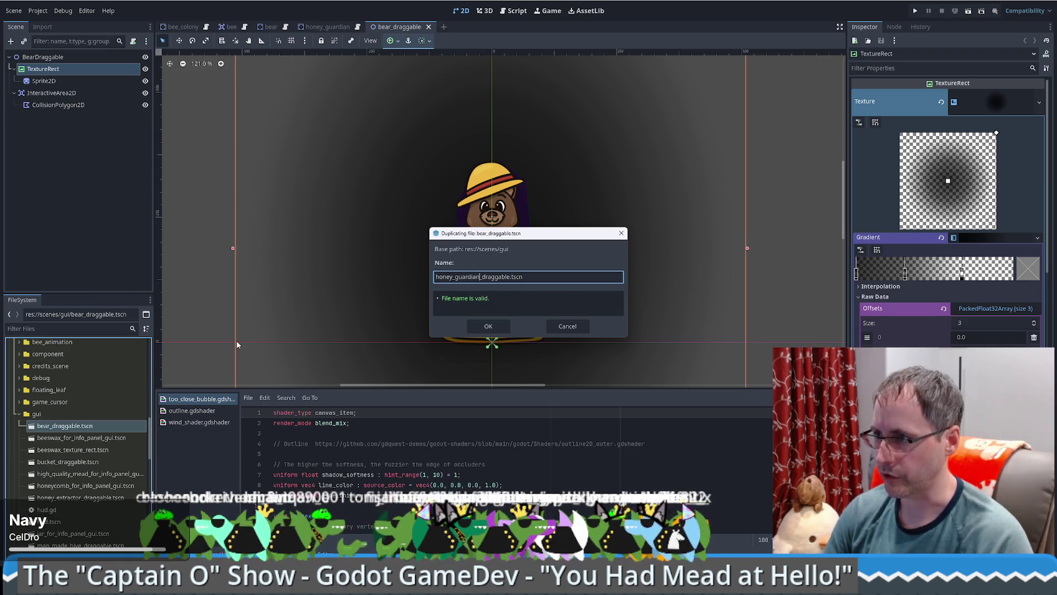
left_click(494, 327)
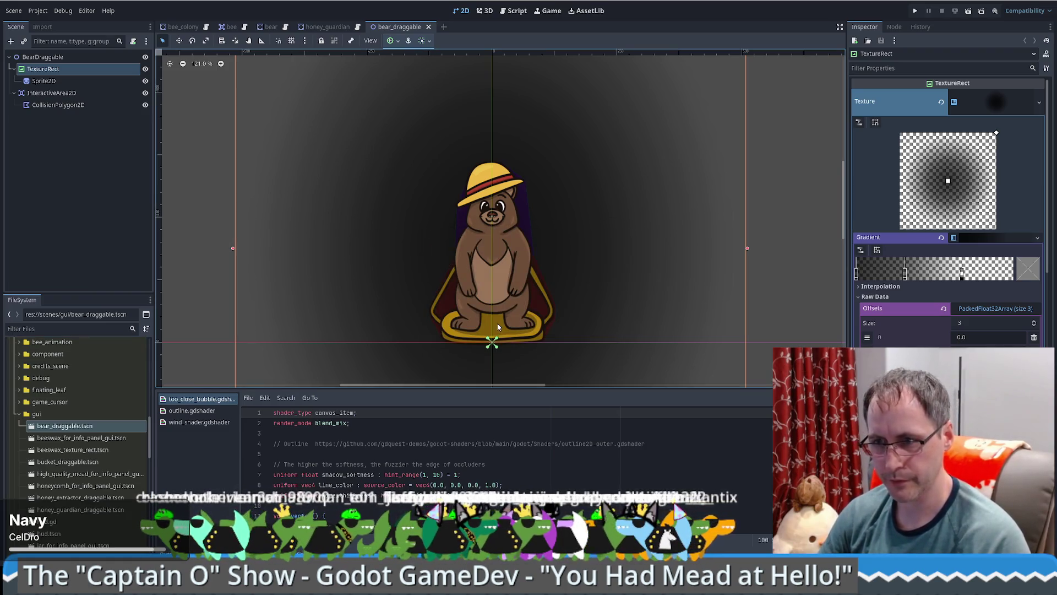
double_click(79, 510)
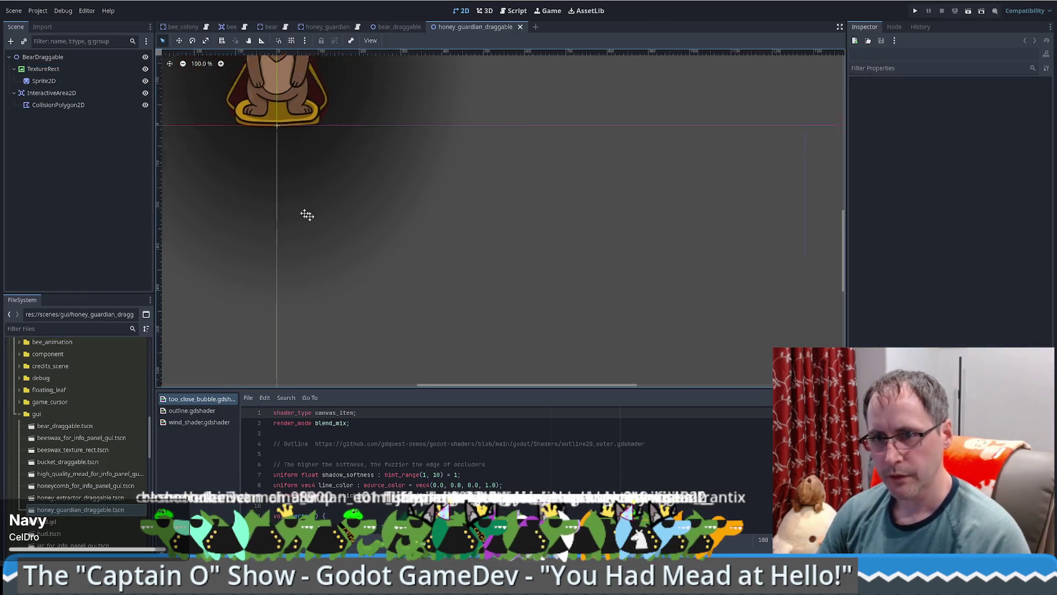
Step: Bring the bear into view and select the draggable's Sprite2D node in the Scene tree
mouse_move(371, 191)
left_mouse_down()
mouse_move(392, 213)
mouse_move(454, 236)
left_mouse_up()
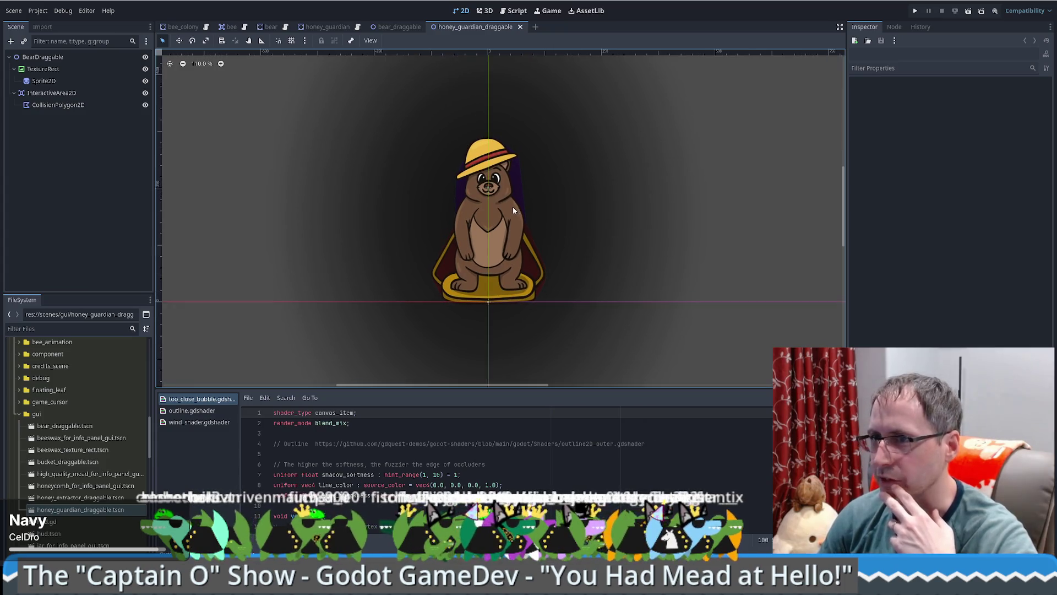
scroll(513, 207, "up", 4)
left_click(482, 271)
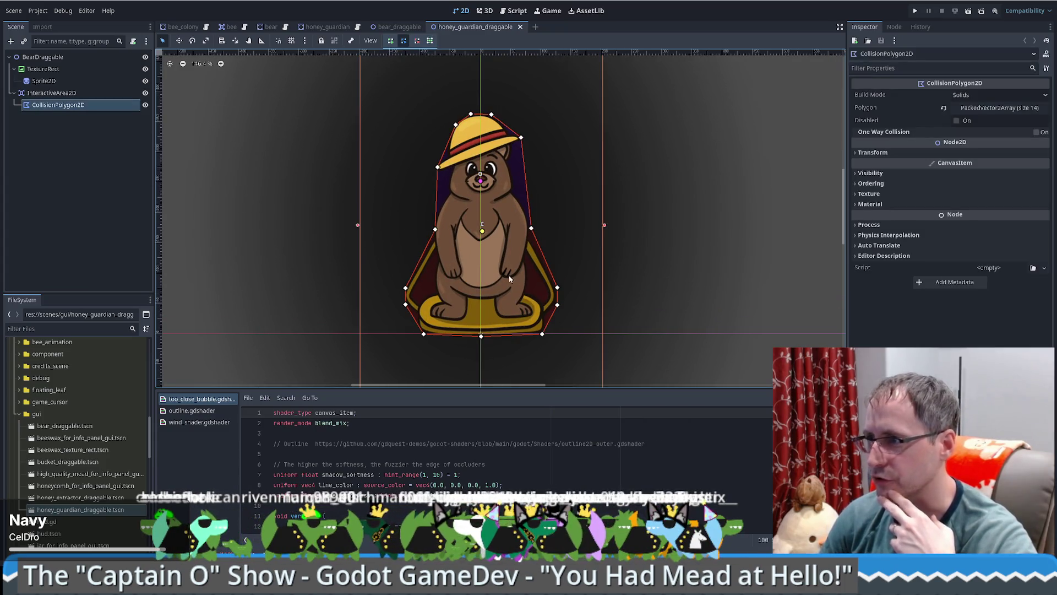
left_click(59, 70)
left_click(60, 80)
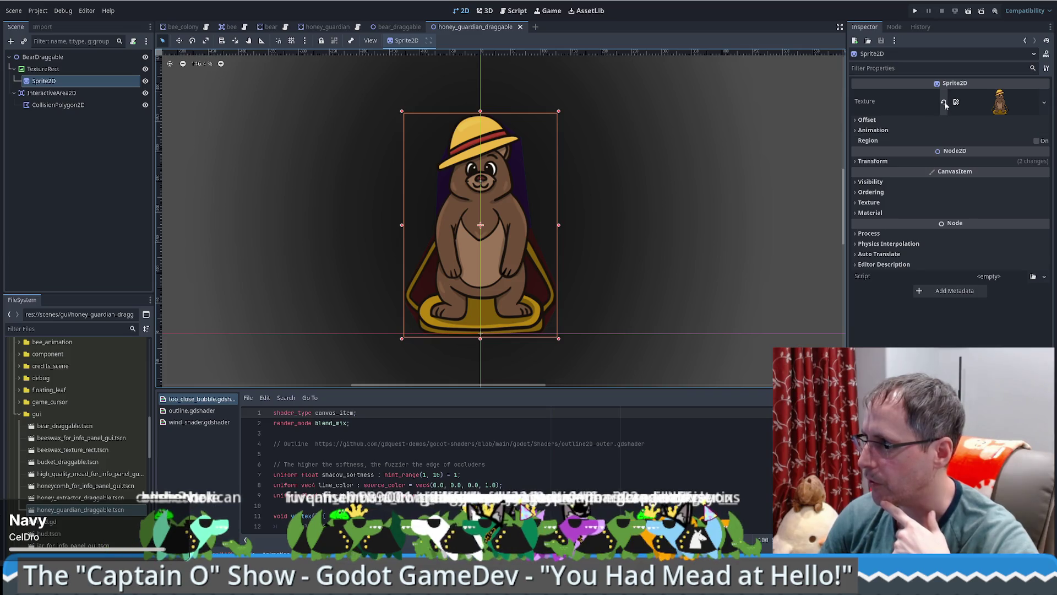
Step: Set the Sprite2D texture to honey_guardian_statue.png from assets/placeholder
scroll(115, 453, "down", 10)
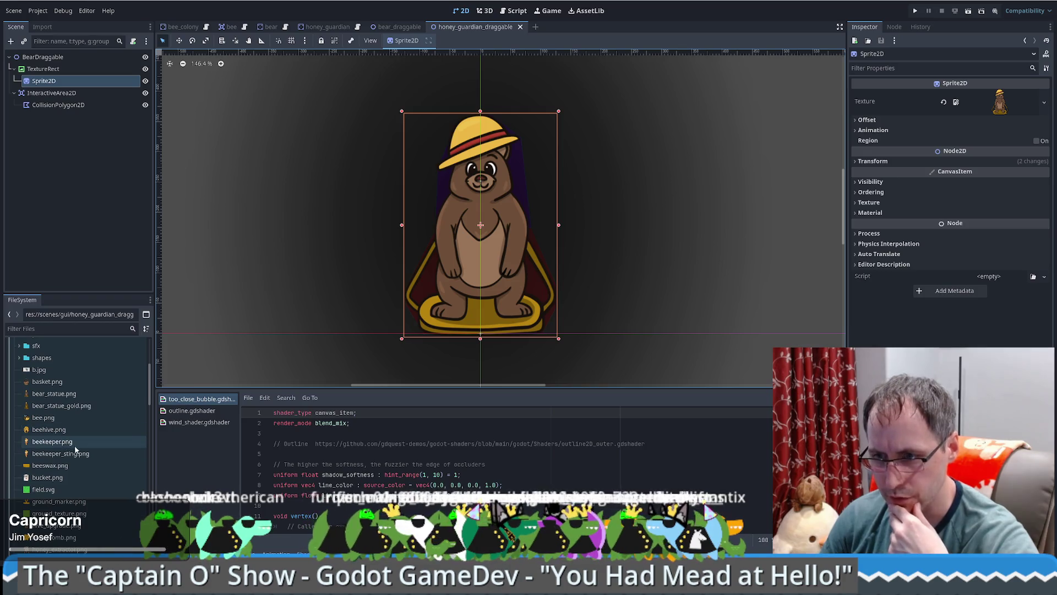
scroll(88, 451, "down", 2)
scroll(83, 444, "down", 6)
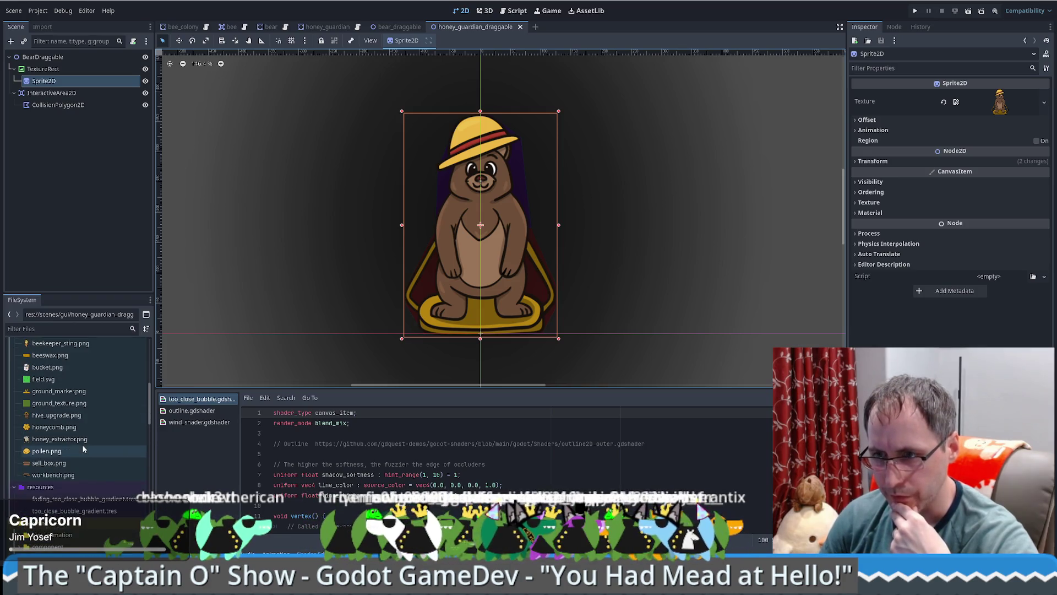
scroll(83, 429, "up", 5)
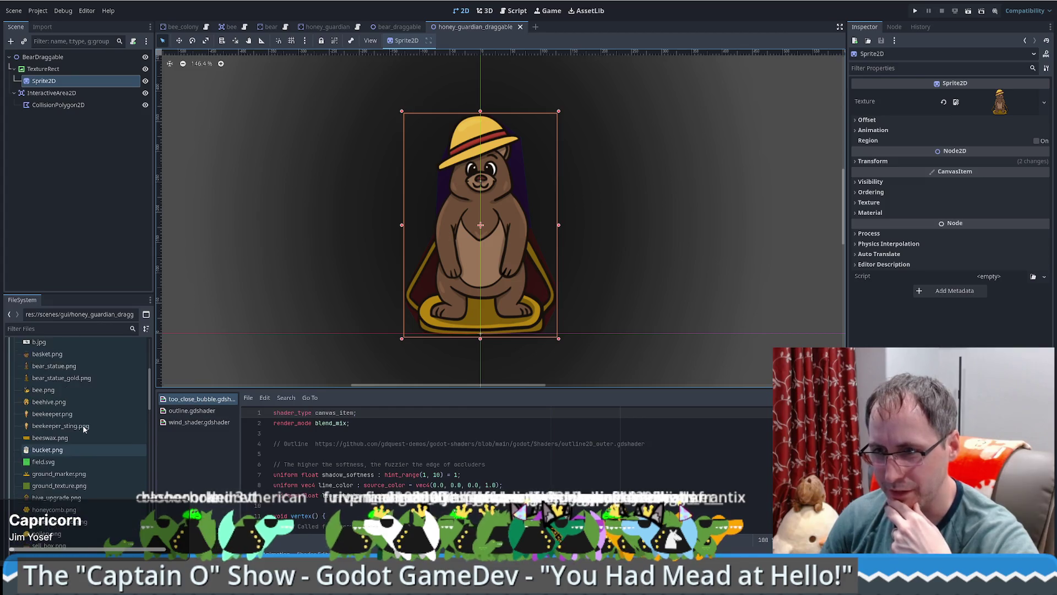
scroll(77, 428, "up", 4)
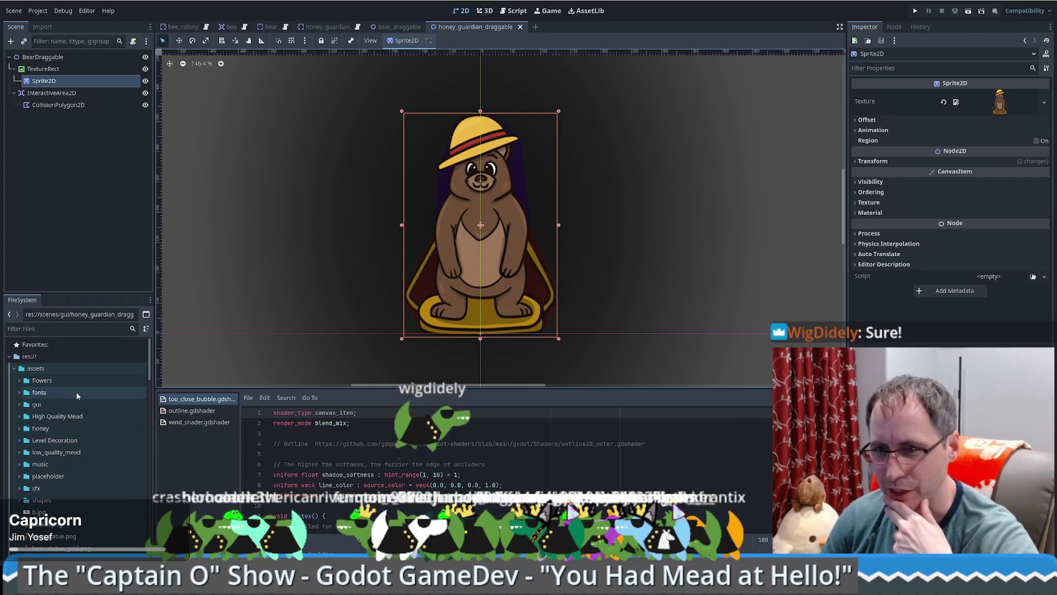
scroll(80, 409, "down", 2)
scroll(79, 410, "down", 1)
double_click(54, 392)
scroll(79, 389, "down", 2)
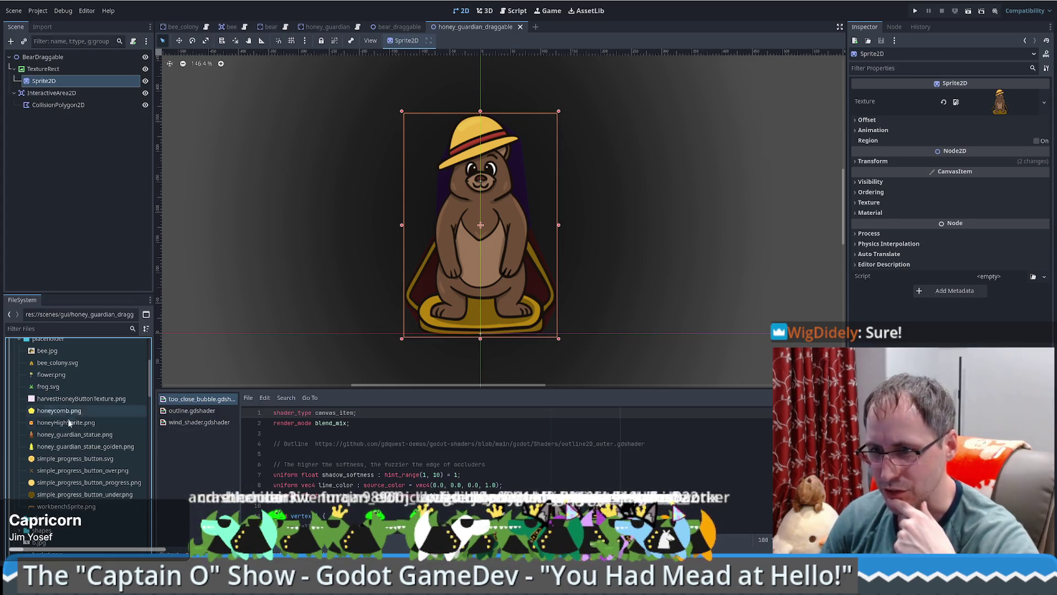
left_click(78, 434)
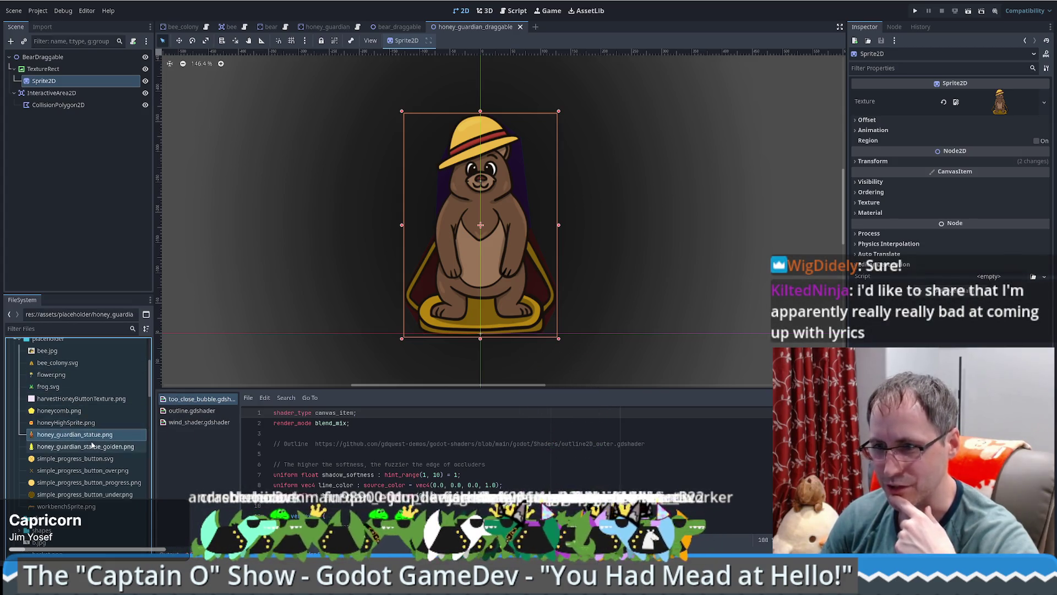
scroll(92, 414, "up", 1)
mouse_move(80, 461)
left_mouse_down()
mouse_move(770, 77)
mouse_move(1003, 102)
left_mouse_up()
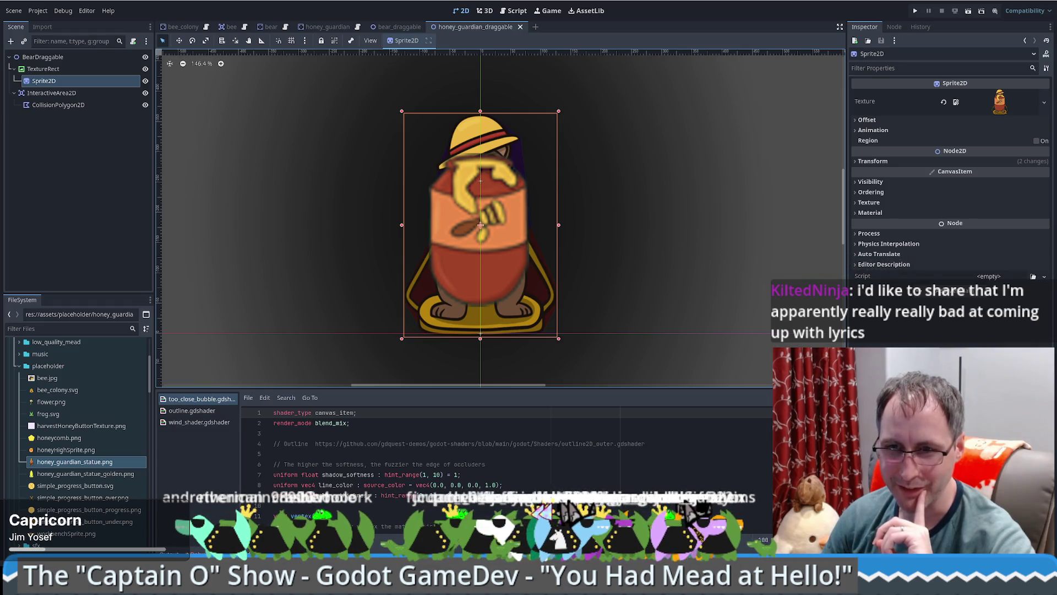
scroll(501, 300, "up", 2)
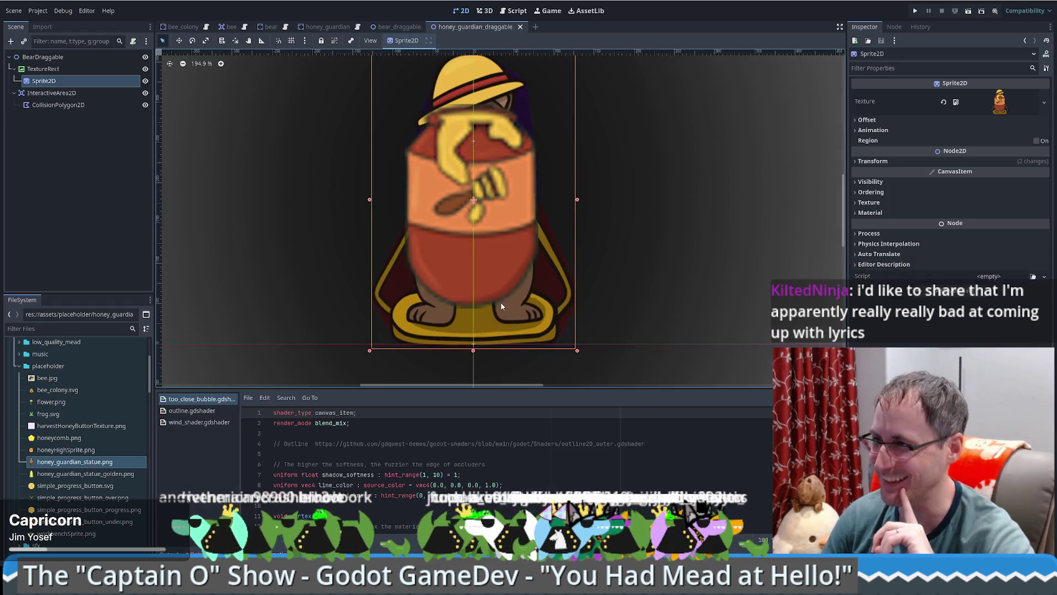
scroll(500, 302, "down", 2)
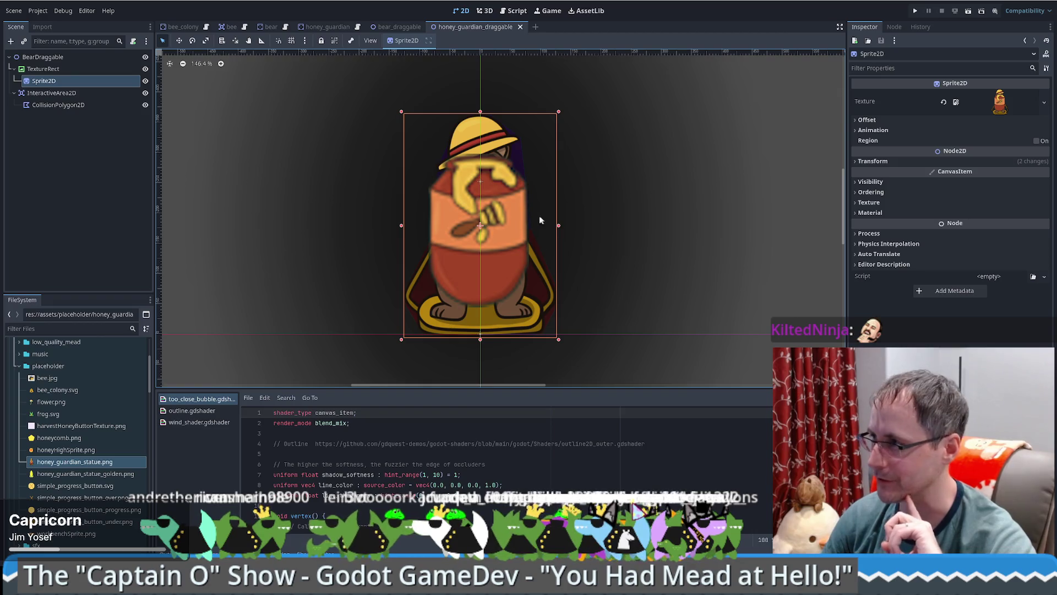
scroll(530, 213, "up", 1)
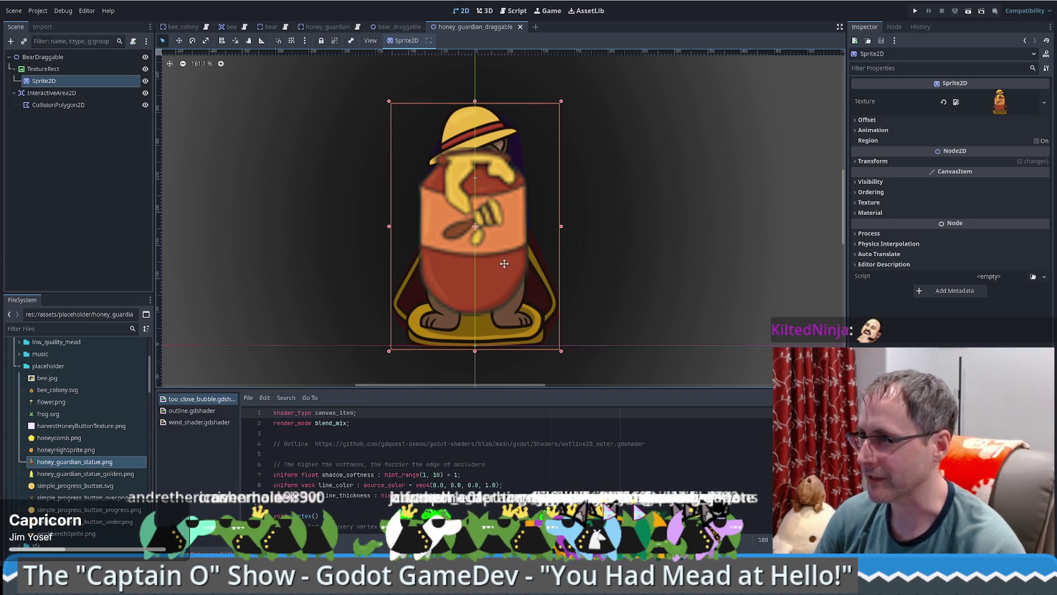
scroll(515, 251, "down", 1)
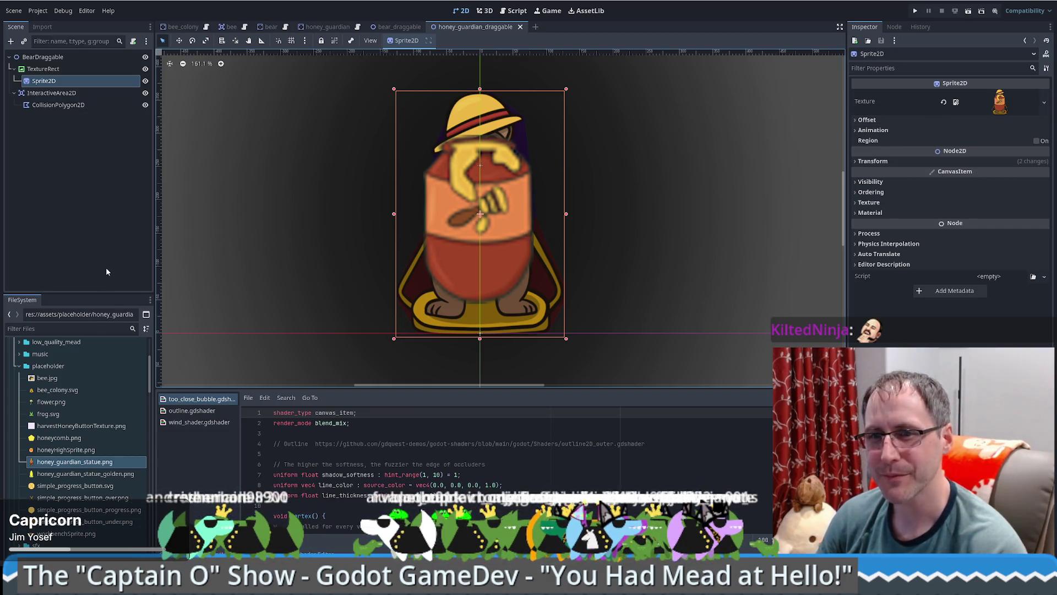
left_click(58, 104)
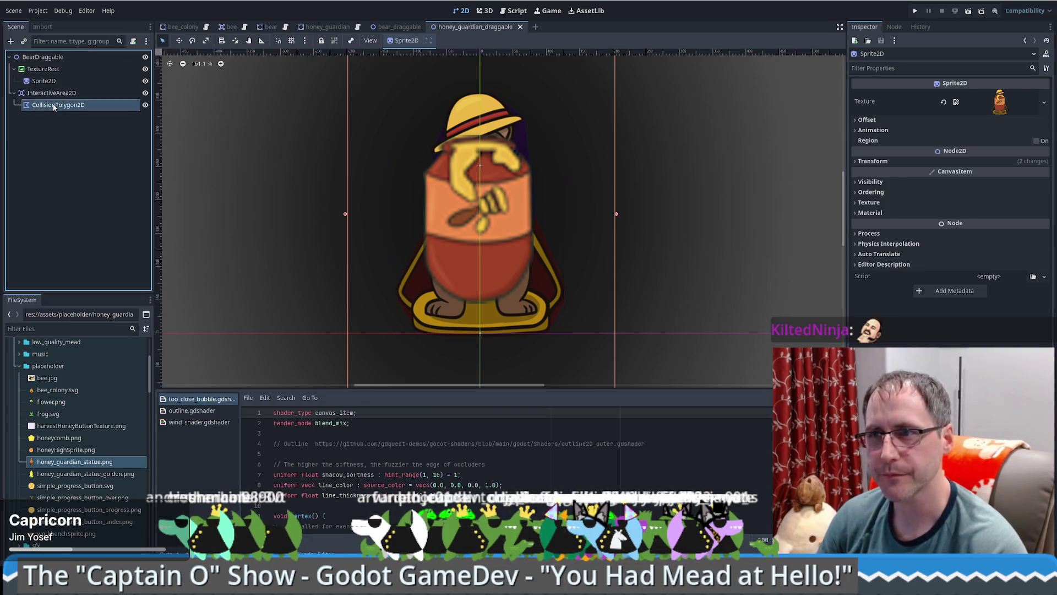
left_click(44, 80)
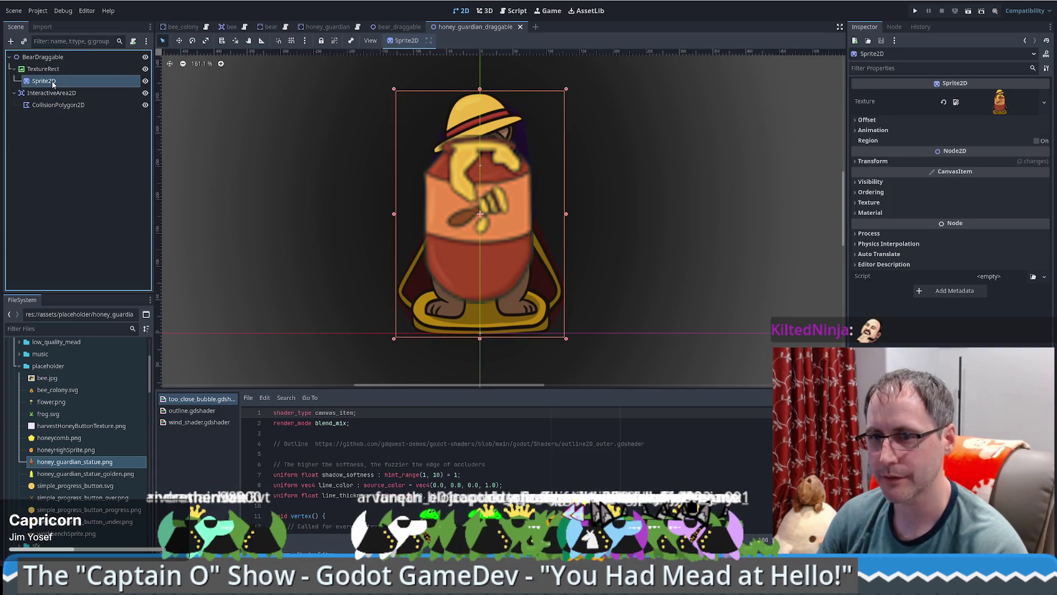
left_click(82, 57)
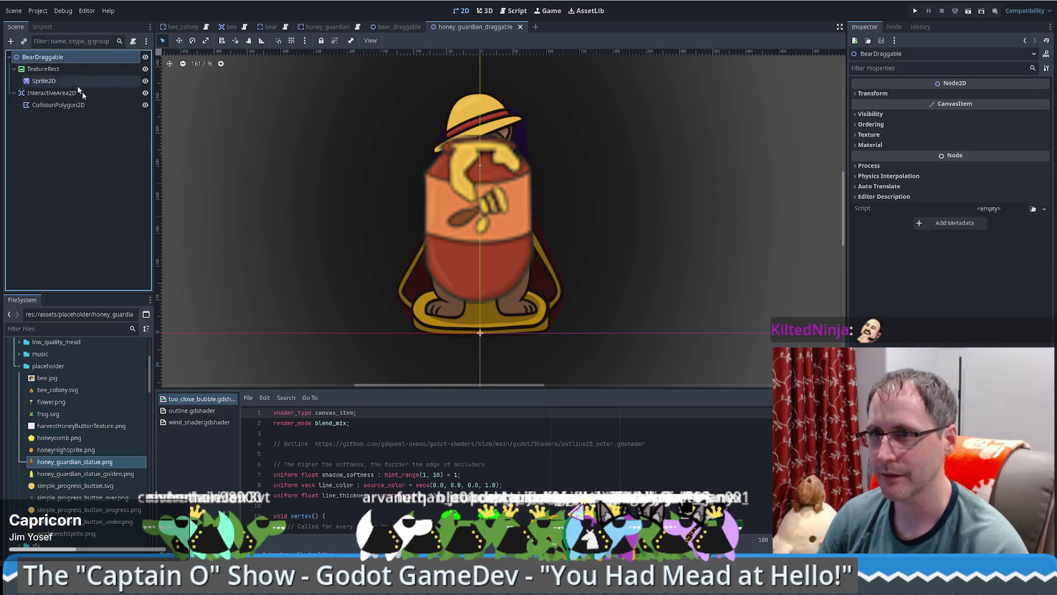
Step: Rename the root node to HoneyGuardianDraggable and dismiss the files-changed-on-disk notice
key("F2")
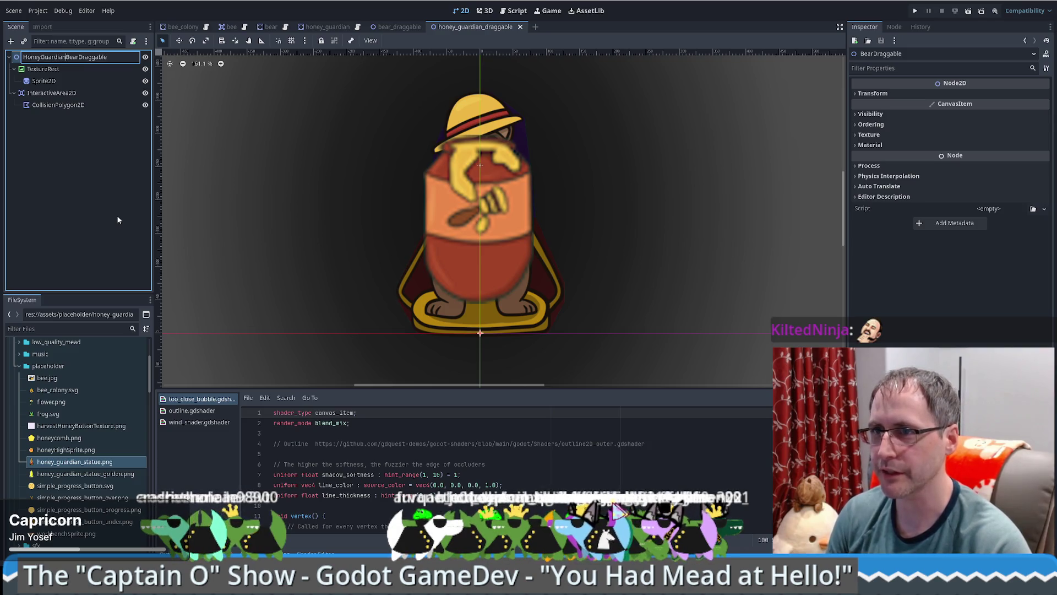
key("BackSpace")
key("Return")
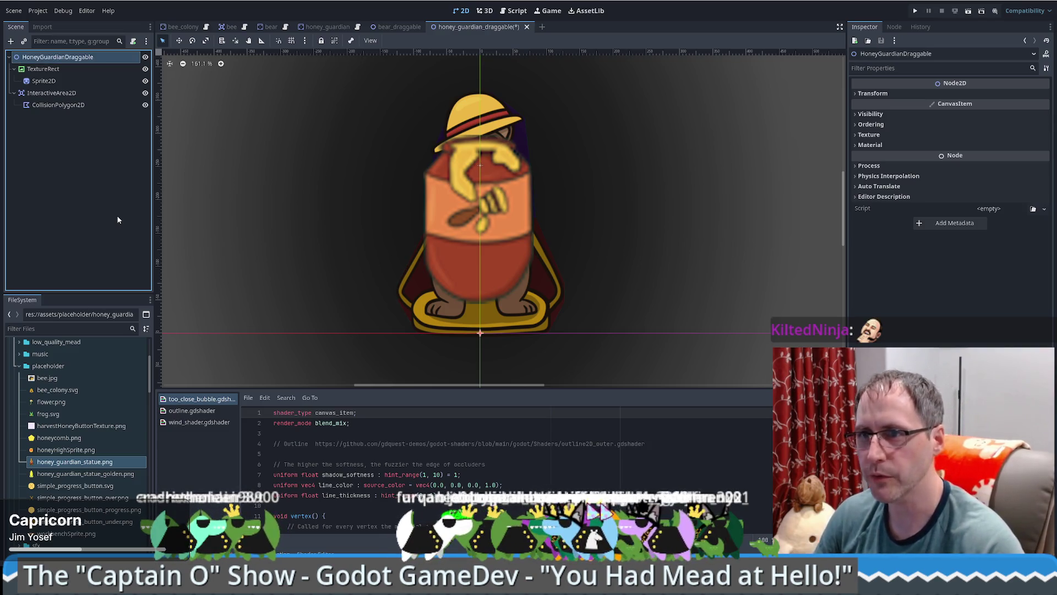
scroll(70, 484, "down", 1)
scroll(70, 485, "up", 3)
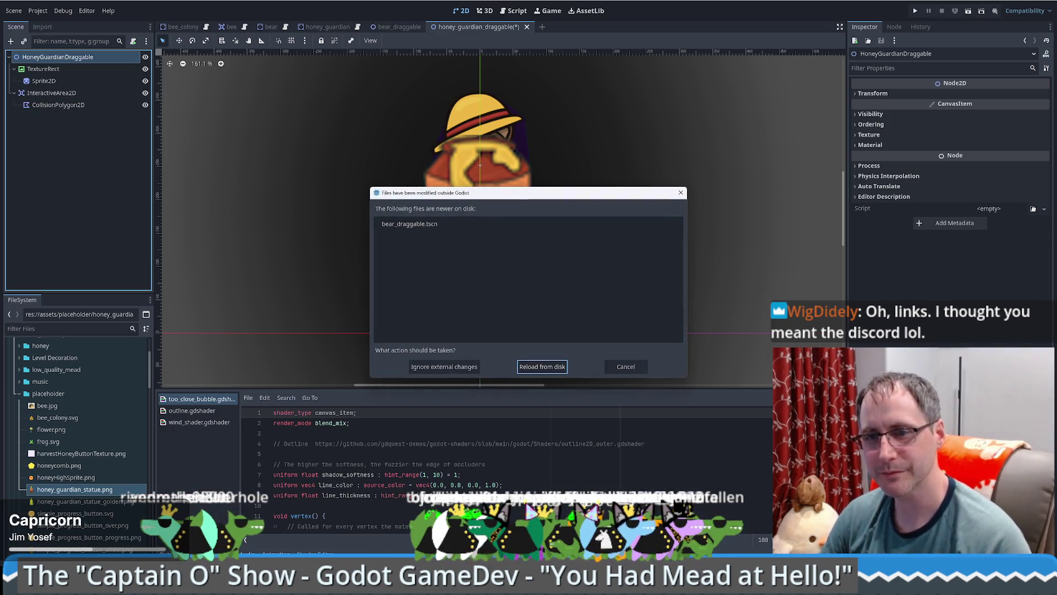
left_click(553, 366)
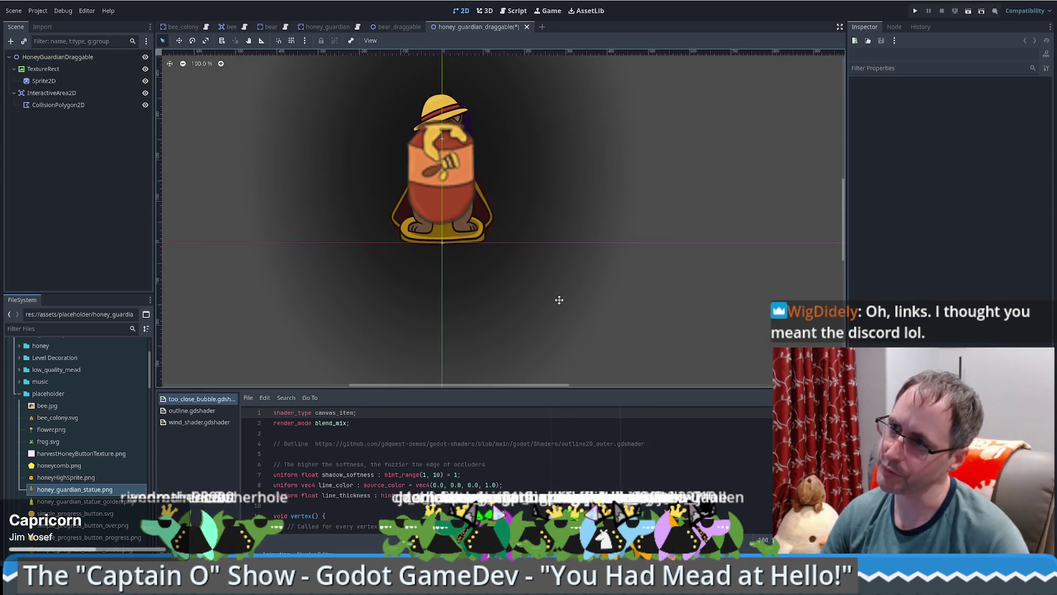
Step: Save the scene and flip between the bear_draggable and honey_guardian_draggable tabs to compare
key("ctrl+s")
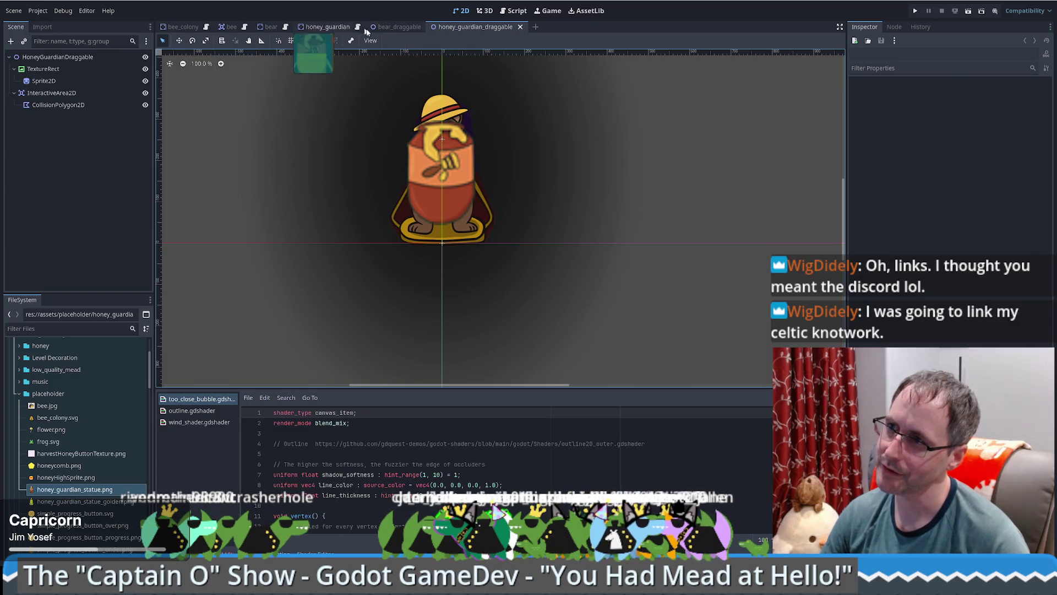
left_click(397, 26)
mouse_move(455, 149)
left_mouse_down()
mouse_move(422, 180)
mouse_move(396, 180)
left_mouse_up()
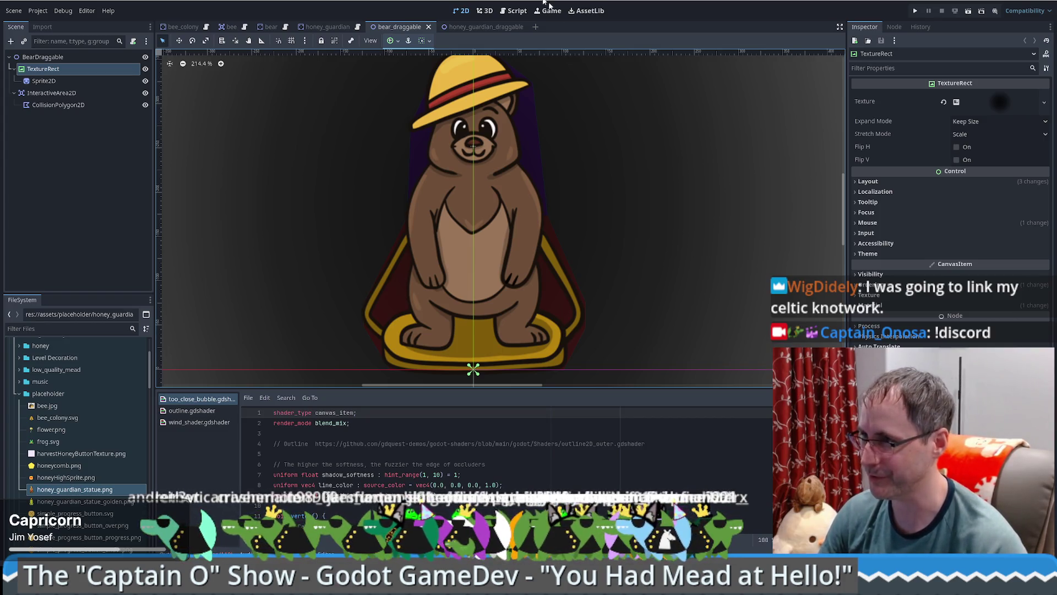
left_click(475, 26)
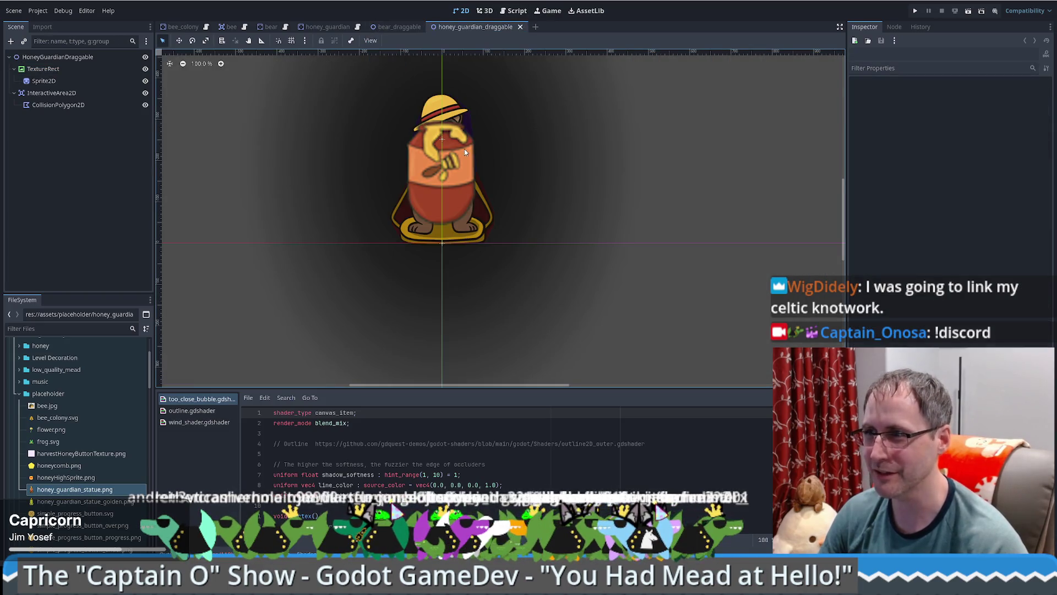
left_click(404, 27)
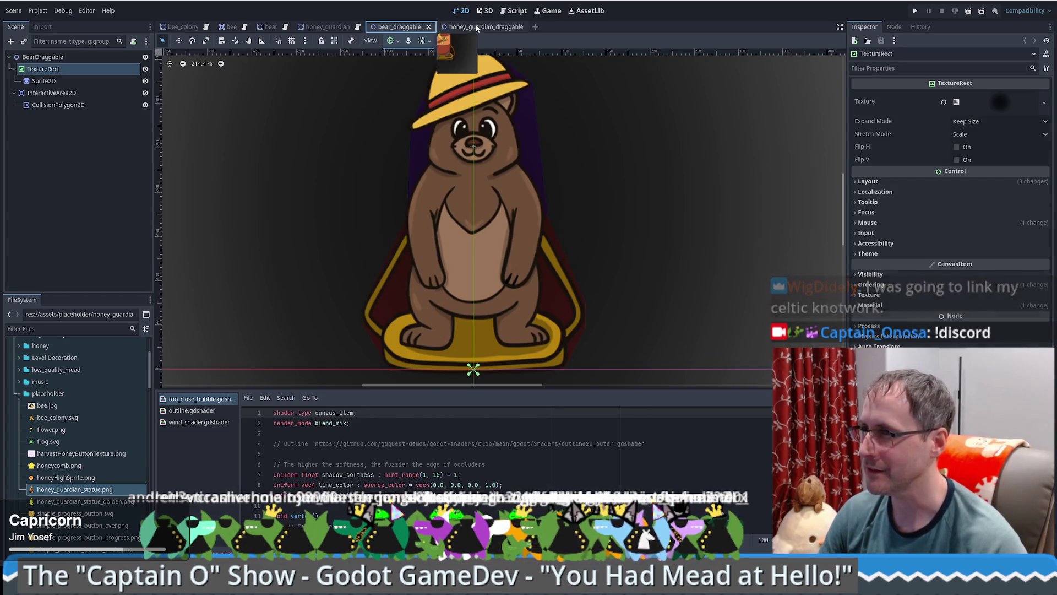
left_click(475, 26)
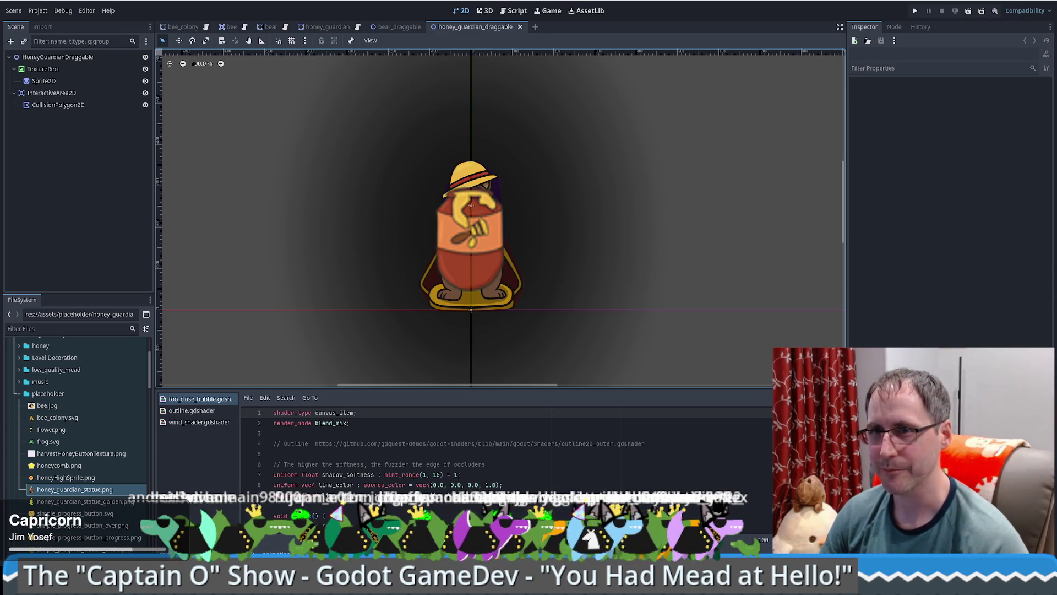
Step: Recentre the honey guardian, select the HoneyGuardianDraggable root, and focus the FileSystem filter
mouse_move(485, 191)
left_mouse_down()
mouse_move(497, 251)
mouse_move(512, 212)
left_mouse_up()
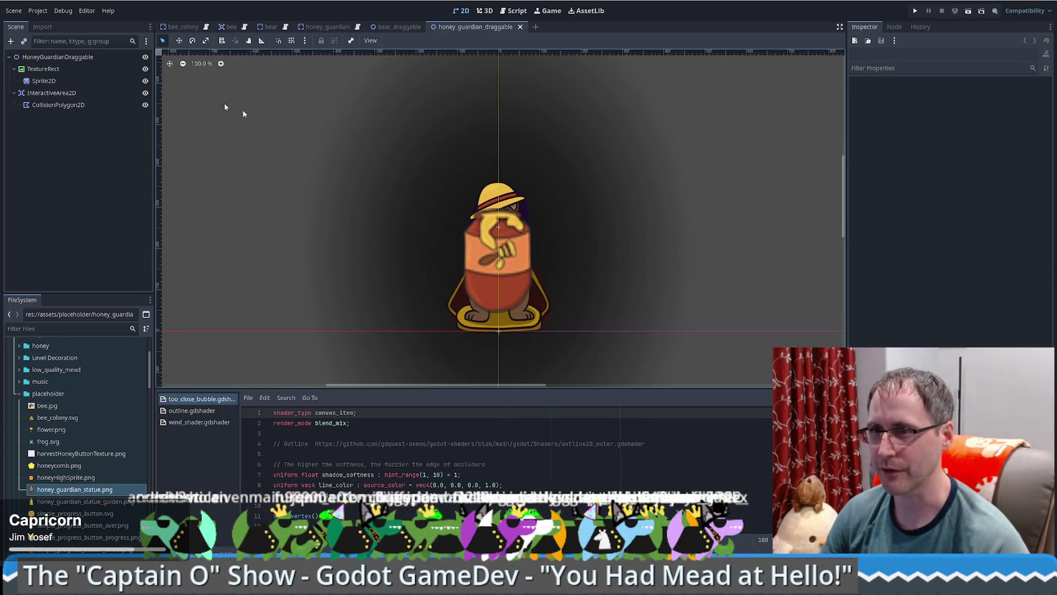
left_click(58, 57)
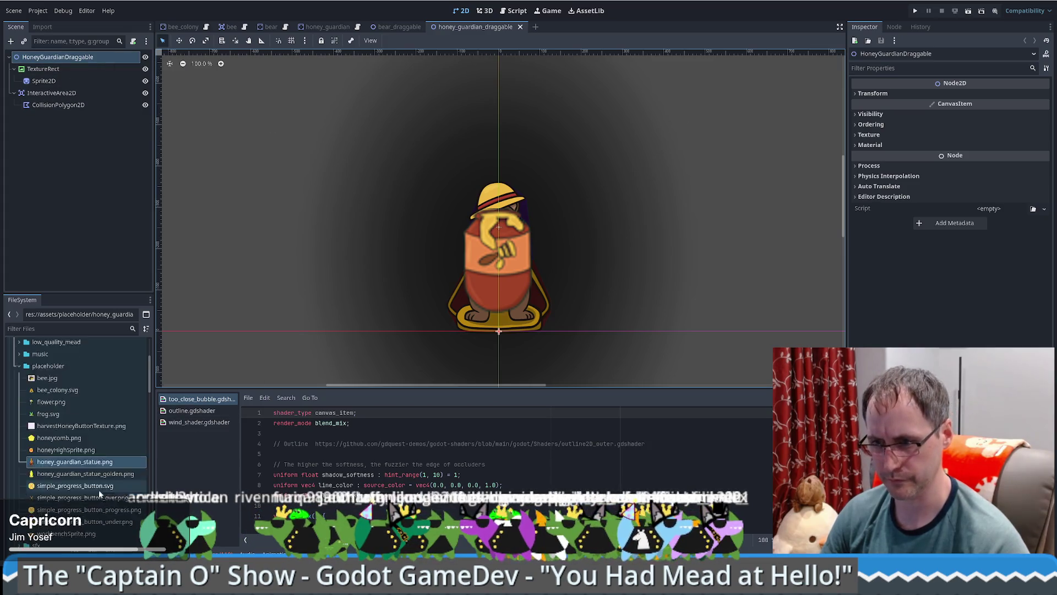
scroll(98, 488, "down", 5)
scroll(97, 477, "up", 8)
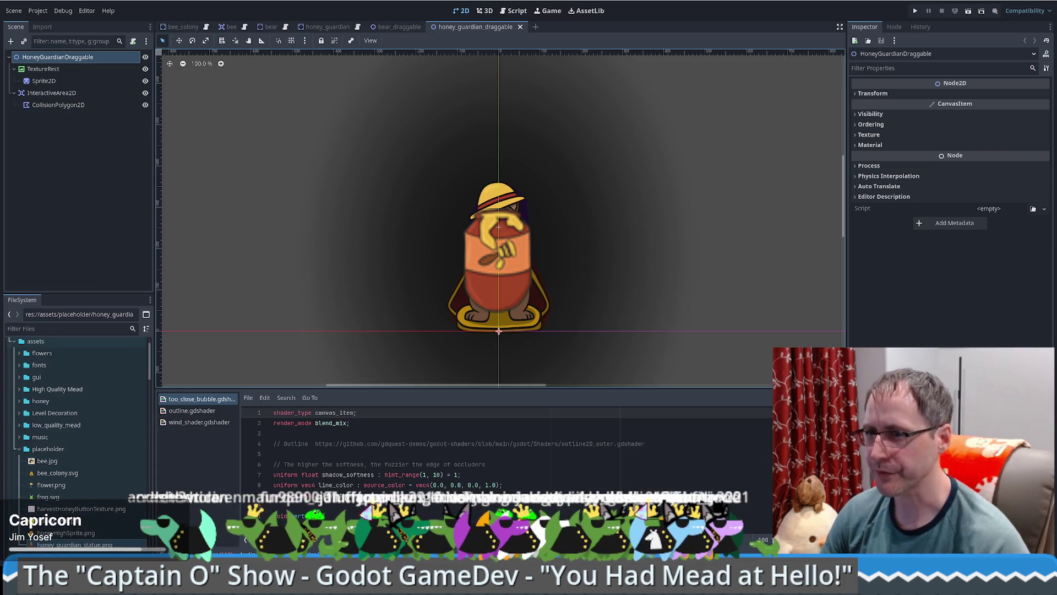
left_click(49, 329)
Step: Filter FileSystem for 'hud' and open hud.tscn in the 2D view
type("hud")
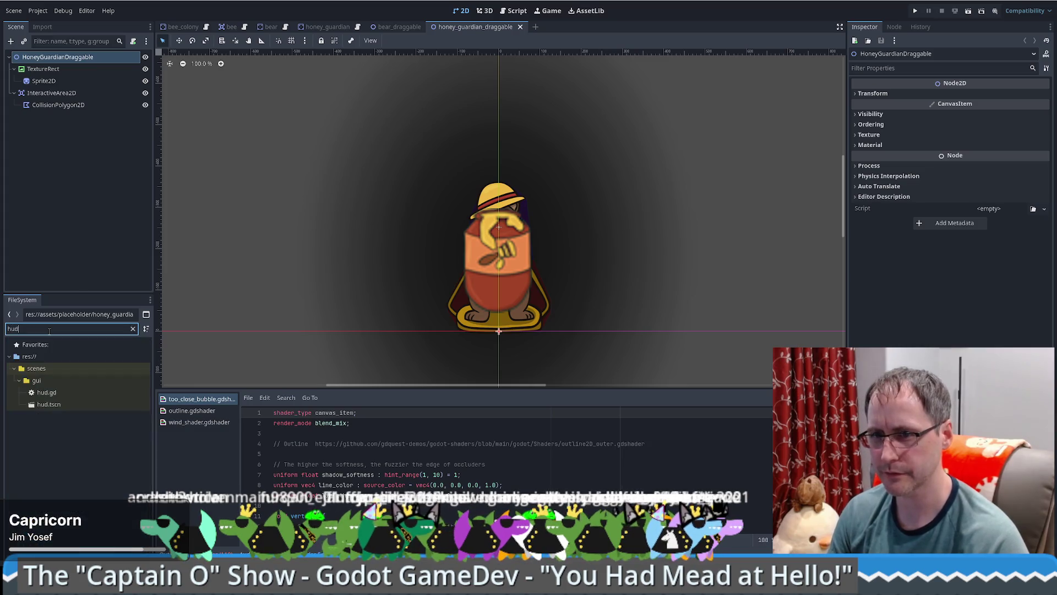
double_click(66, 404)
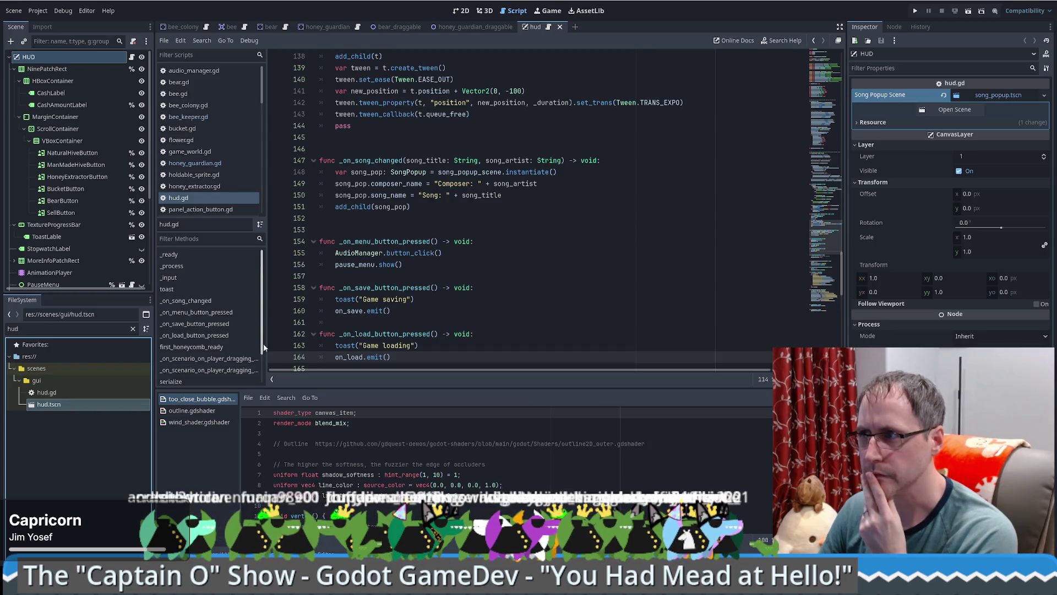
left_click(462, 11)
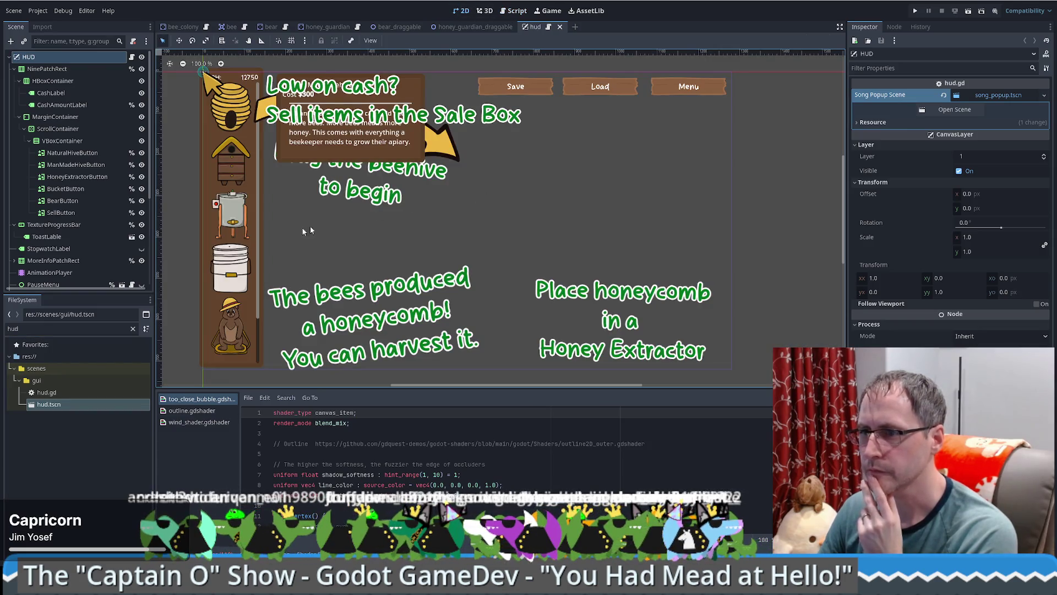
left_click(222, 178)
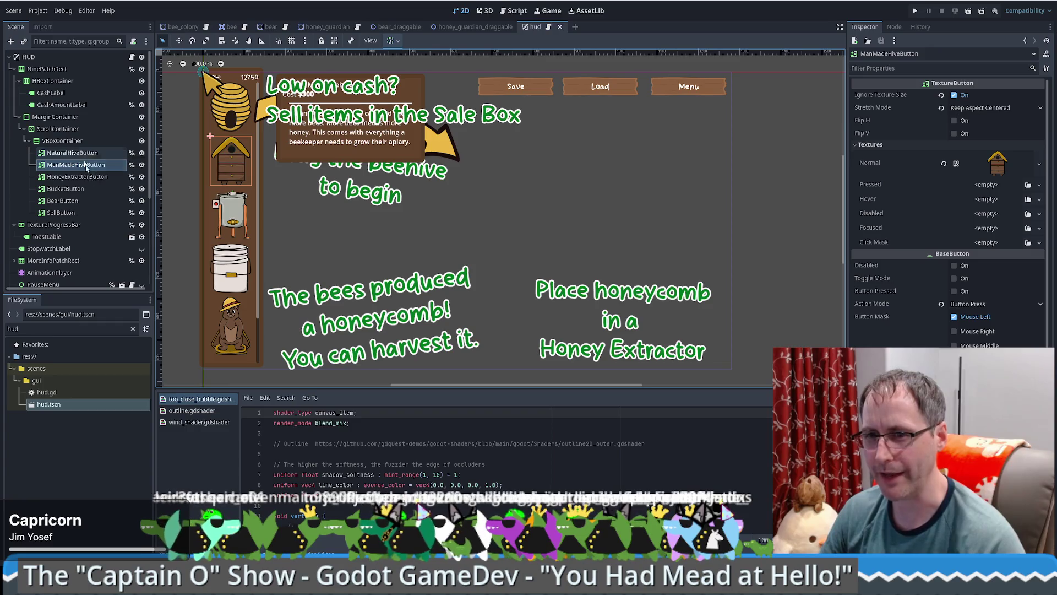
scroll(110, 170, "down", 2)
Step: Duplicate BearButton and rename the copy HoneyGuardianBearButton
left_click(81, 143)
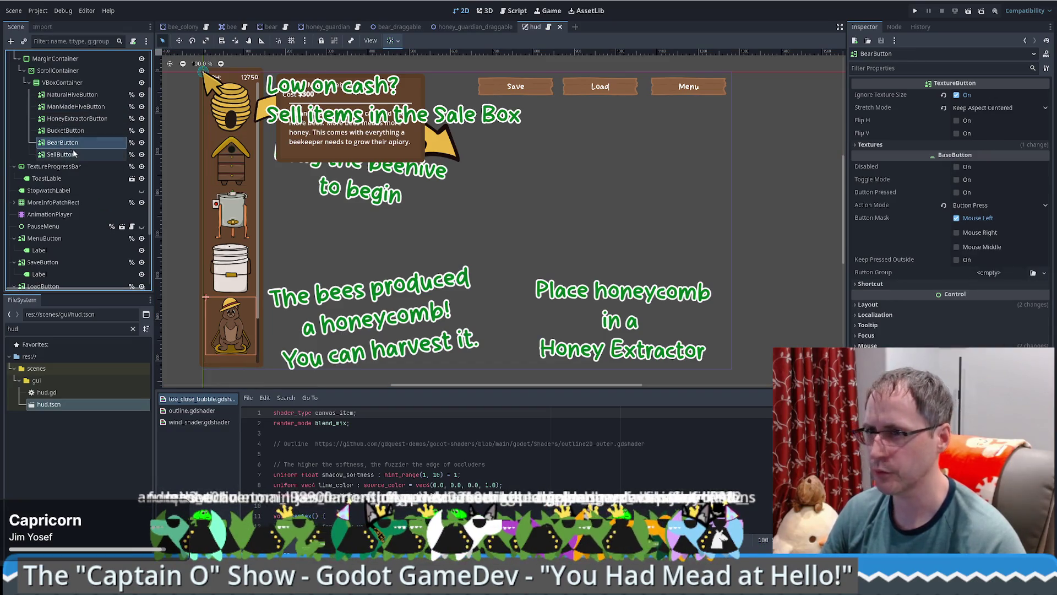
scroll(81, 159, "up", 1)
key("ctrl+d")
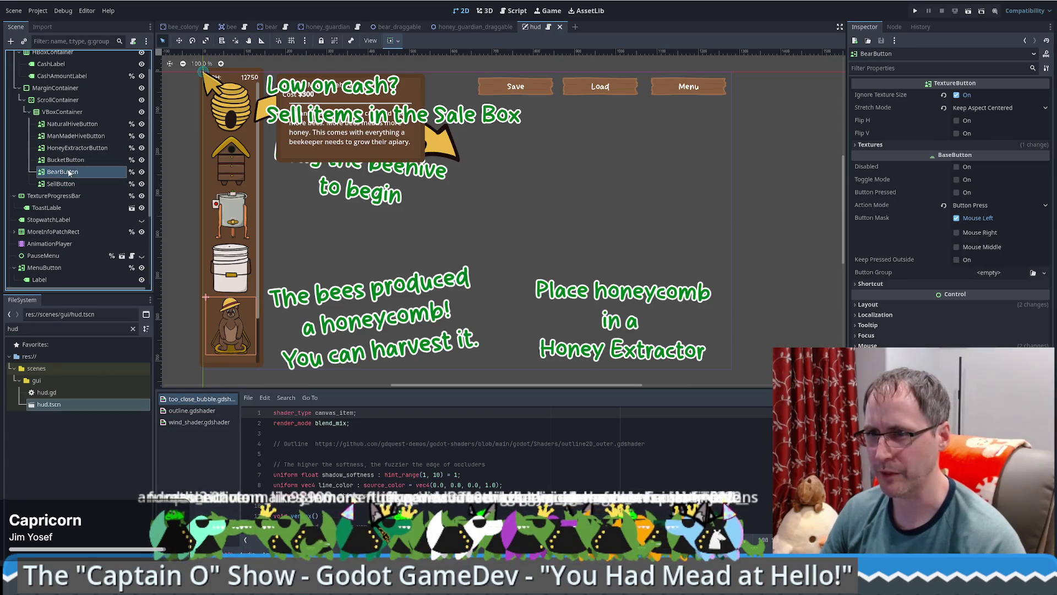
double_click(70, 185)
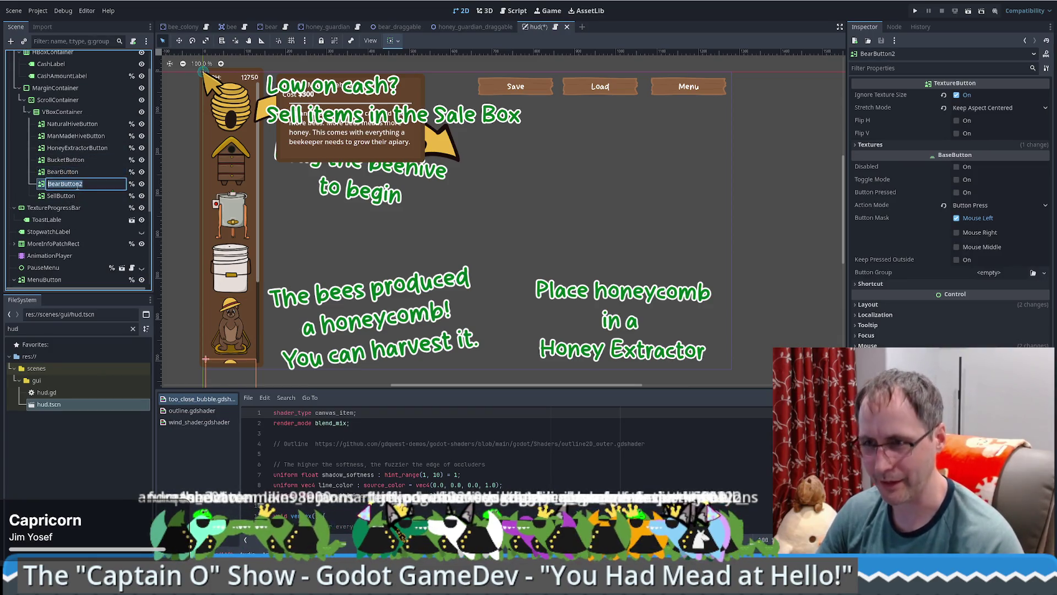
key("BackSpace")
type("HoneyGuardian")
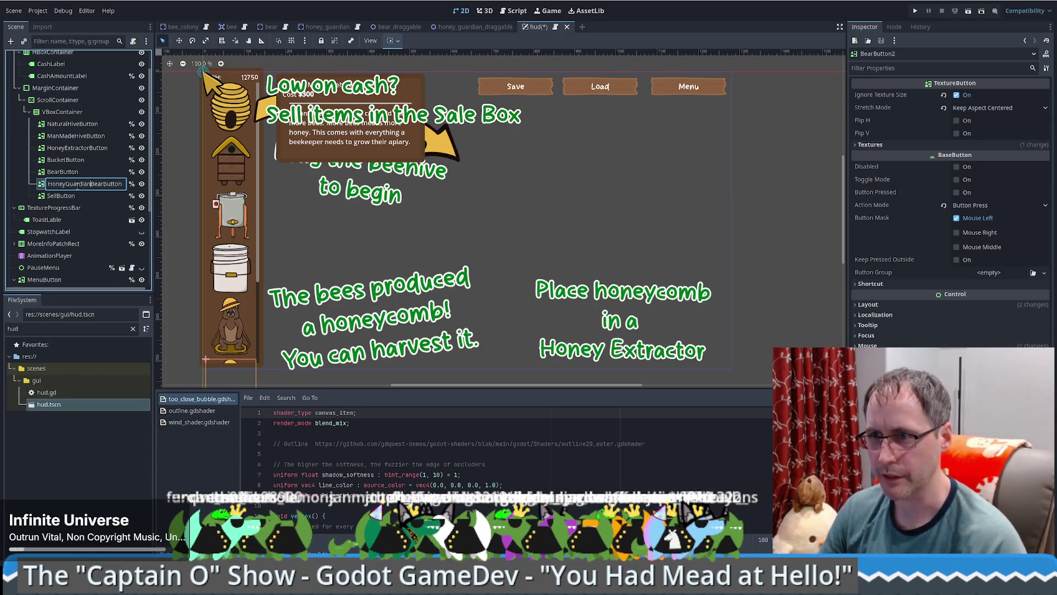
key("Return")
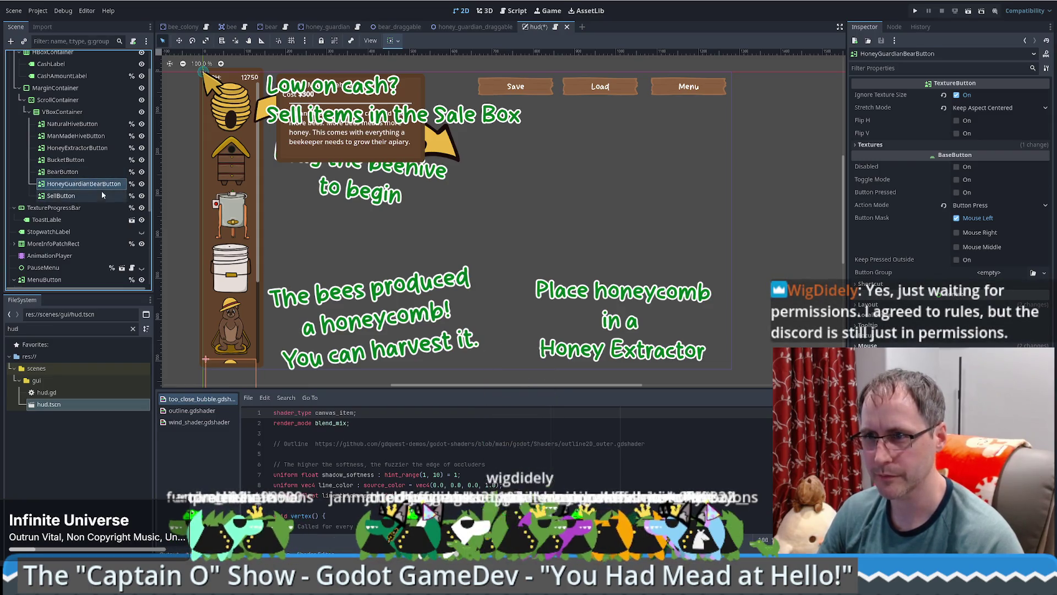
left_click(82, 196)
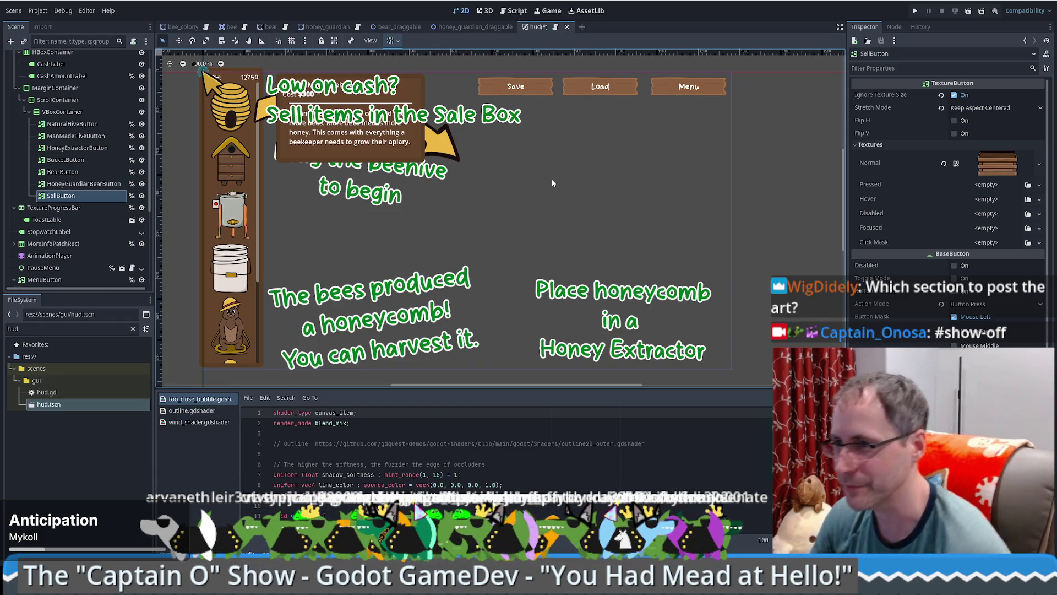
Step: Compare HoneyGuardianBearButton's Inspector settings against SellButton's
scroll(240, 274, "down", 2)
scroll(240, 274, "up", 3)
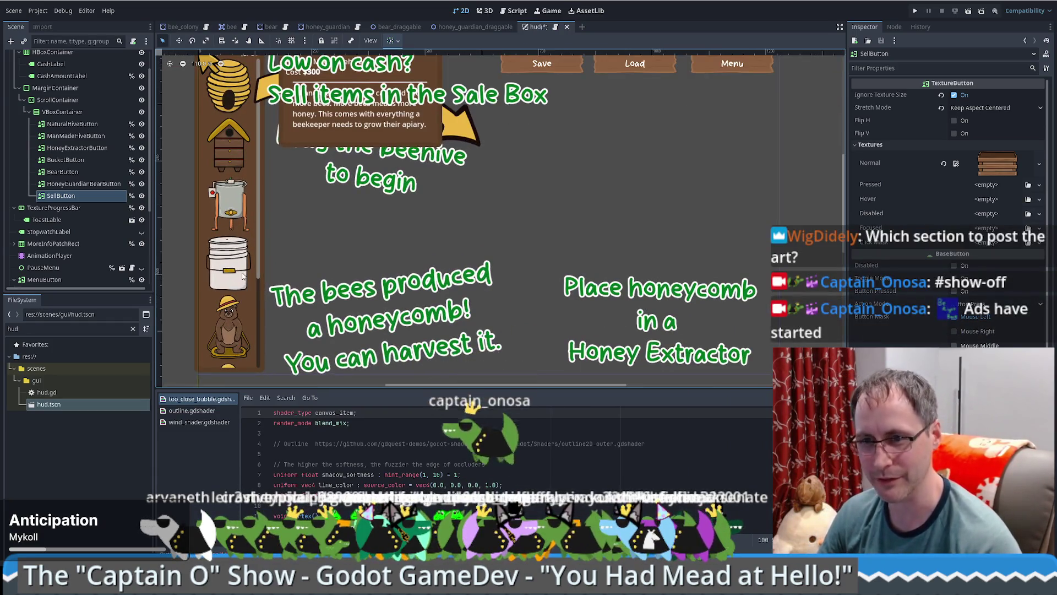
left_click(77, 184)
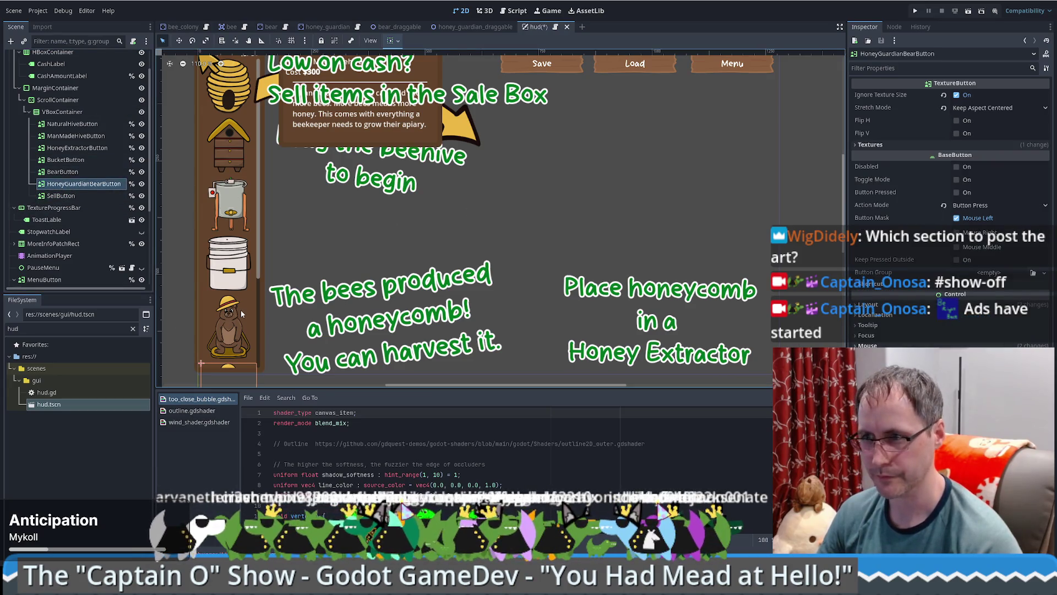
left_click(85, 193)
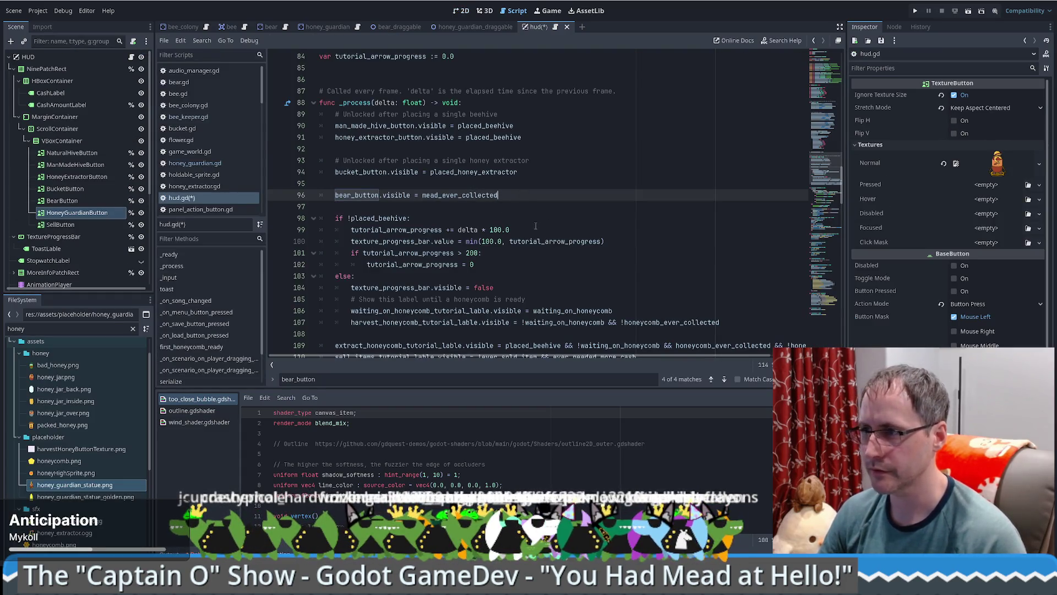
Step: Duplicate the bear_button visibility line twice, then undo the duplicates
key("ctrl+shift+d")
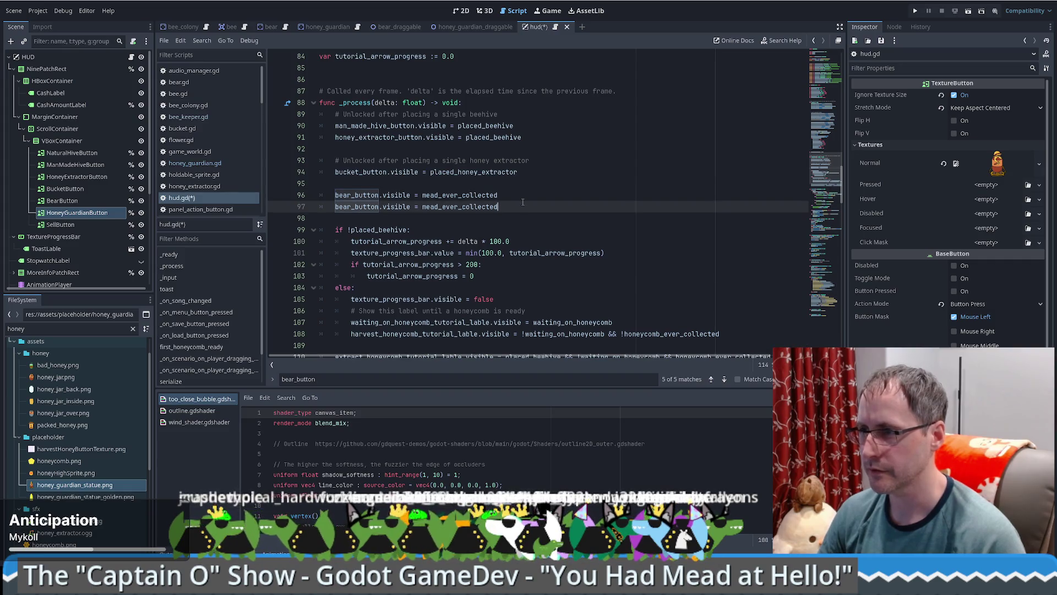
key("ctrl+shift+d")
key("ctrl+z")
key("ctrl+z")
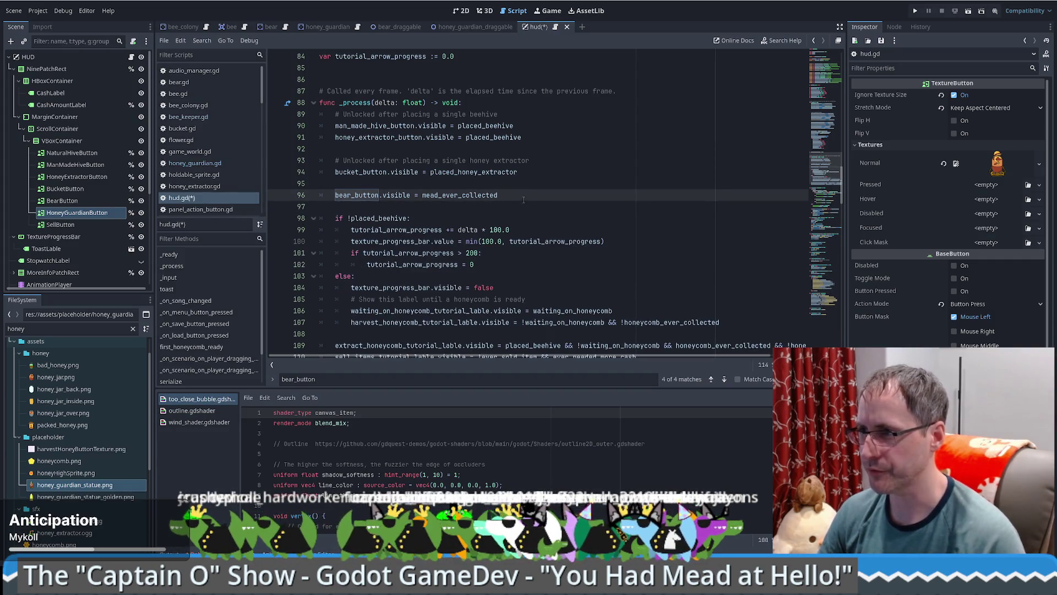
Step: Step through bear_button uses and _mouse_hover, return to the visibility line, then switch to Firefox
left_click(723, 380)
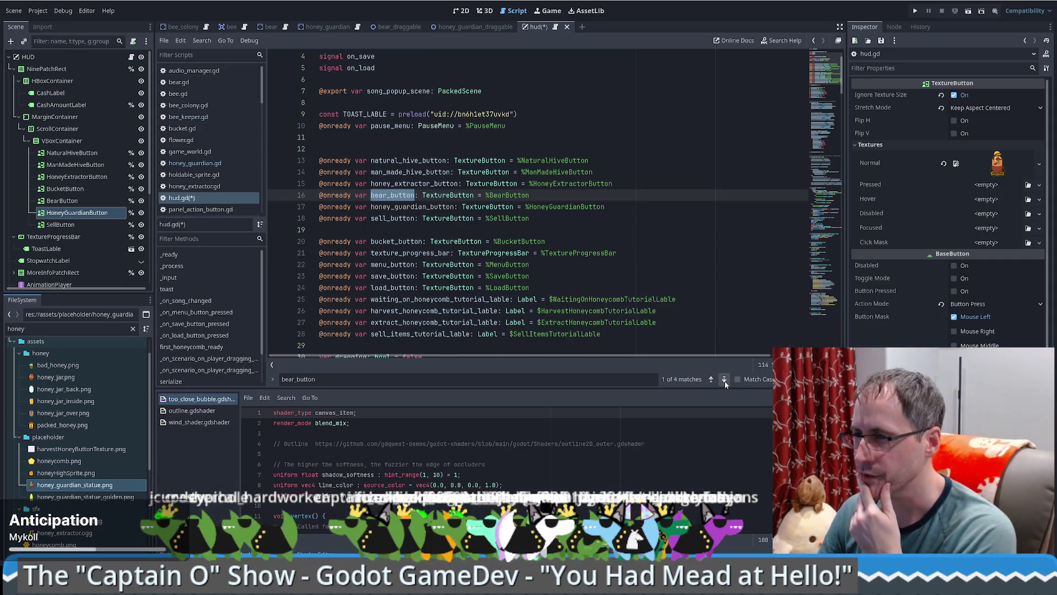
left_click(723, 380)
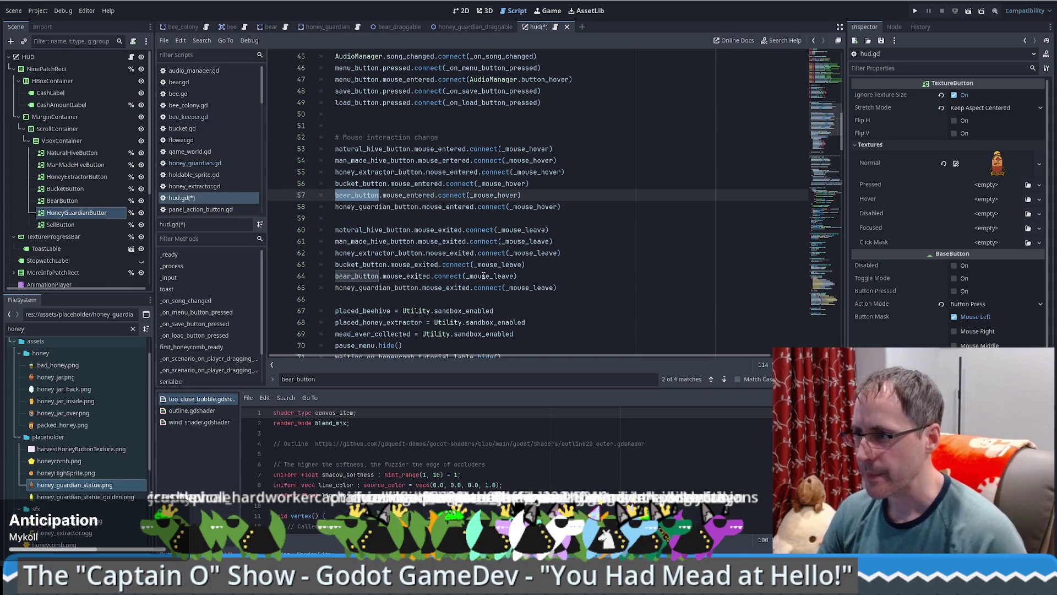
left_click(492, 196, "ctrl")
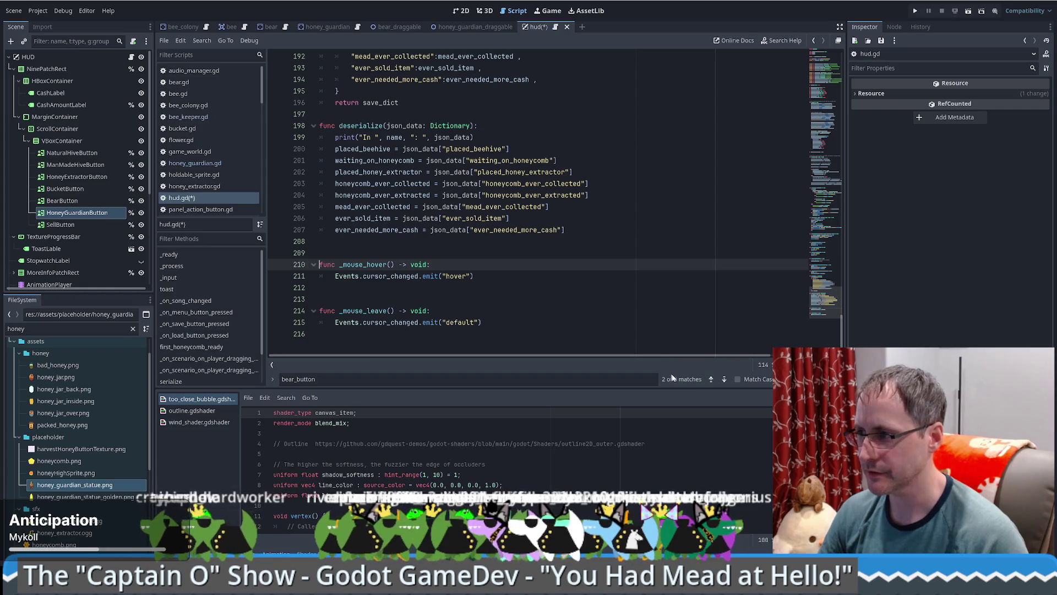
key("shift+F3")
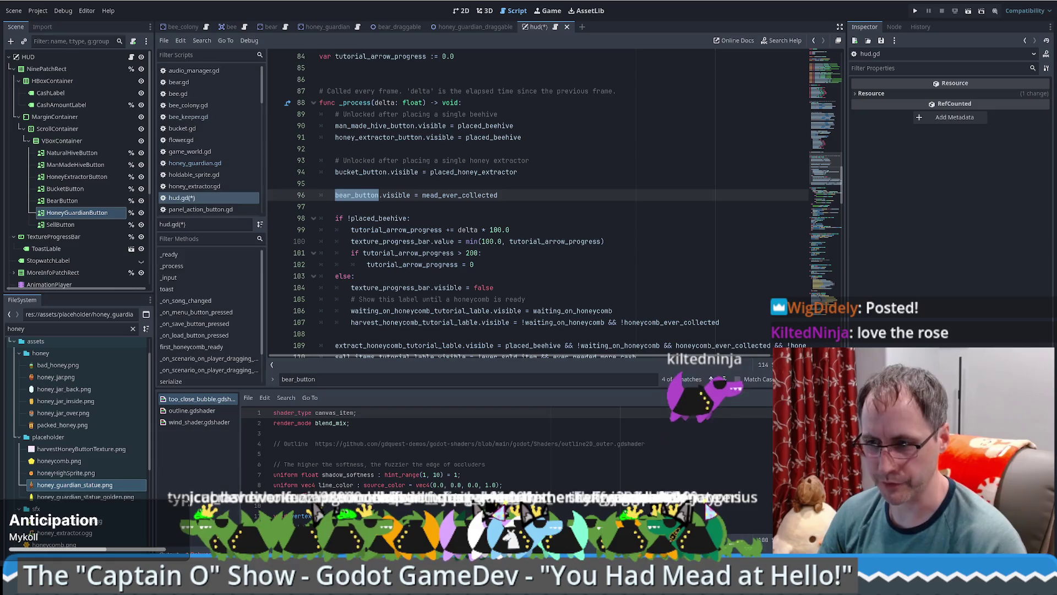
key("alt+Tab")
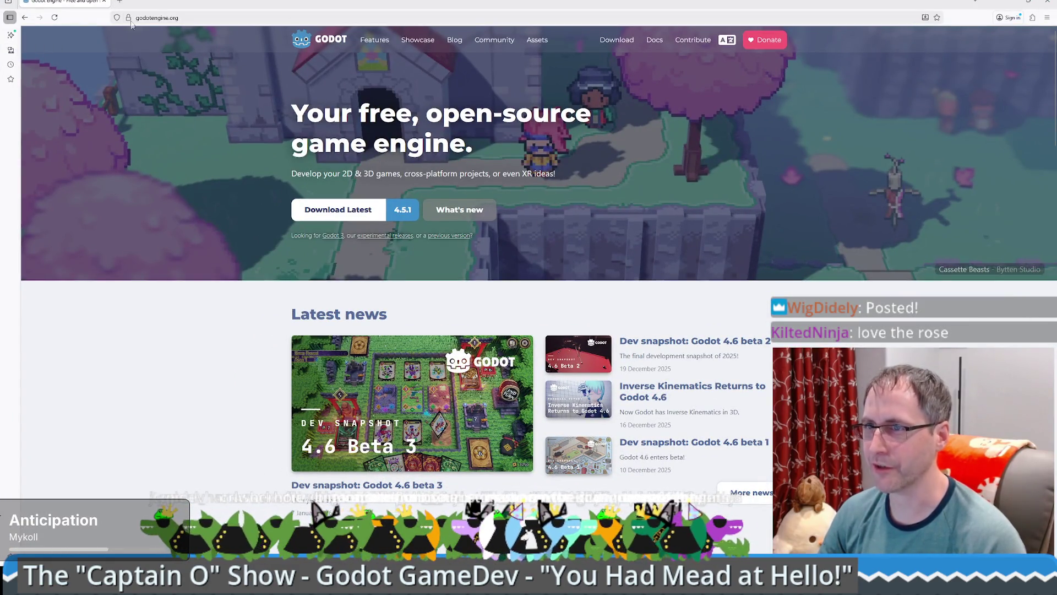
Step: Load the pasted Celtic knot-work bird drawing link in a new tab, then minimize back to Godot
left_click(120, 2)
key("ctrl+v")
key("Return")
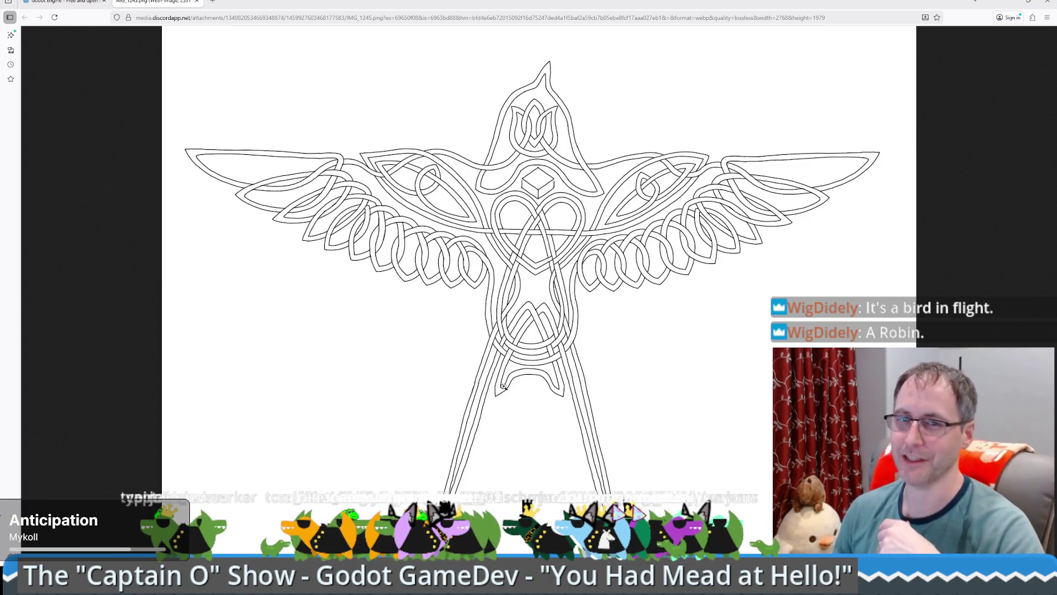
left_click(975, 3)
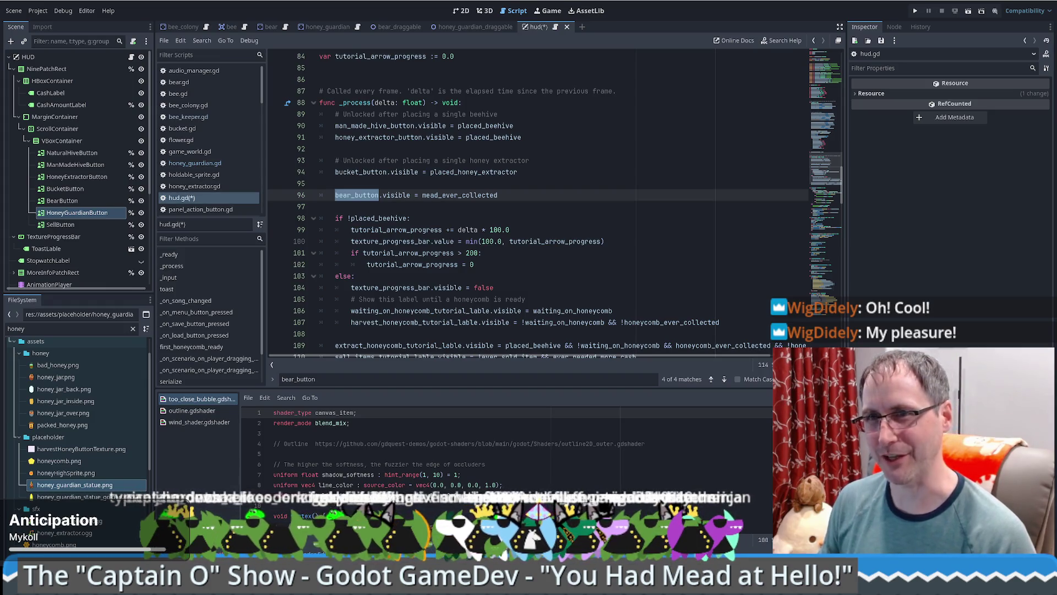
Step: Scroll through hud.gd and place the caret on the empty line 97
scroll(423, 157, "down", 3)
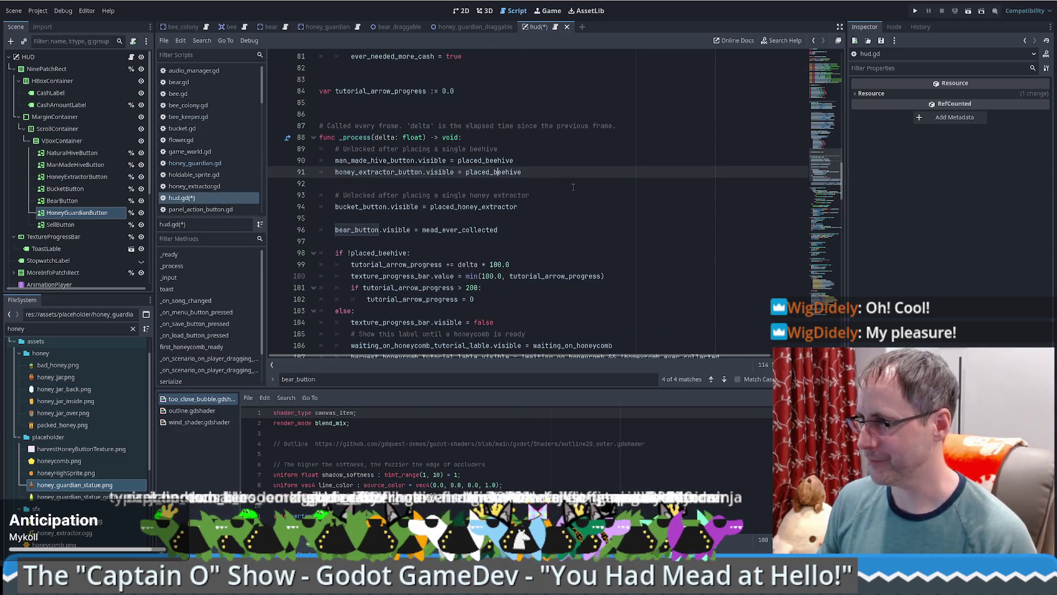
scroll(568, 187, "up", 3)
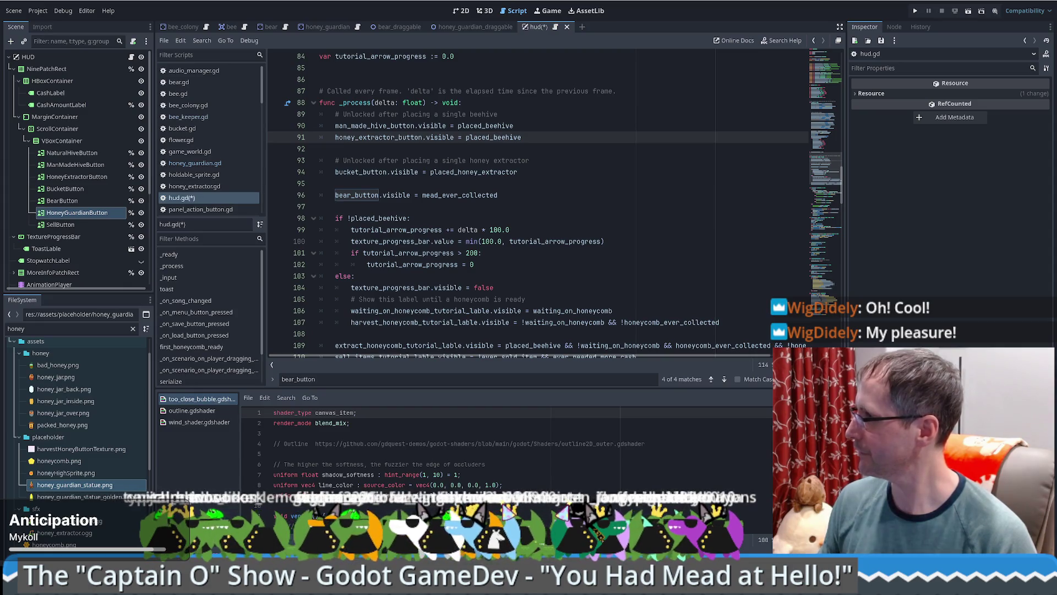
left_click(715, 322)
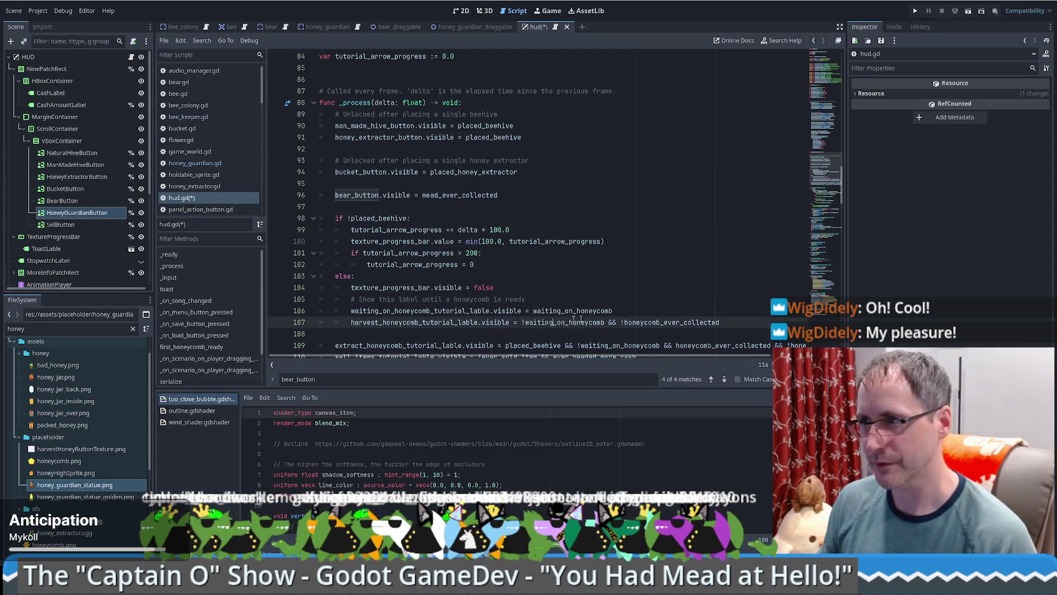
scroll(661, 264, "up", 2)
scroll(636, 256, "down", 3)
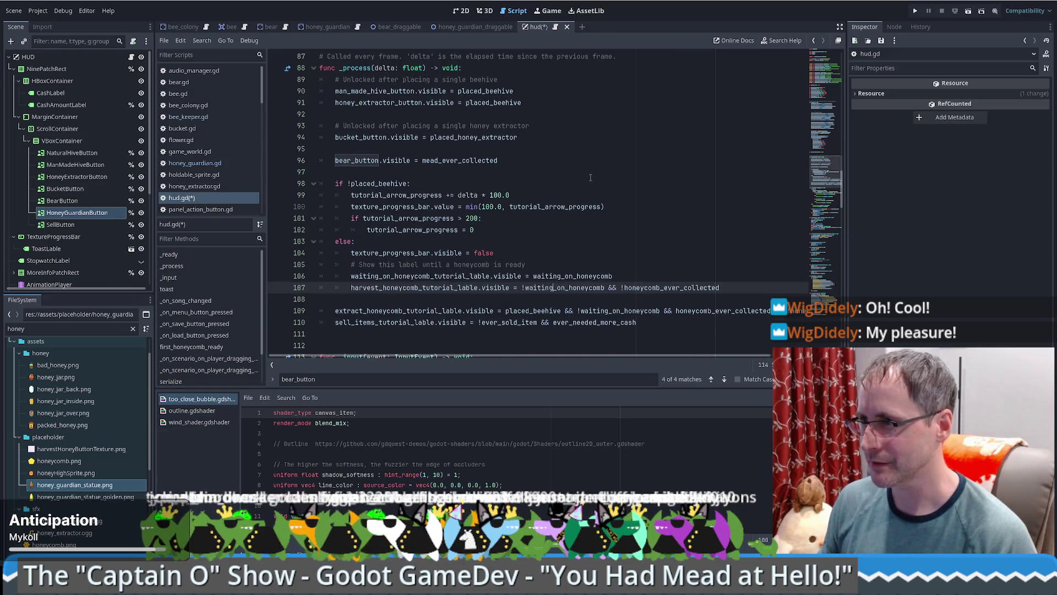
left_click(591, 176)
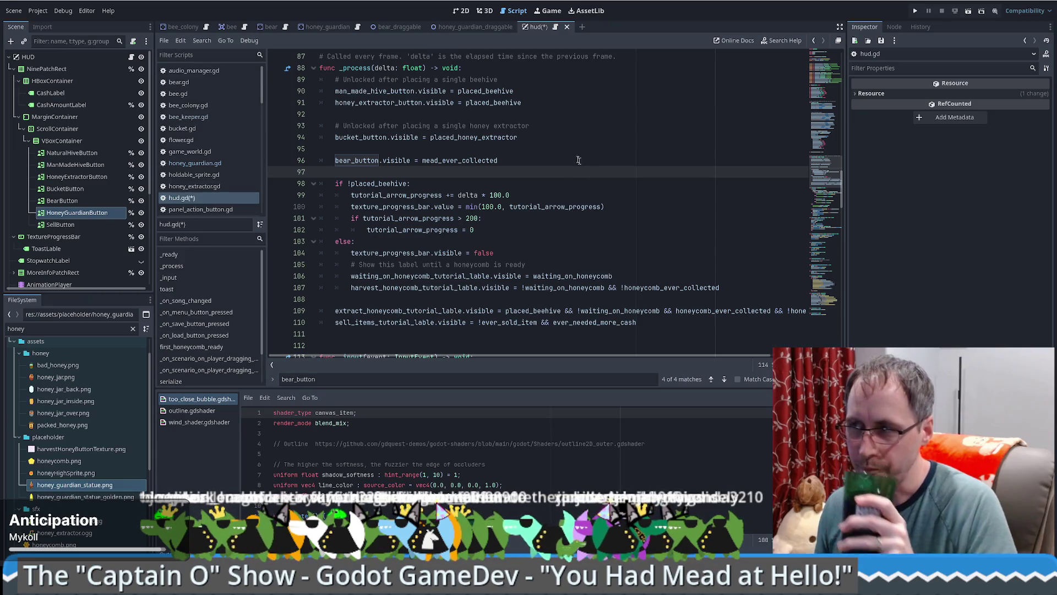
Step: In the HUD 2D view, inspect BearButton's textures and signals, then select HoneyGuardianButton
left_click(465, 13)
left_click(61, 202)
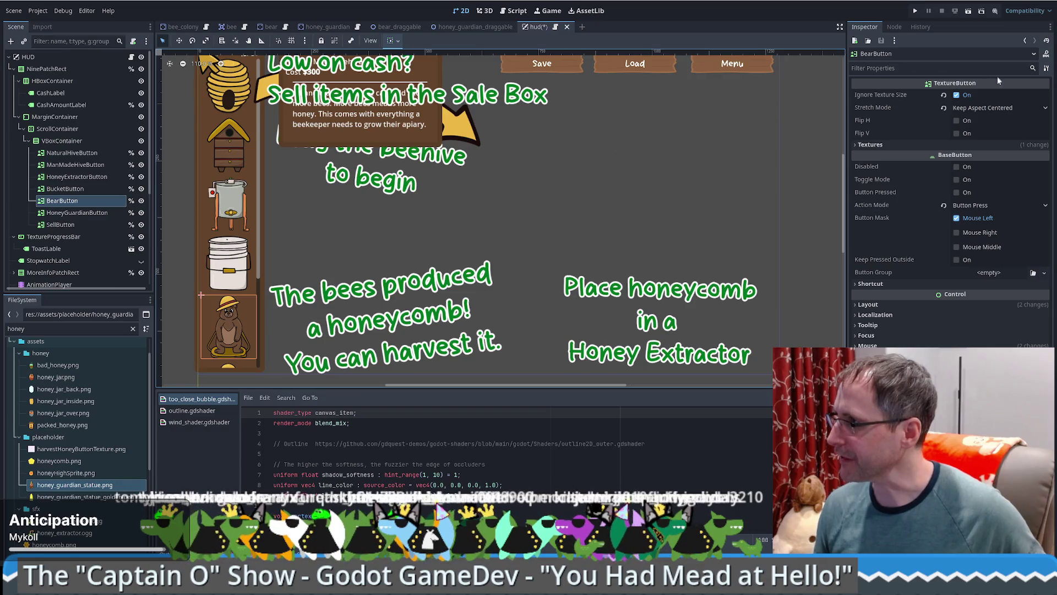
left_click(880, 145)
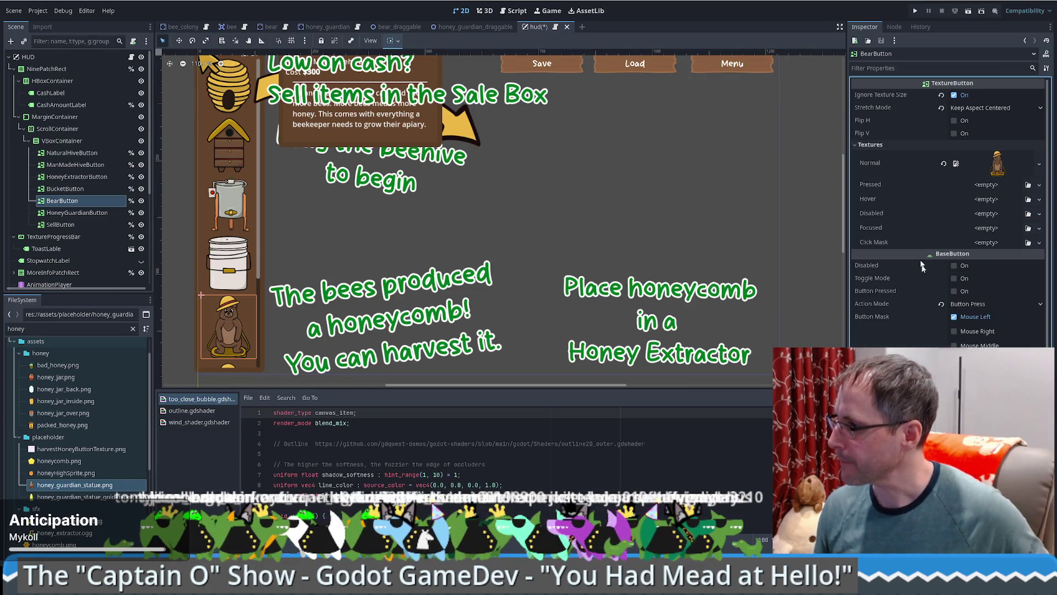
left_click(895, 27)
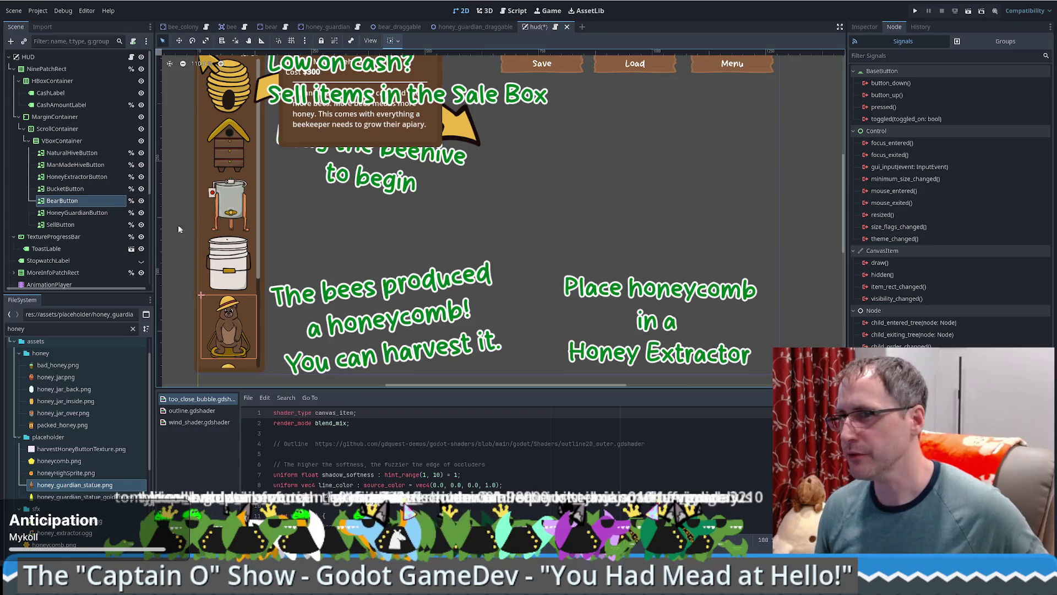
left_click(65, 203)
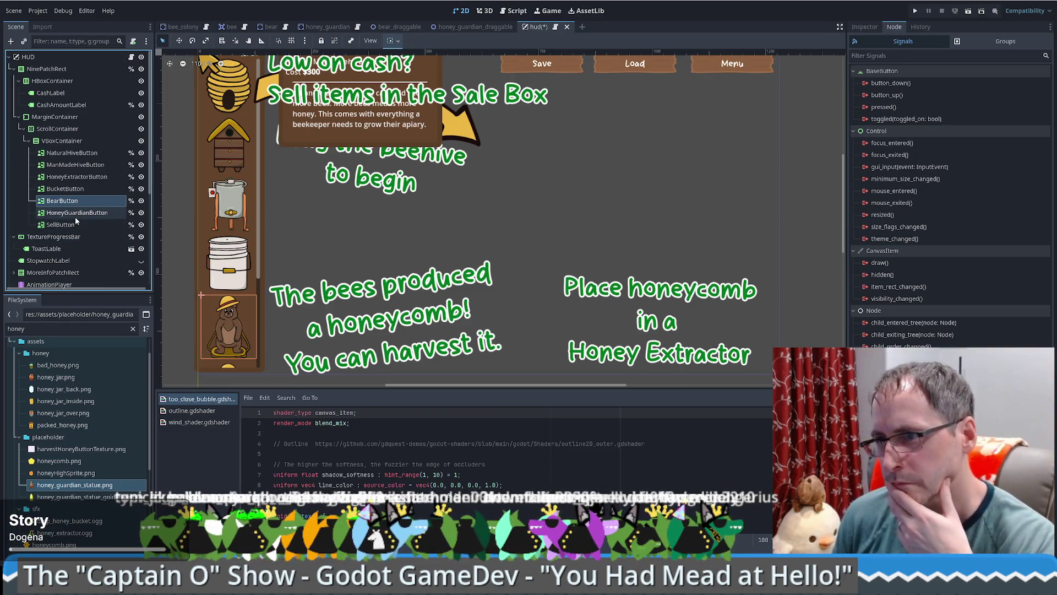
left_click(75, 215)
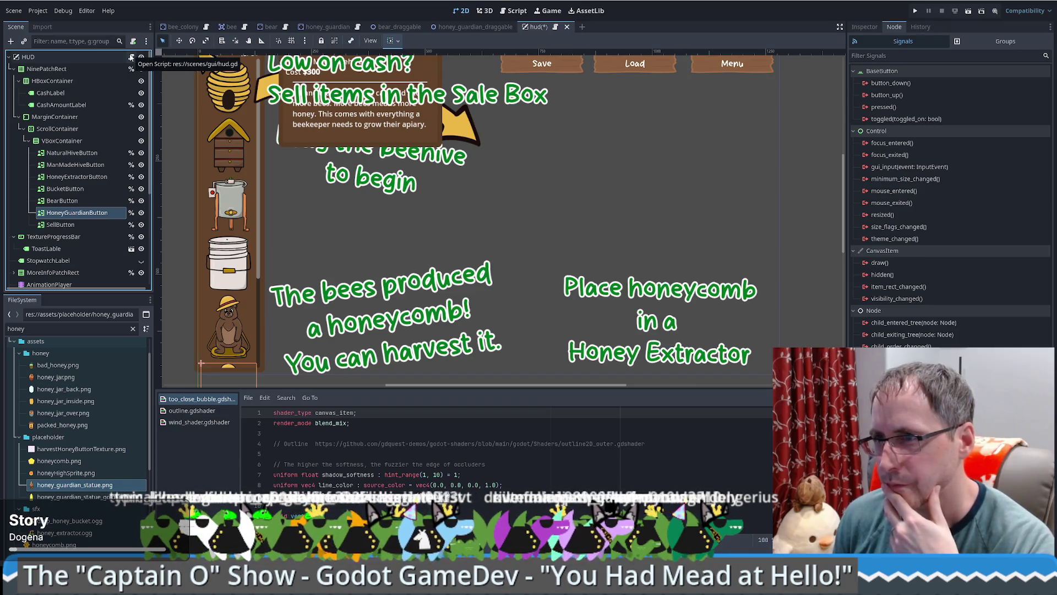
Step: Open hud.gd from the HUD node's script icon and review it, caret at line 132
left_click(131, 57)
scroll(721, 176, "up", 5)
scroll(721, 176, "up", 7)
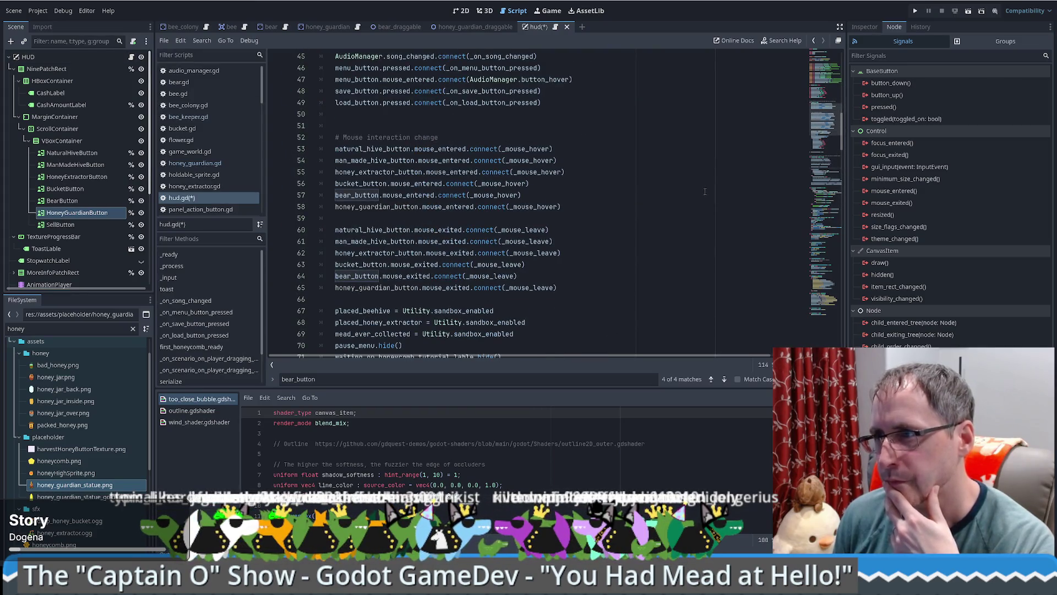
scroll(710, 191, "up", 2)
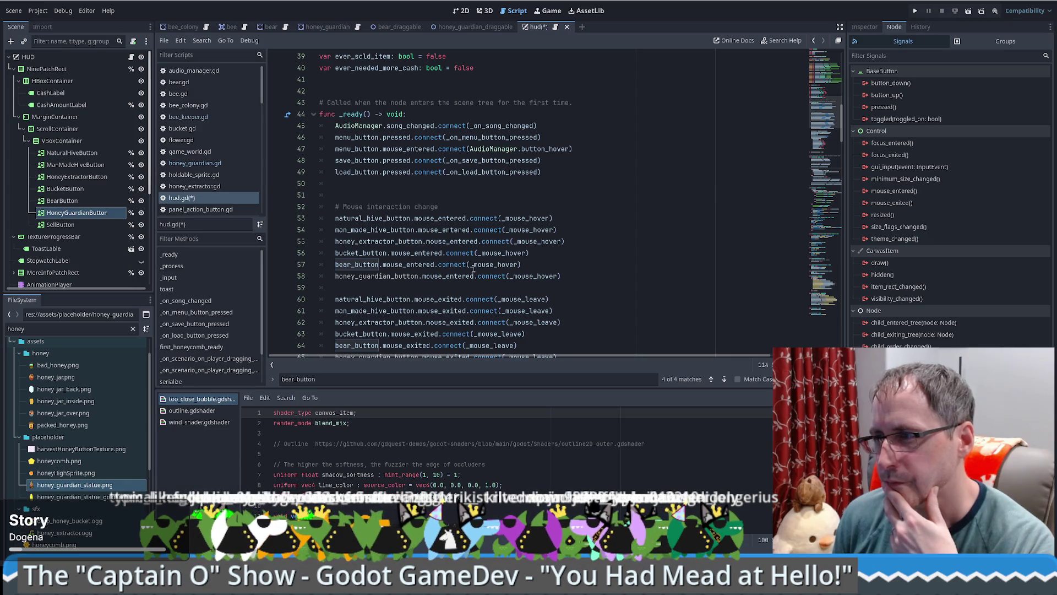
scroll(533, 229, "down", 11)
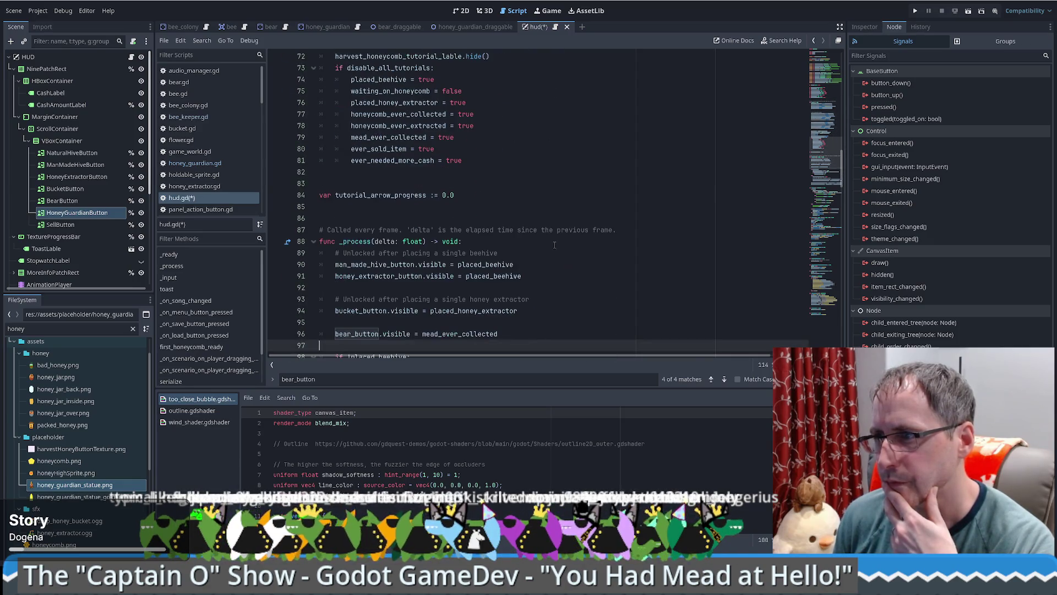
scroll(530, 226, "down", 11)
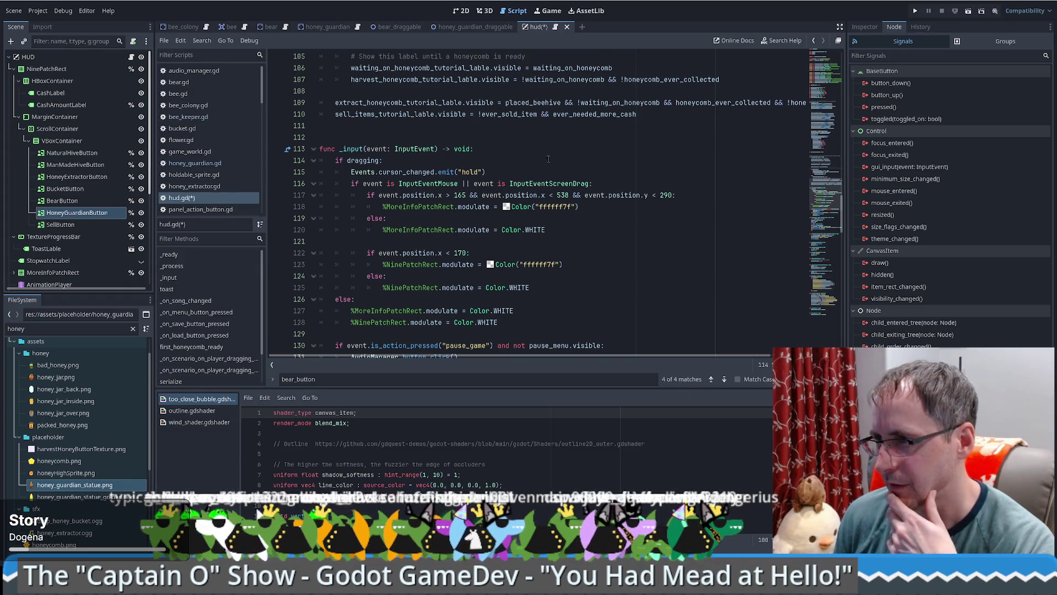
scroll(561, 157, "down", 3)
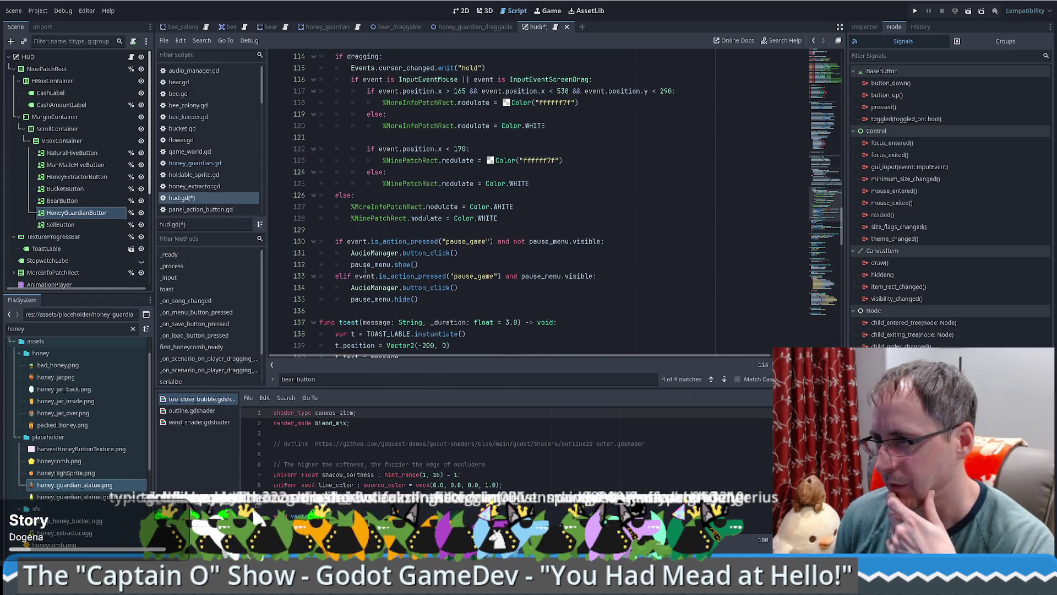
left_click(498, 262)
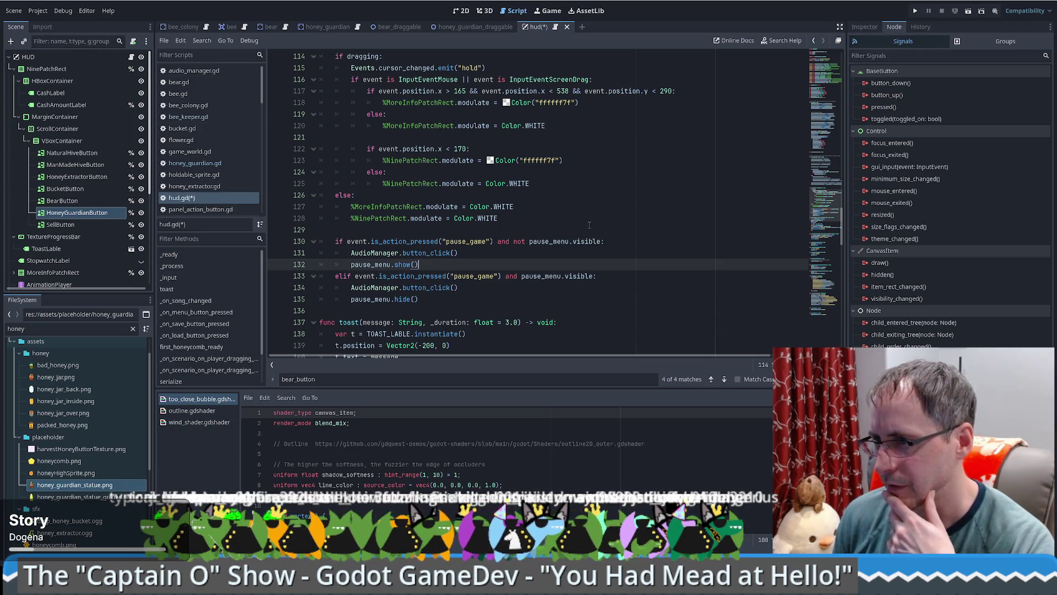
Step: Scroll on through hud.gd and focus the Filter Scripts field
scroll(589, 225, "down", 9)
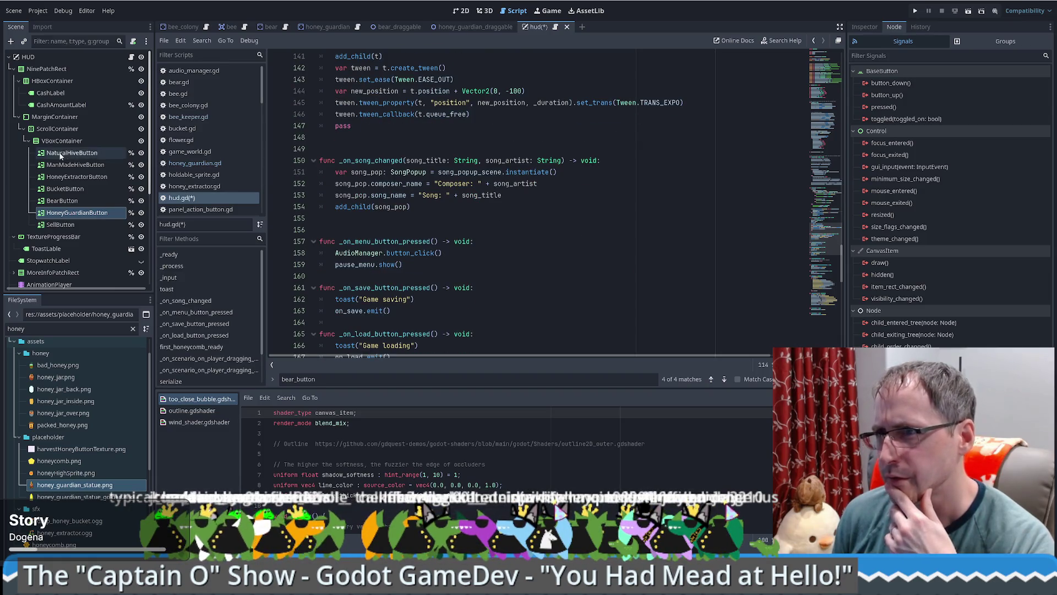
scroll(113, 180, "down", 3)
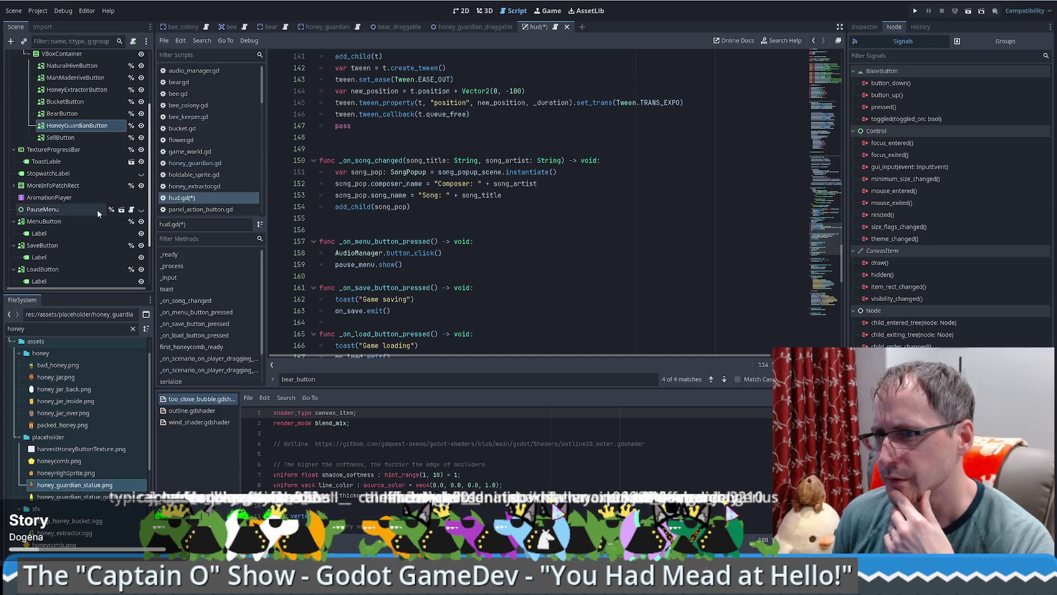
scroll(544, 207, "down", 10)
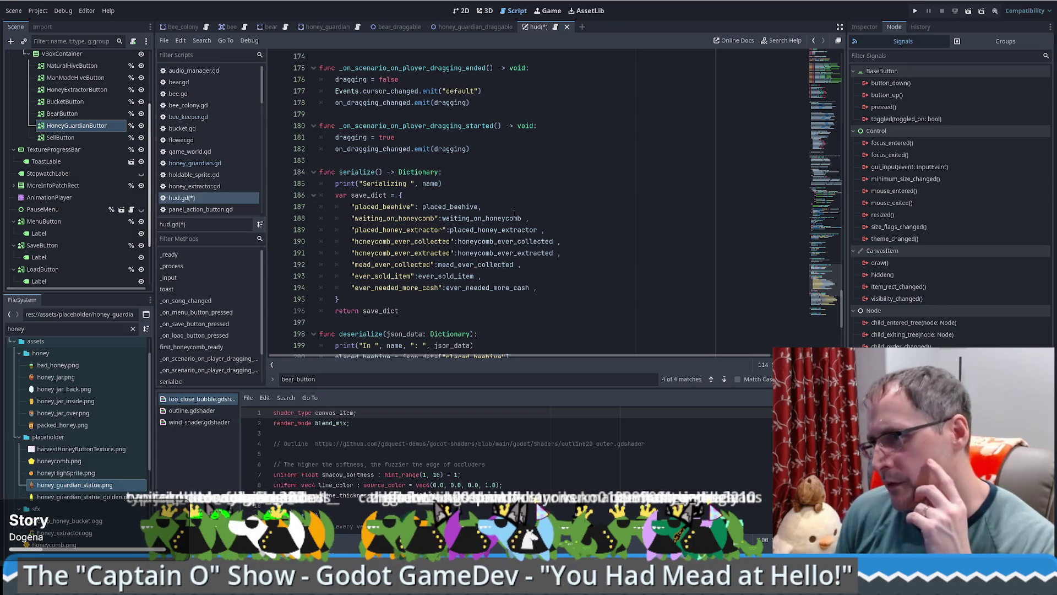
scroll(523, 212, "down", 6)
scroll(513, 213, "up", 20)
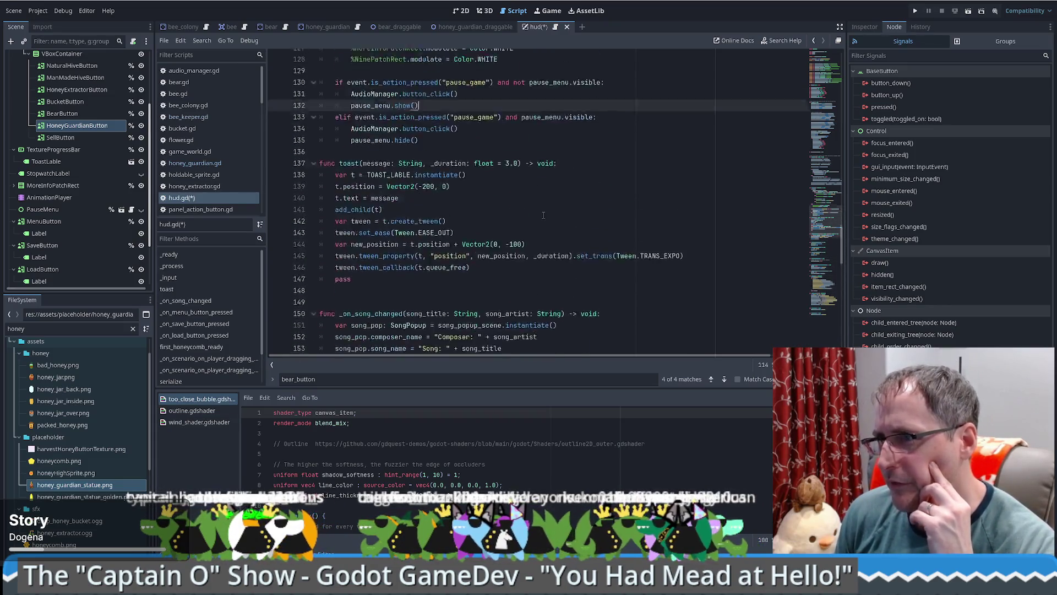
scroll(497, 168, "up", 18)
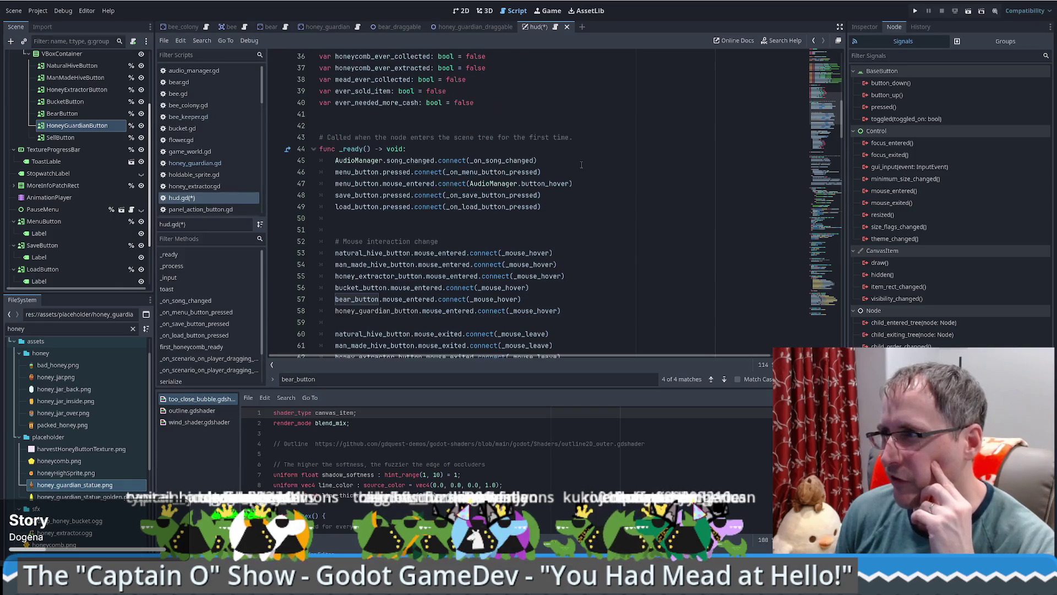
left_click(203, 55)
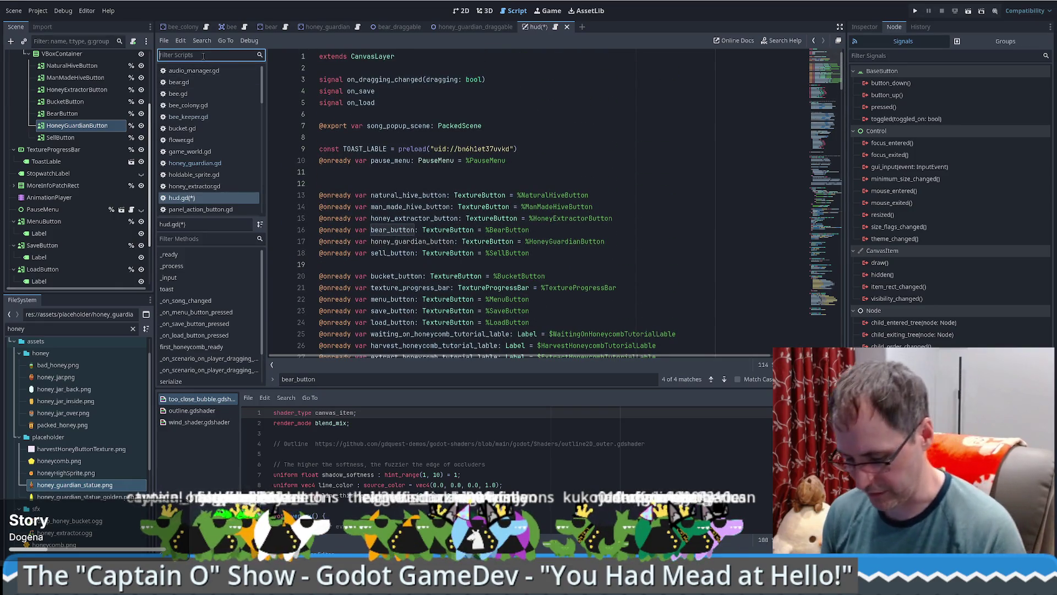
Step: Filter the script list for 'sc' and open scenario.gd
type("sc")
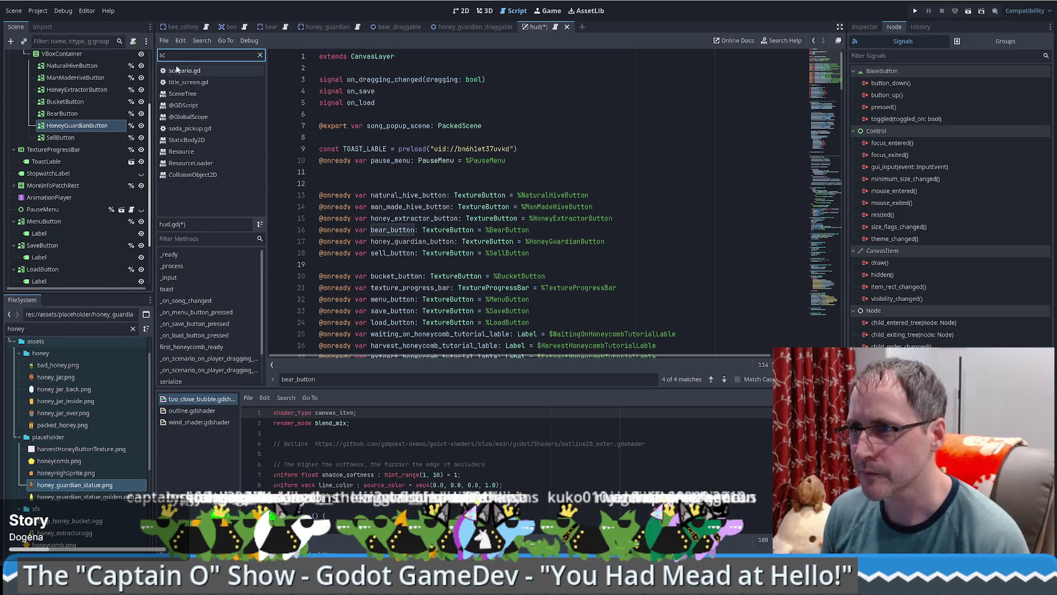
left_click(185, 70)
left_click(573, 102)
Step: Search scenario.gd for 'bear' and follow the Bear class reference to open bear.gd
key("ctrl+f")
type("bear")
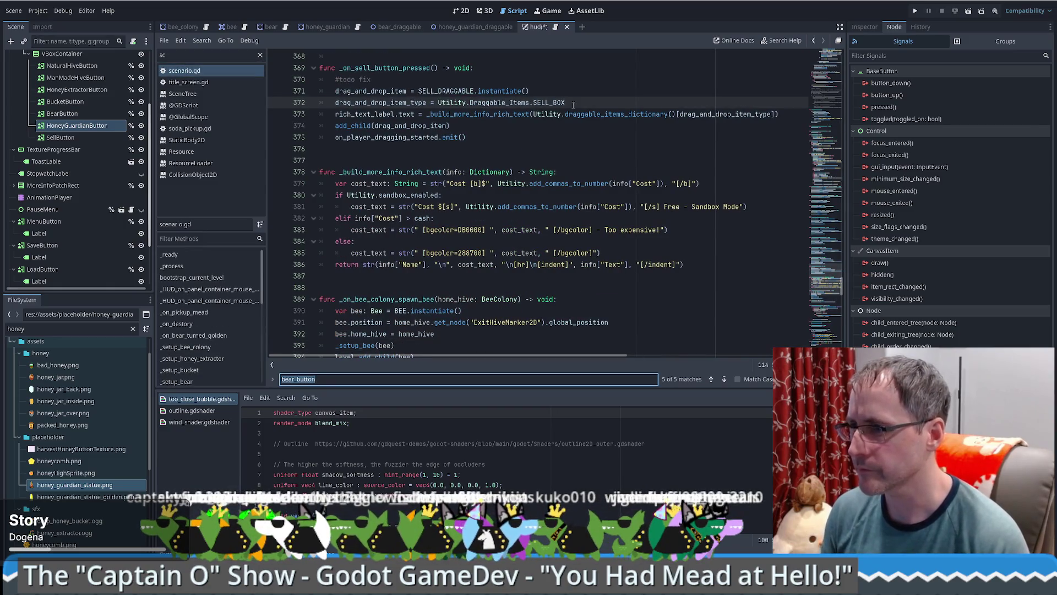
key("Return")
key("Return")
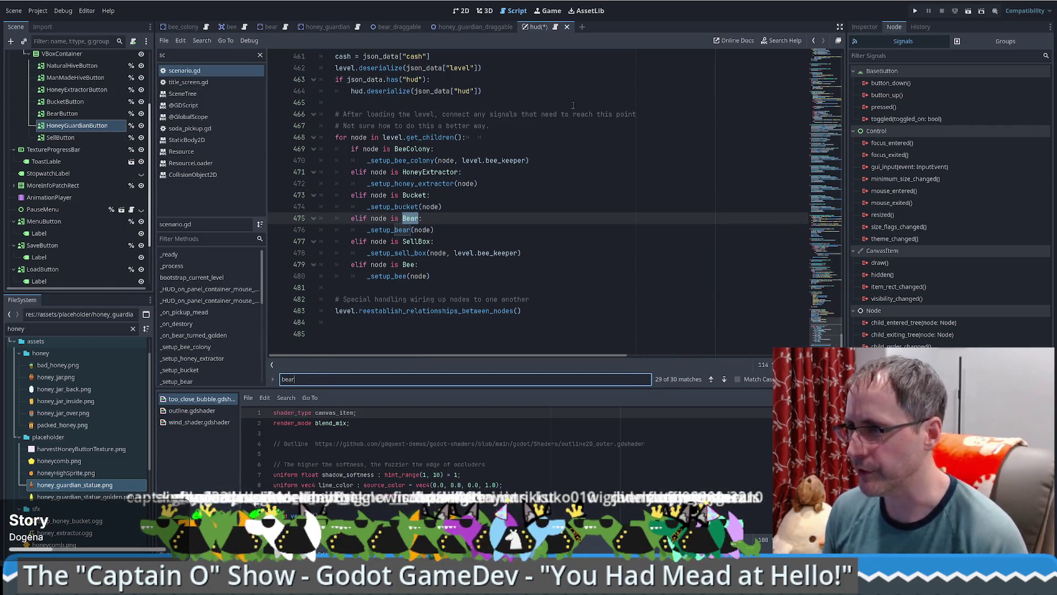
scroll(487, 238, "up", 4)
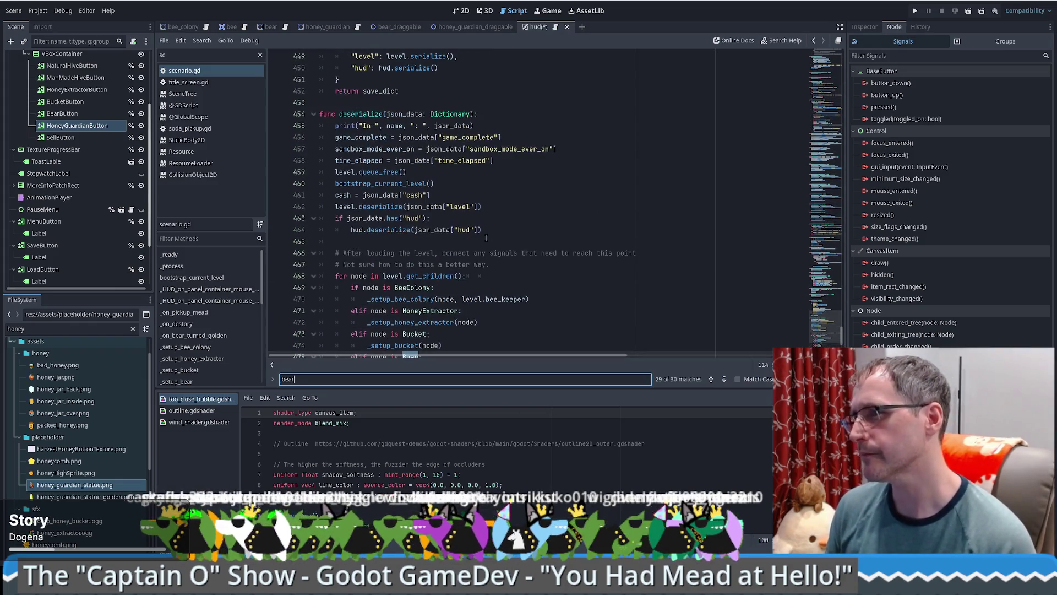
key("Return")
left_click(414, 254, "ctrl")
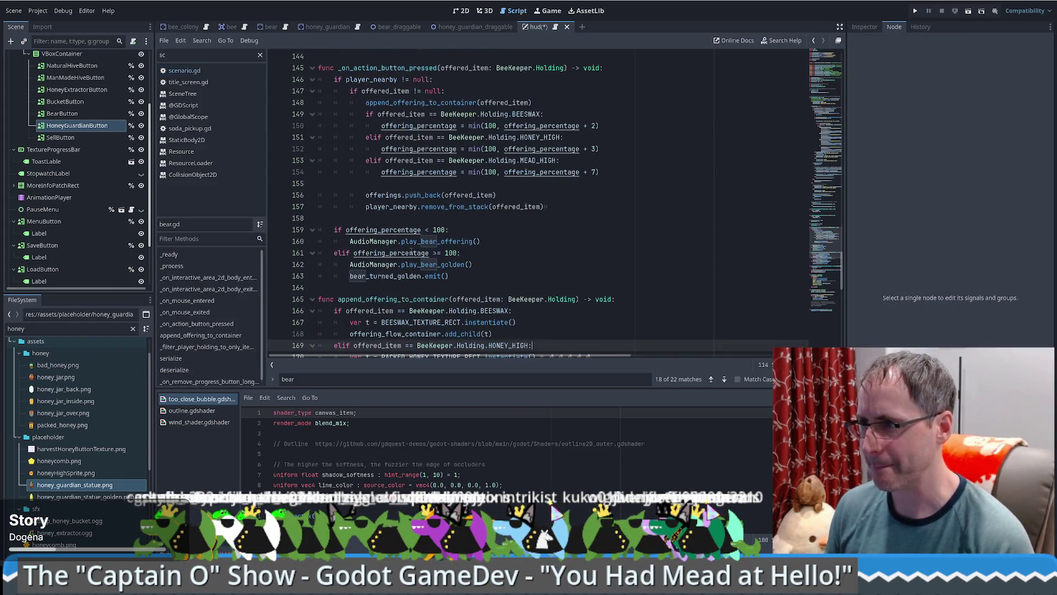
Step: Search bear.gd for _on_action_button_pressed and step to its next match
scroll(585, 252, "up", 6)
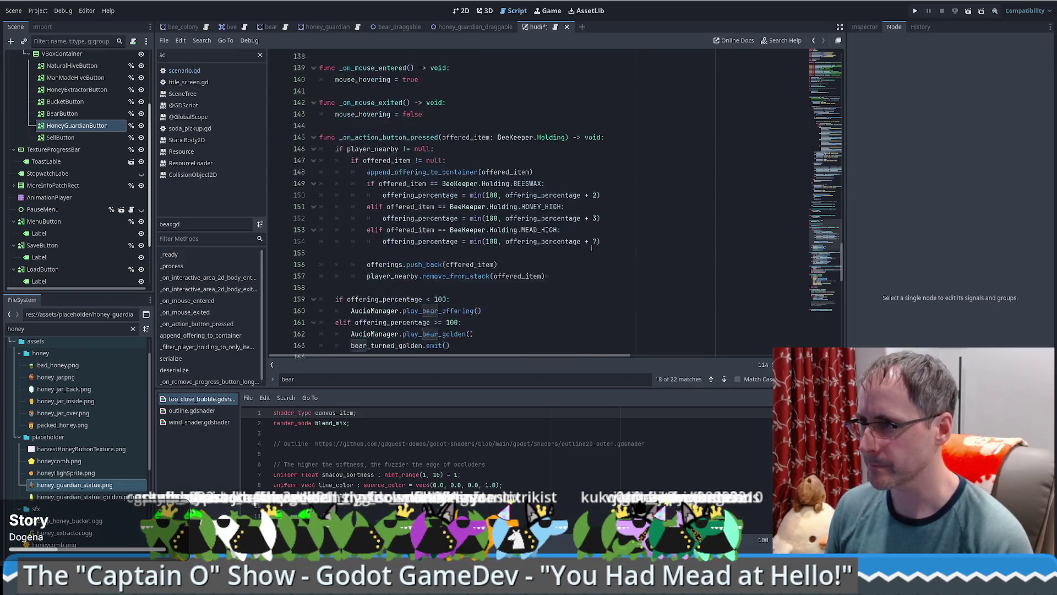
scroll(564, 245, "down", 5)
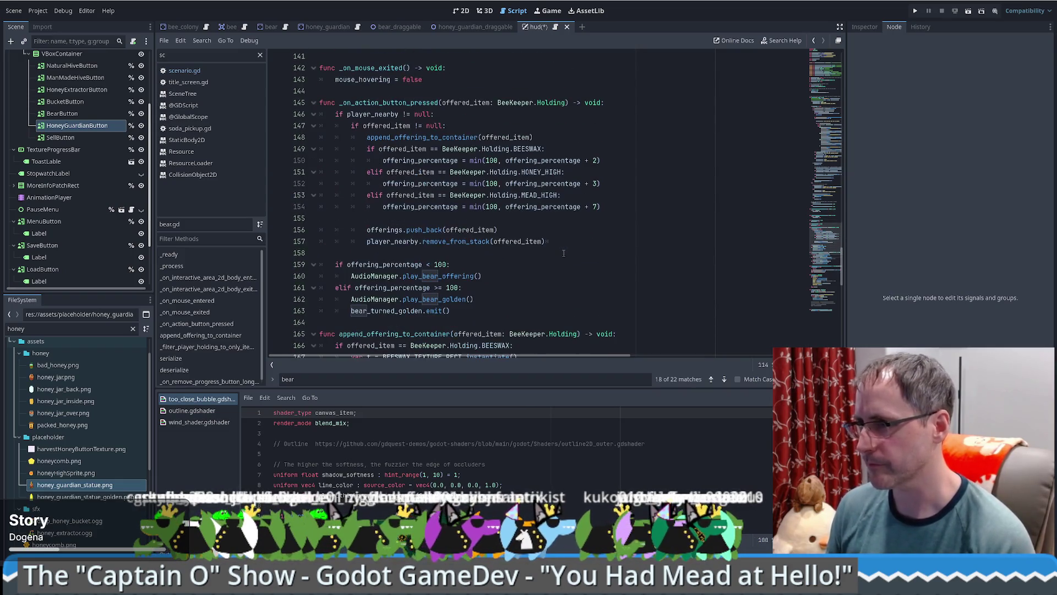
double_click(386, 102)
key("ctrl+f")
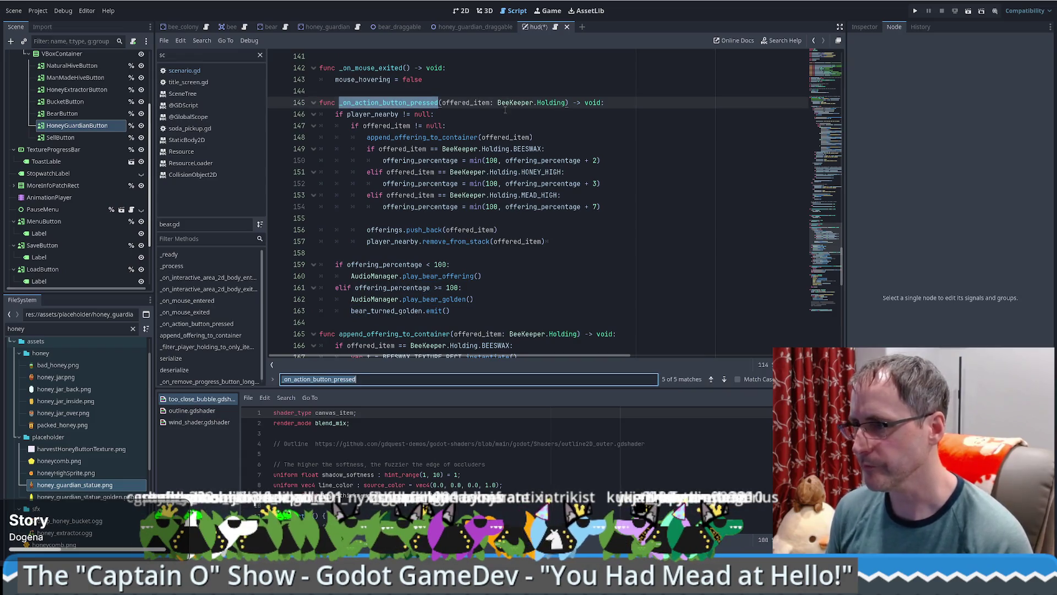
key("Return")
key("Return")
key("Return")
key("Return")
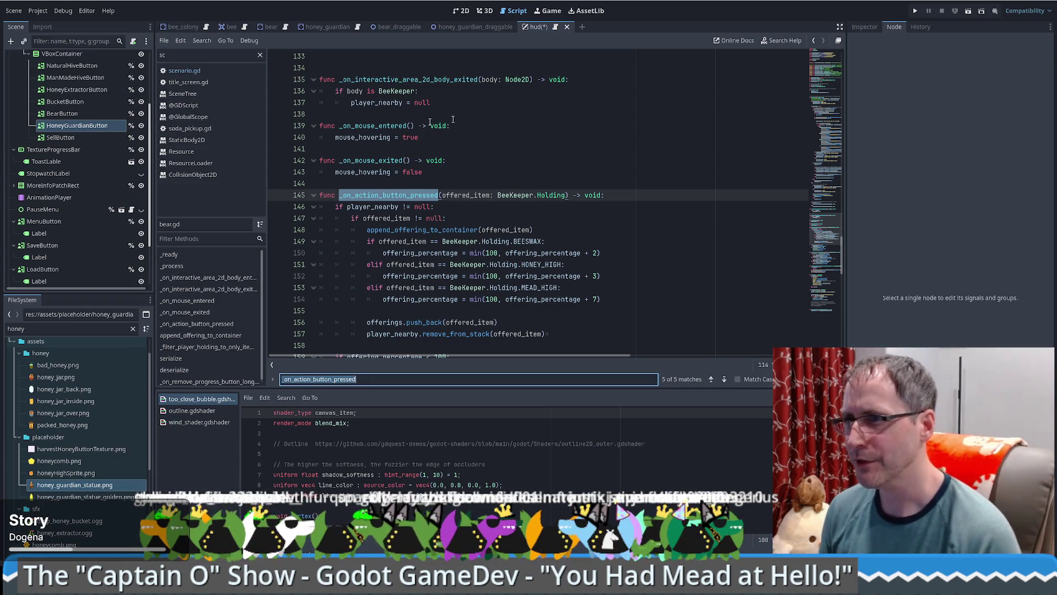
key("Escape")
Step: Clear the script list filter so every script is listed
scroll(419, 176, "down", 3)
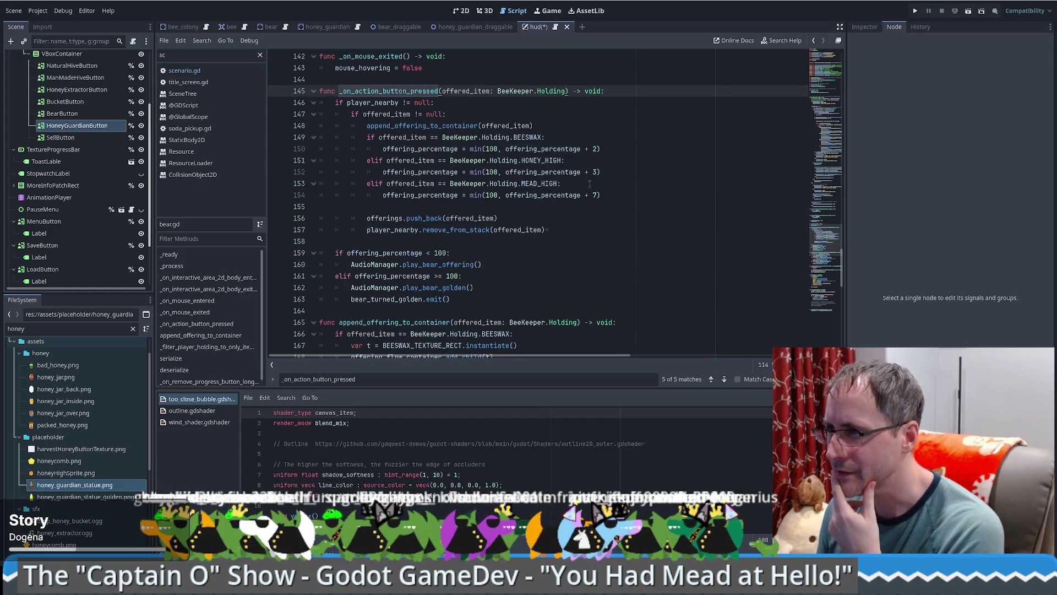
left_click(548, 30)
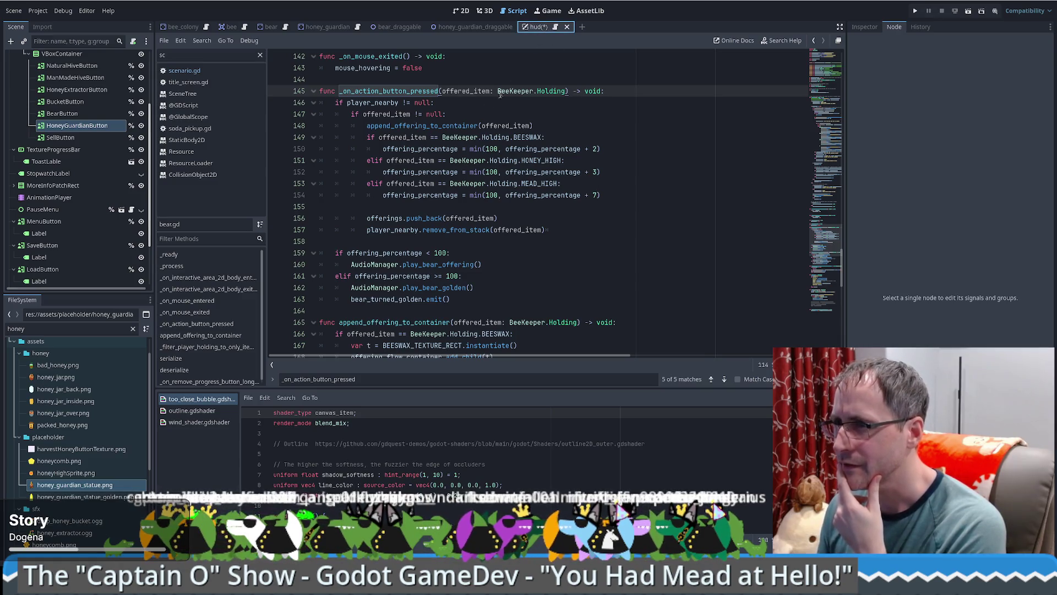
left_click(260, 55)
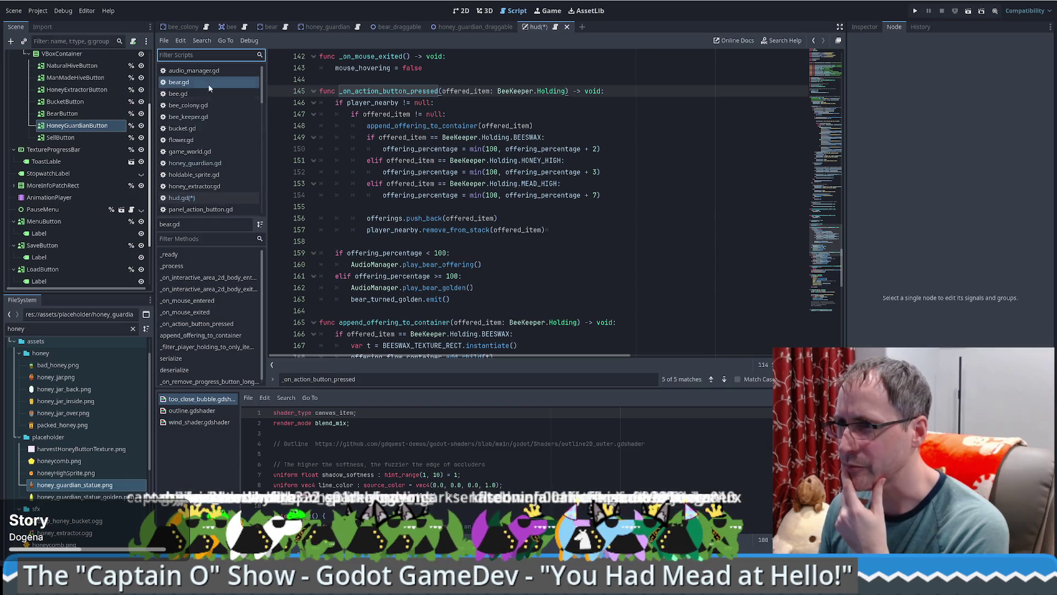
Step: Filter the script list with 'scna' to open scenario.gd, then clear the filter
left_click(180, 197)
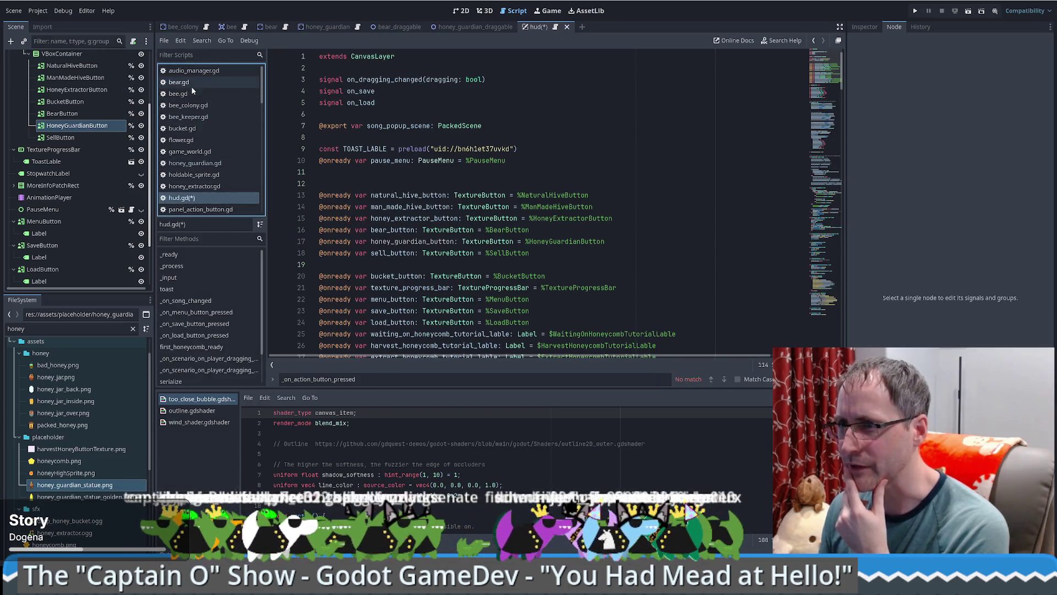
left_click(204, 53)
type("scna")
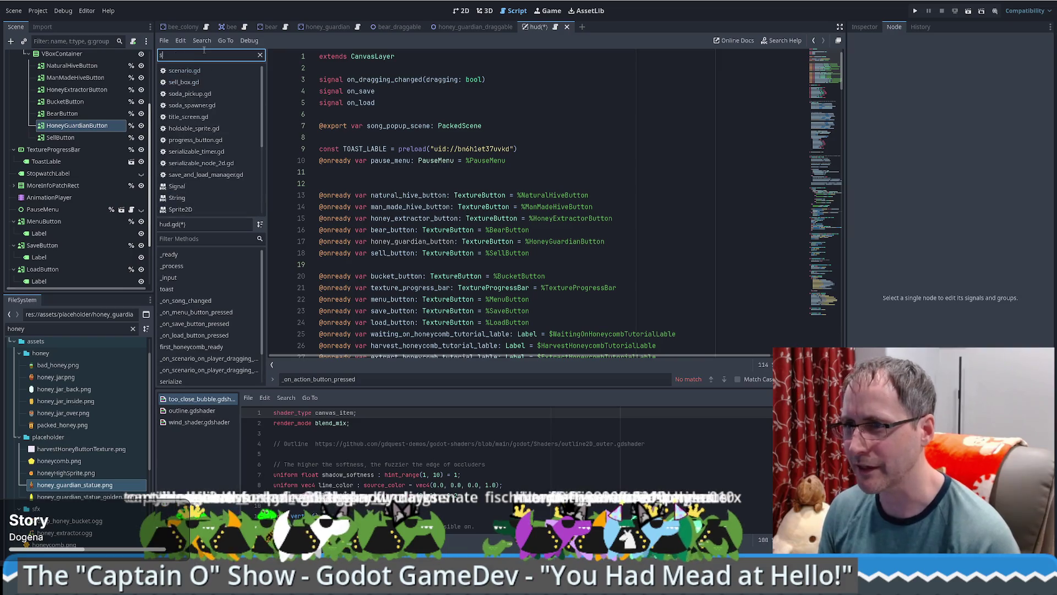
left_click(215, 71)
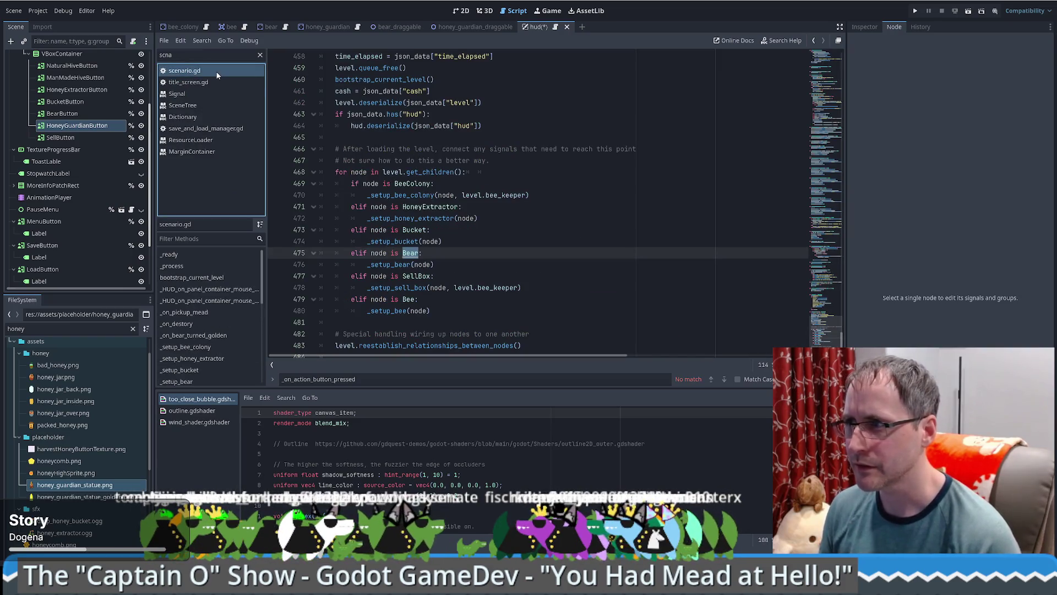
left_click(260, 54)
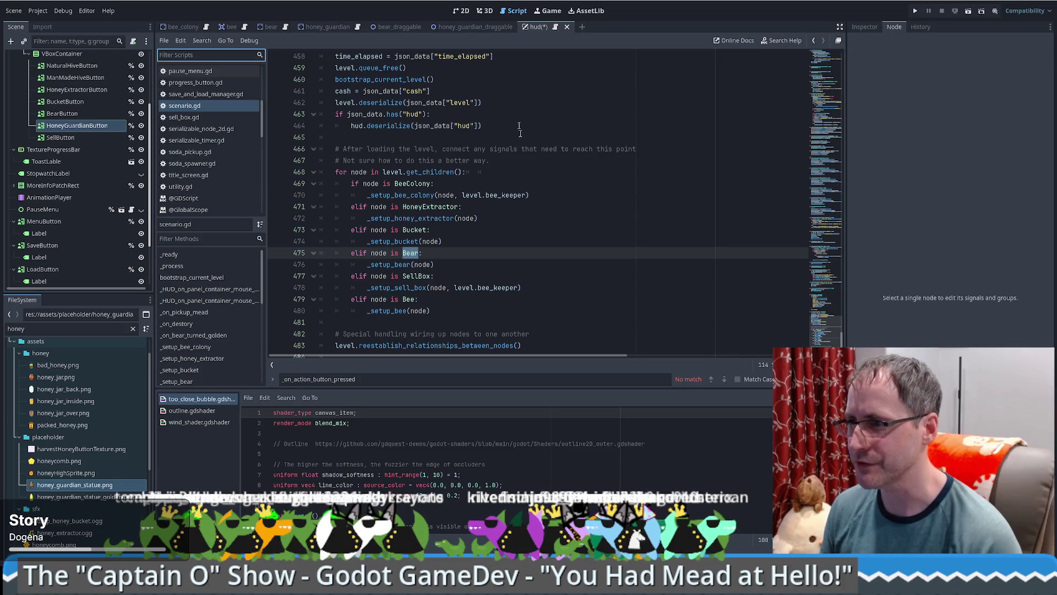
Step: Inspect lines 474–475 of scenario.gd's level-loading loop that passes Bear nodes to _setup_bear
left_click(549, 241)
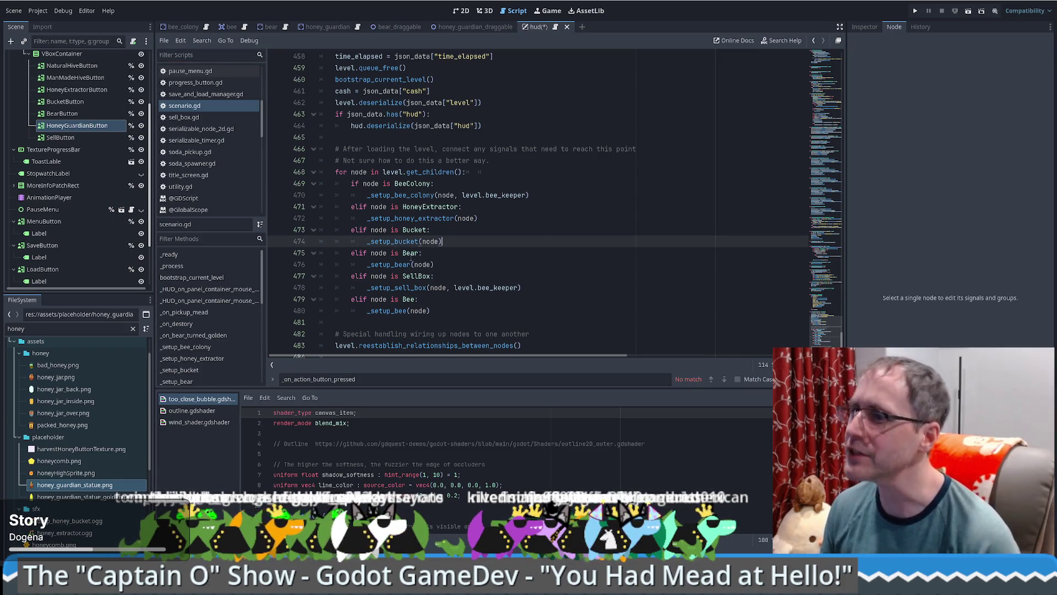
left_click(456, 249)
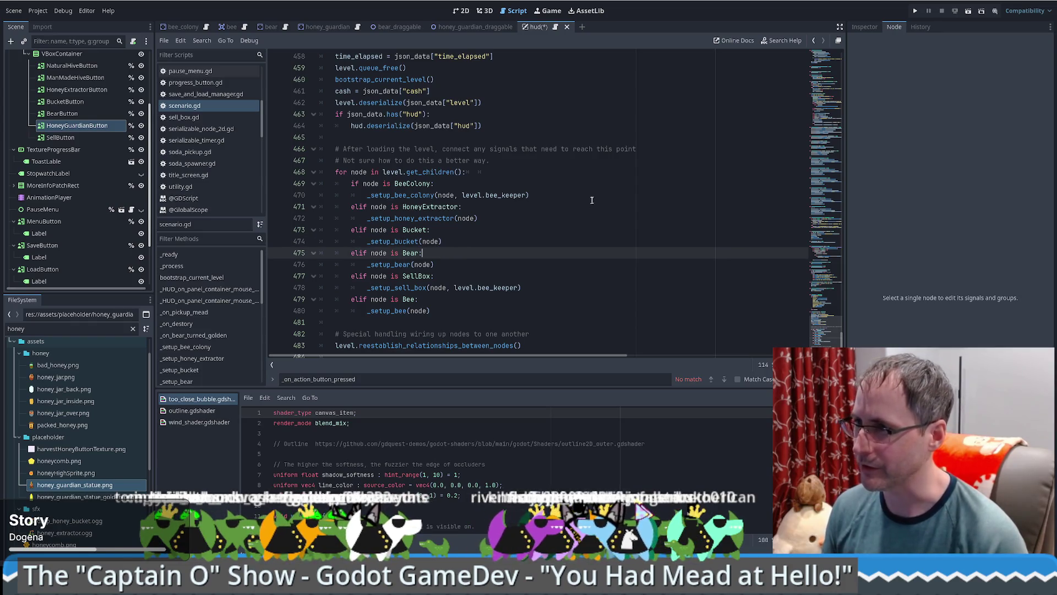
scroll(592, 200, "up", 4)
Step: Jump to scenario.gd's HUD setup code and view the bear_button declaration, then return
left_click_drag(826, 311, 829, 98)
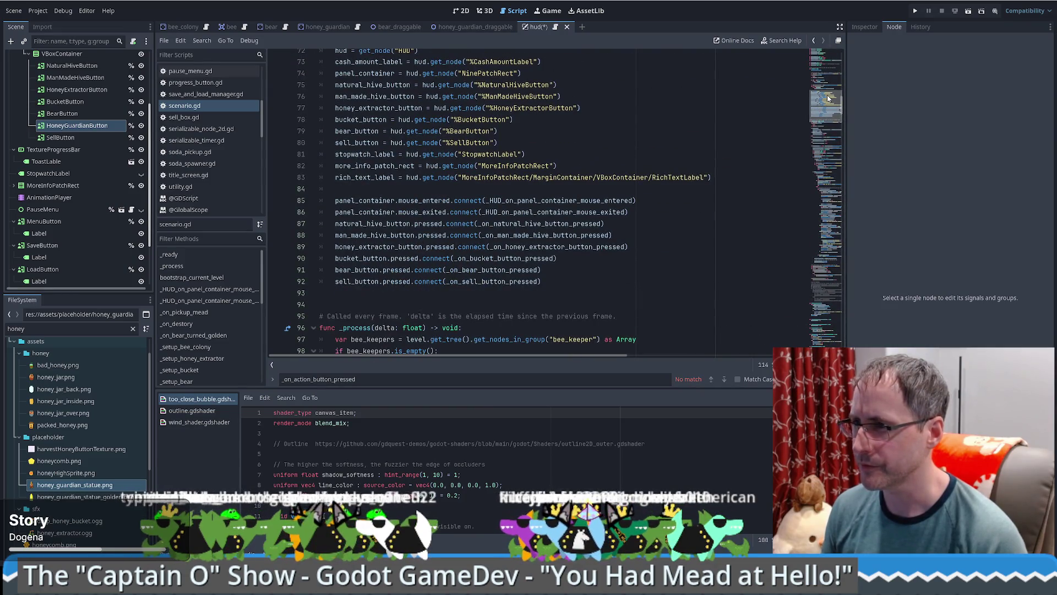
left_click(390, 223)
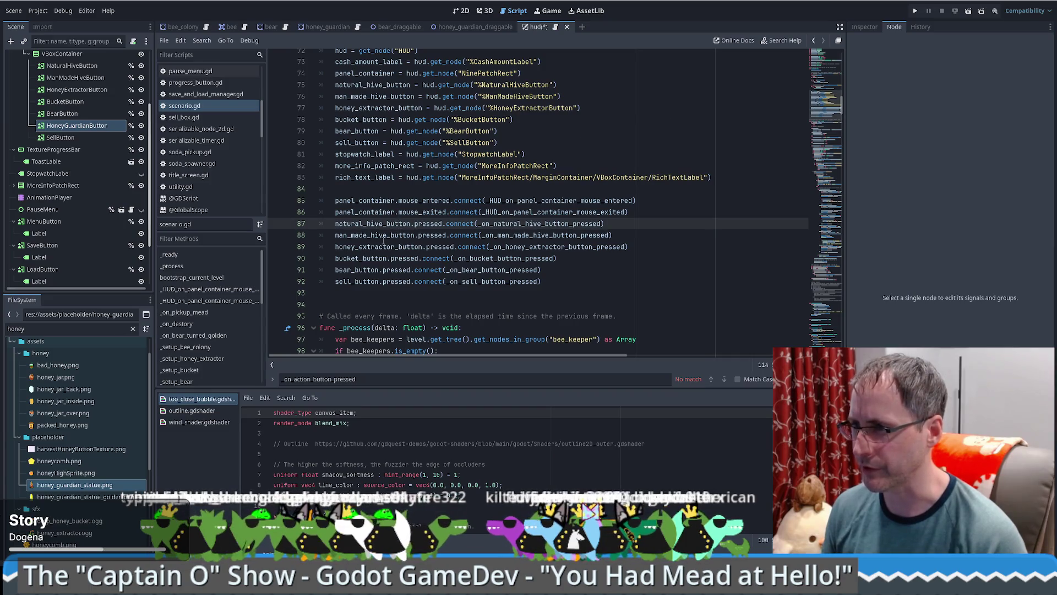
left_click(364, 269)
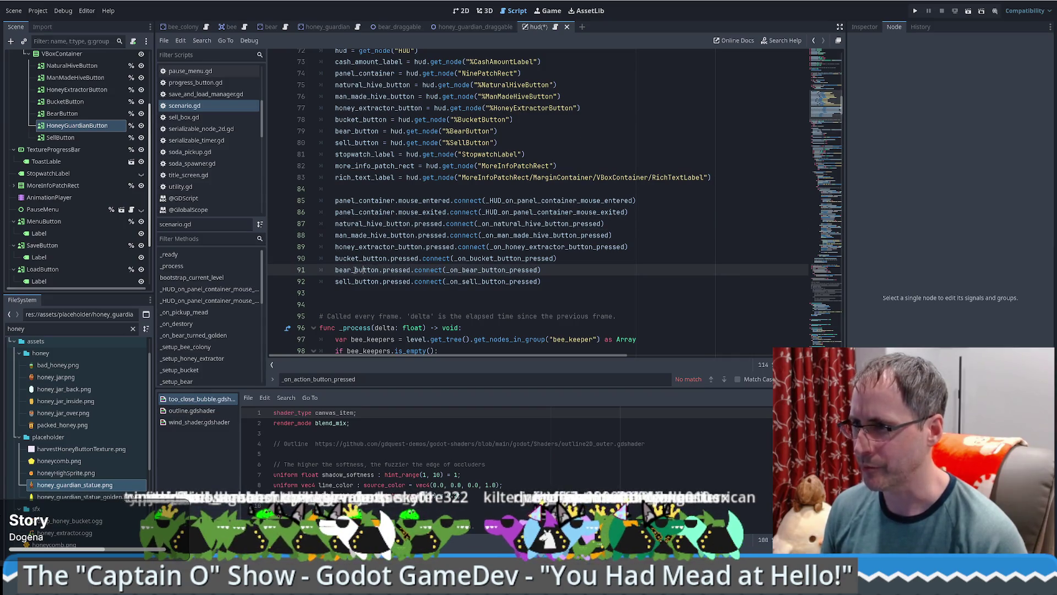
left_click(364, 269, "ctrl")
key("alt+Left")
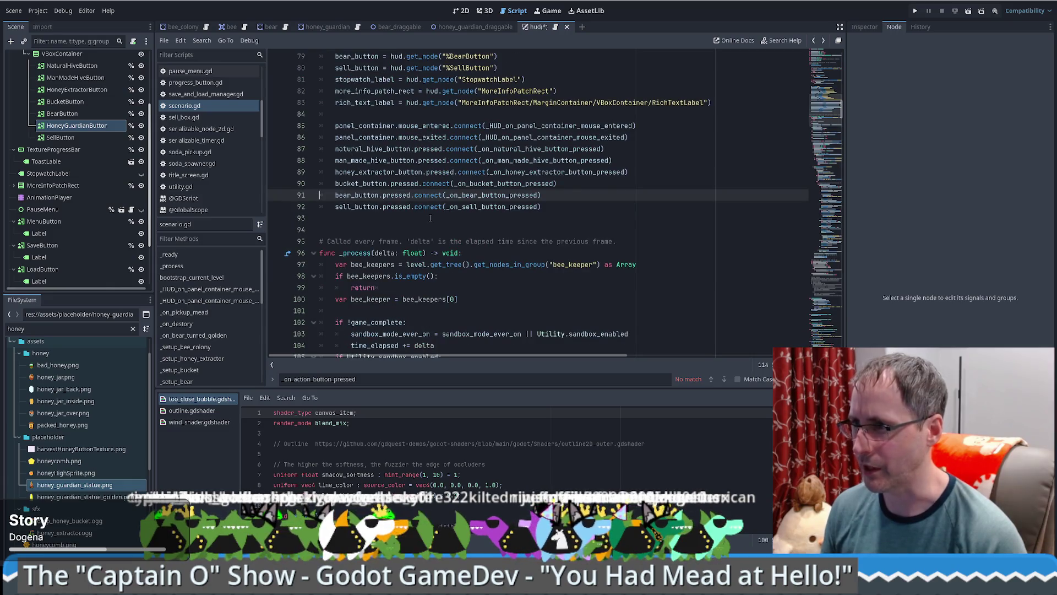
Step: Select bear_button on line 91 and move to its %BearButton lookup on line 79
scroll(321, 347, "up", 3)
scroll(321, 353, "down", 2)
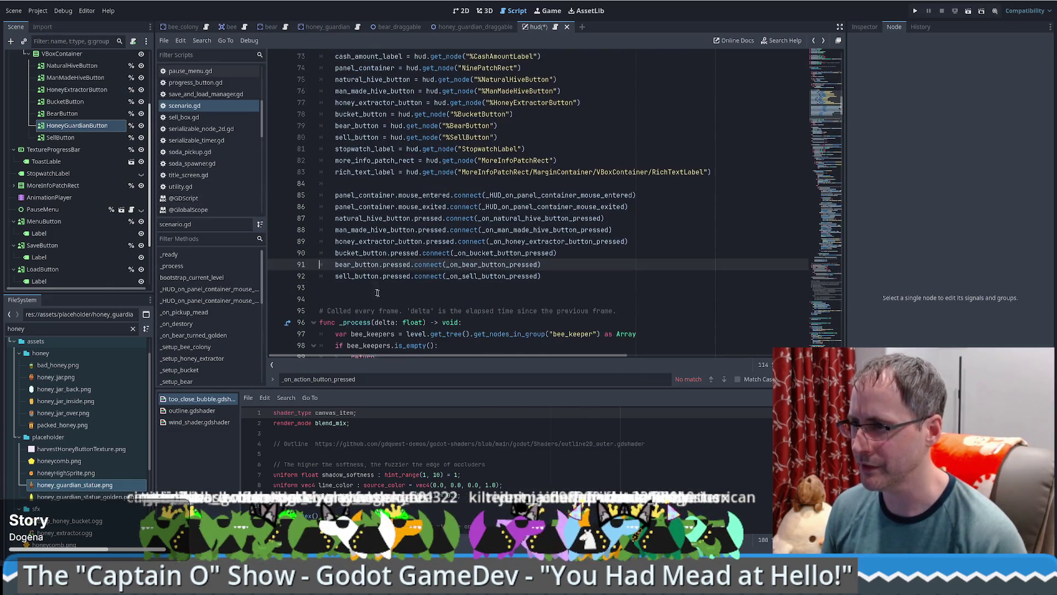
double_click(357, 264)
scroll(514, 185, "up", 1)
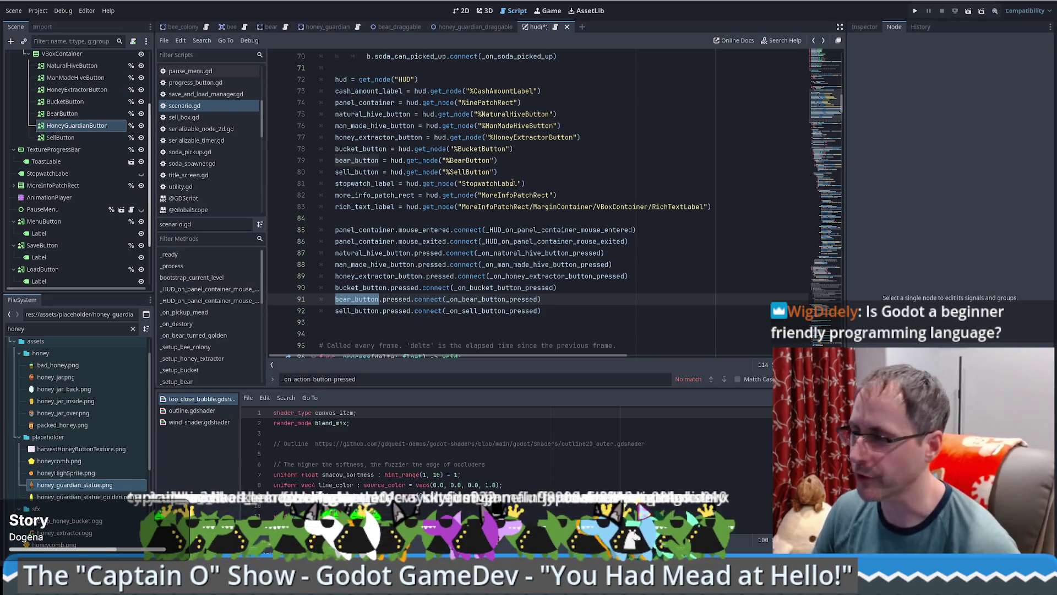
left_click(520, 160)
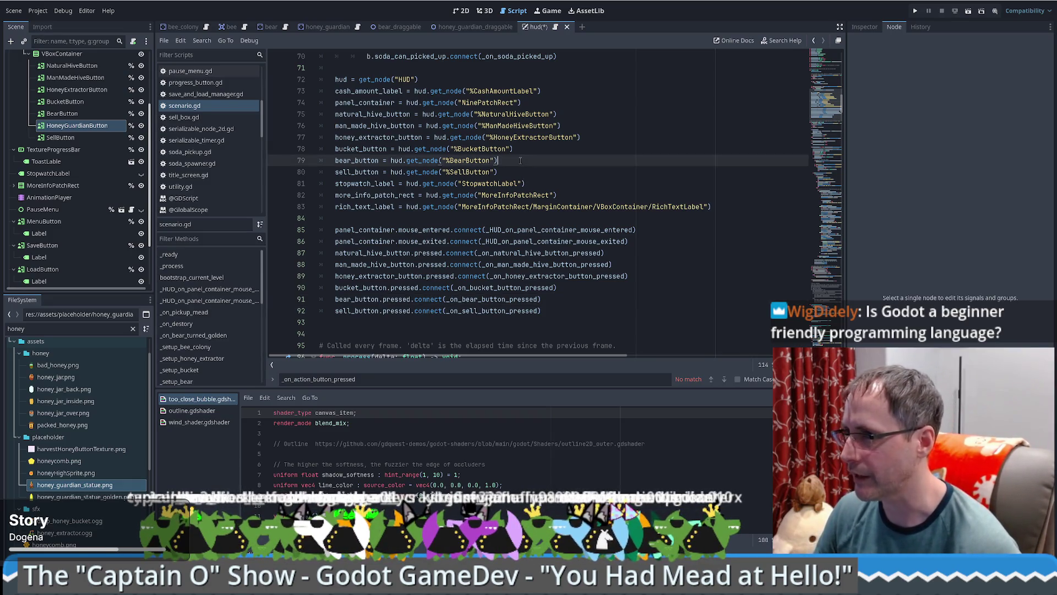
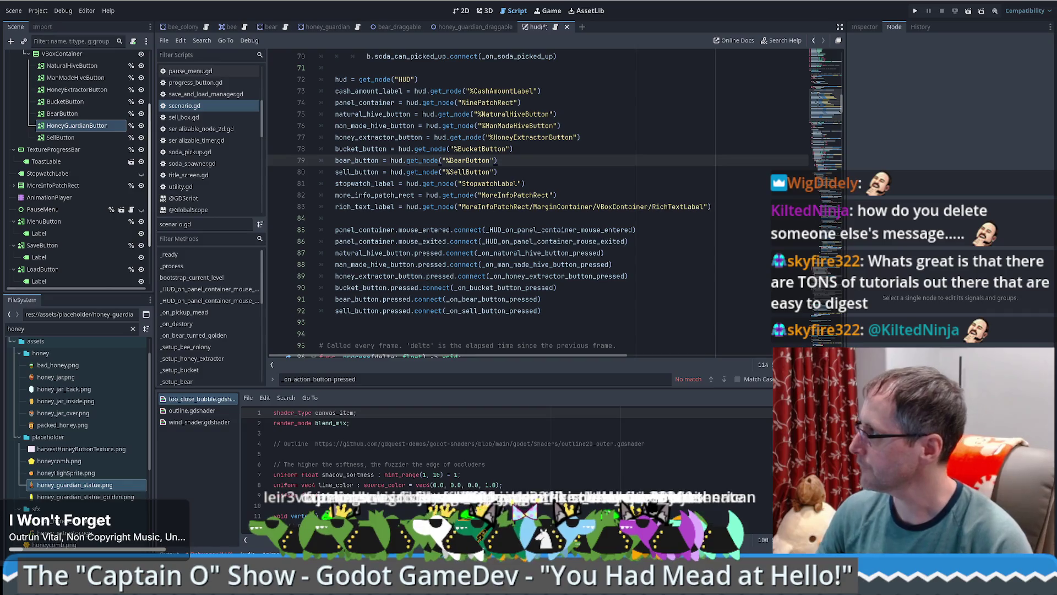
Step: Switch from the Godot editor to the Firefox window
key("alt+Tab")
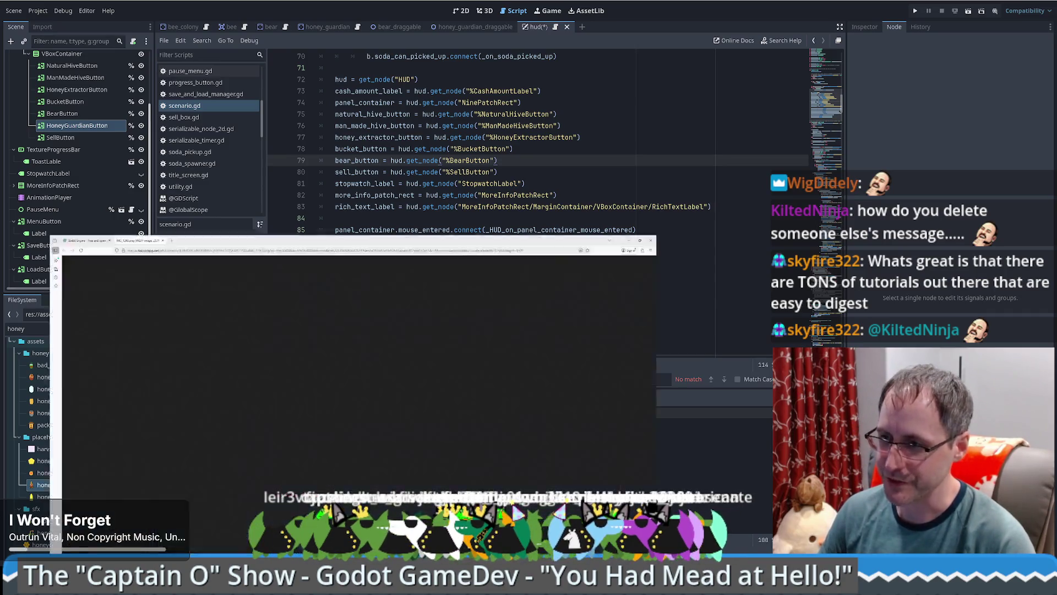
Step: Open the Godot docs, expand Getting Started and open the Introduction page, copying its address
key("ctrl+Page_Up")
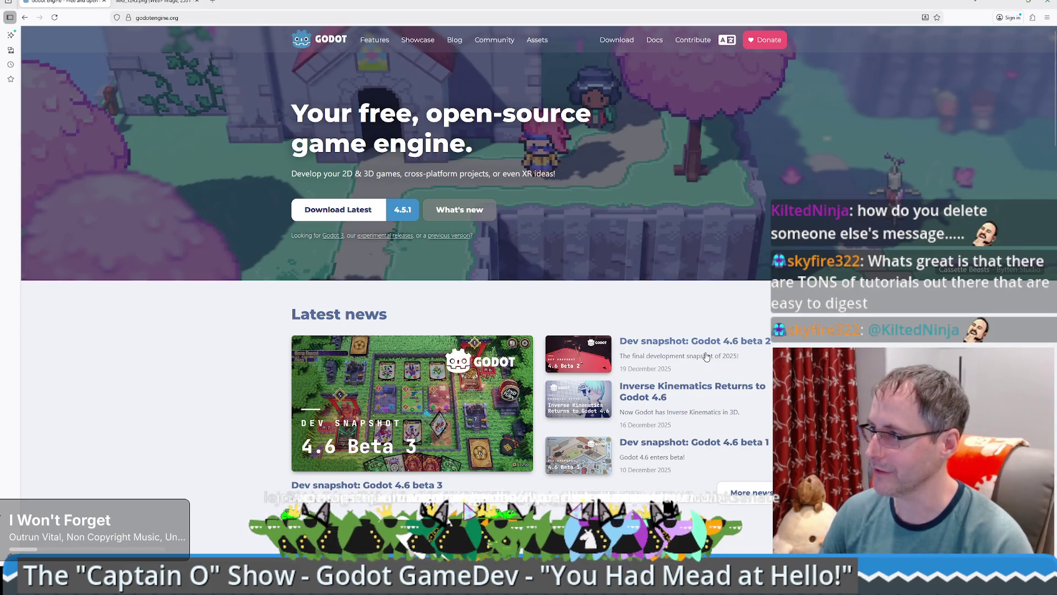
left_click(661, 45)
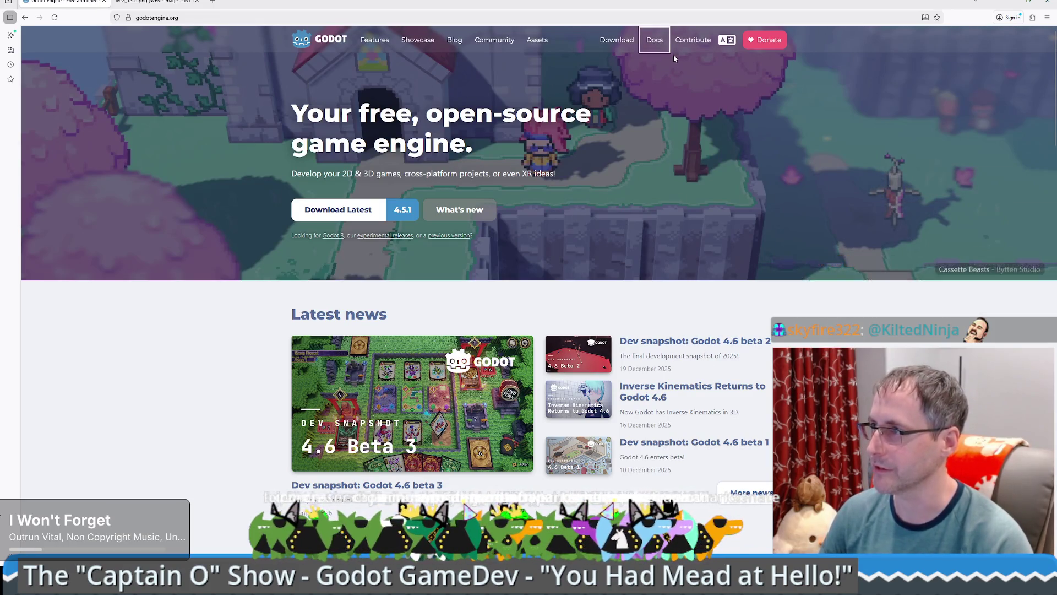
left_click(333, 212)
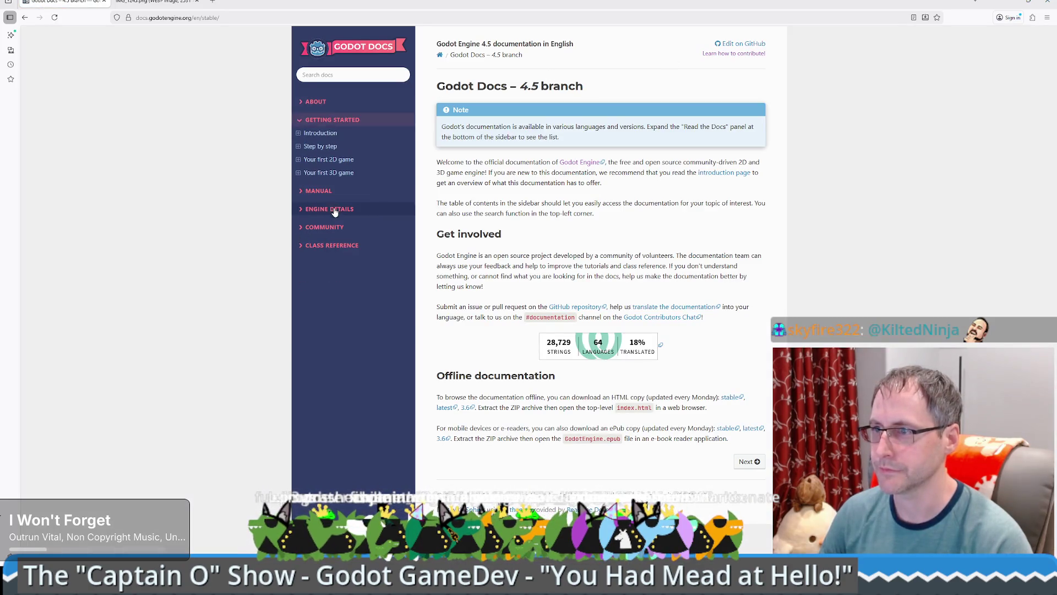
left_click(326, 136)
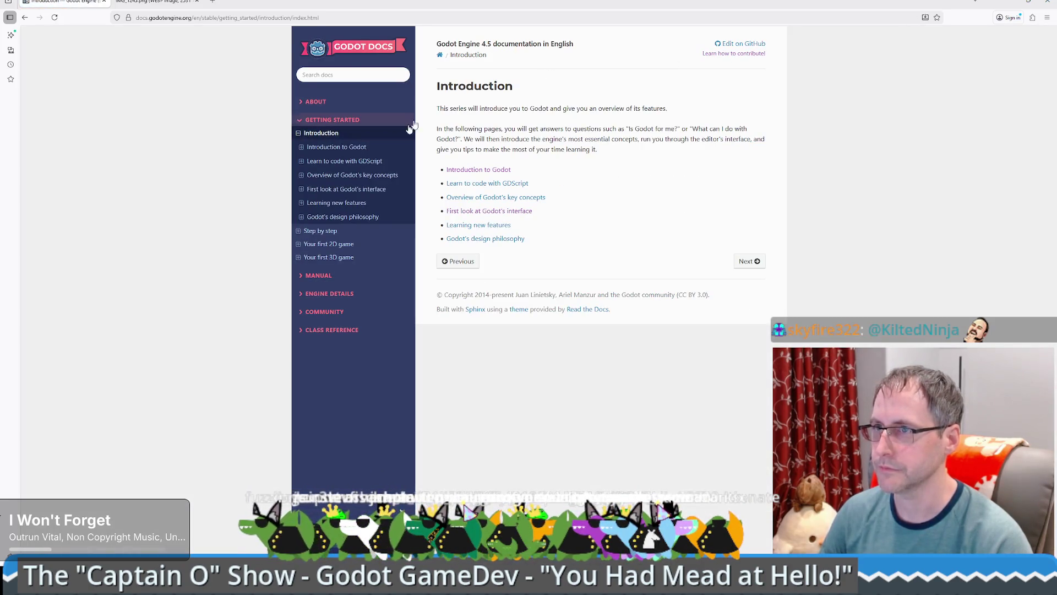
left_click(332, 18)
key("Escape")
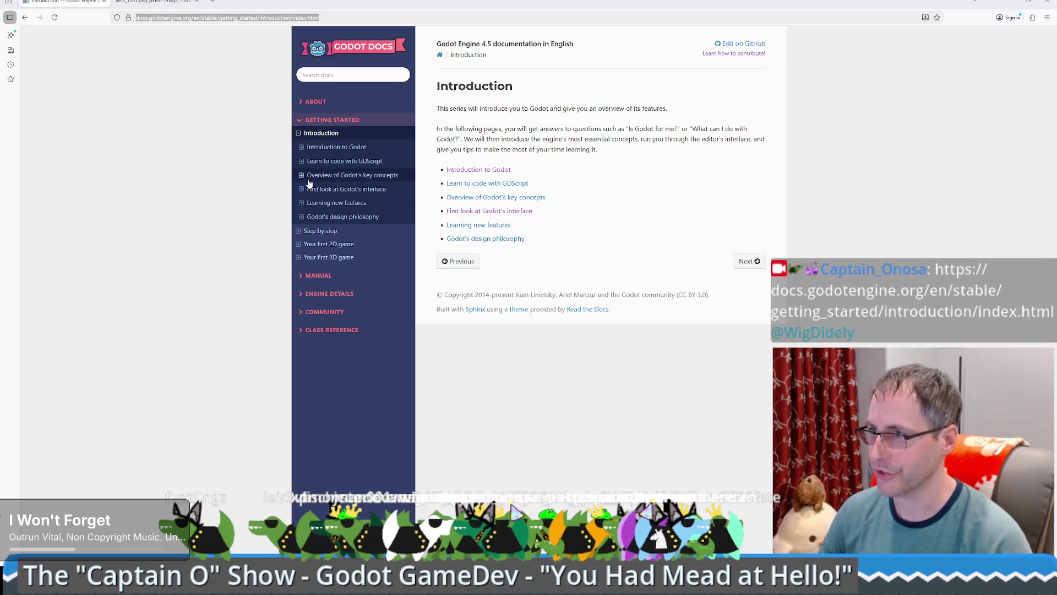
Step: Open the Your first 2D game tutorial's Setting up the project chapter and its Prerequisites
left_click(298, 244)
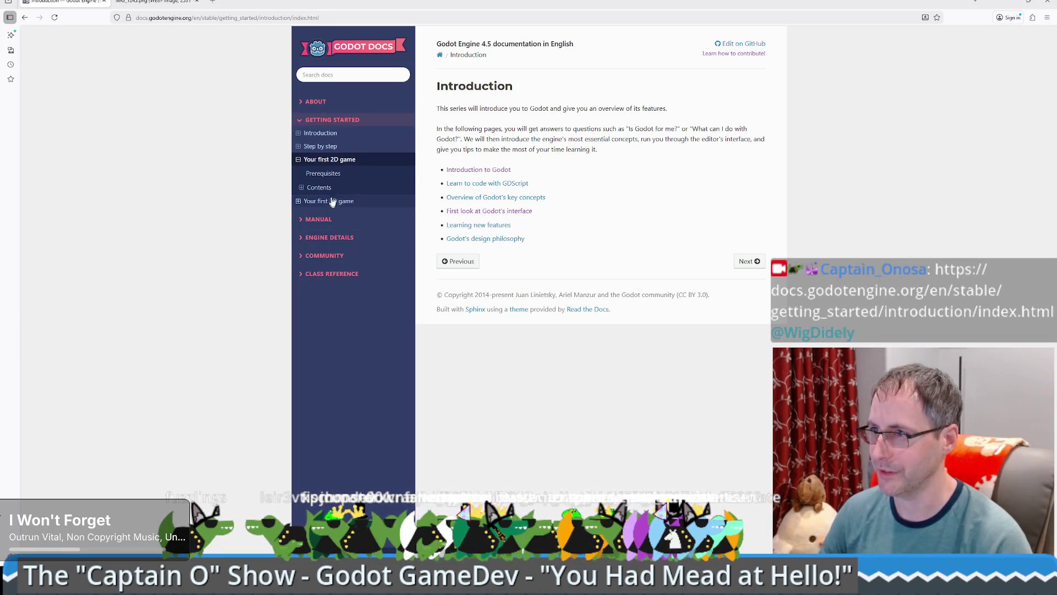
left_click(301, 188)
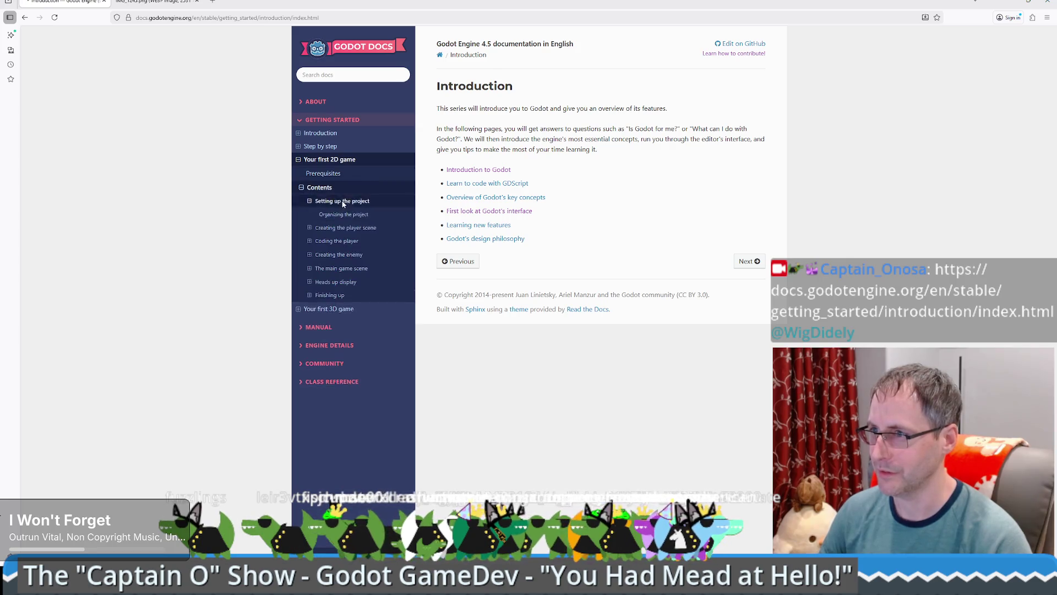
left_click(344, 202)
left_click(323, 174)
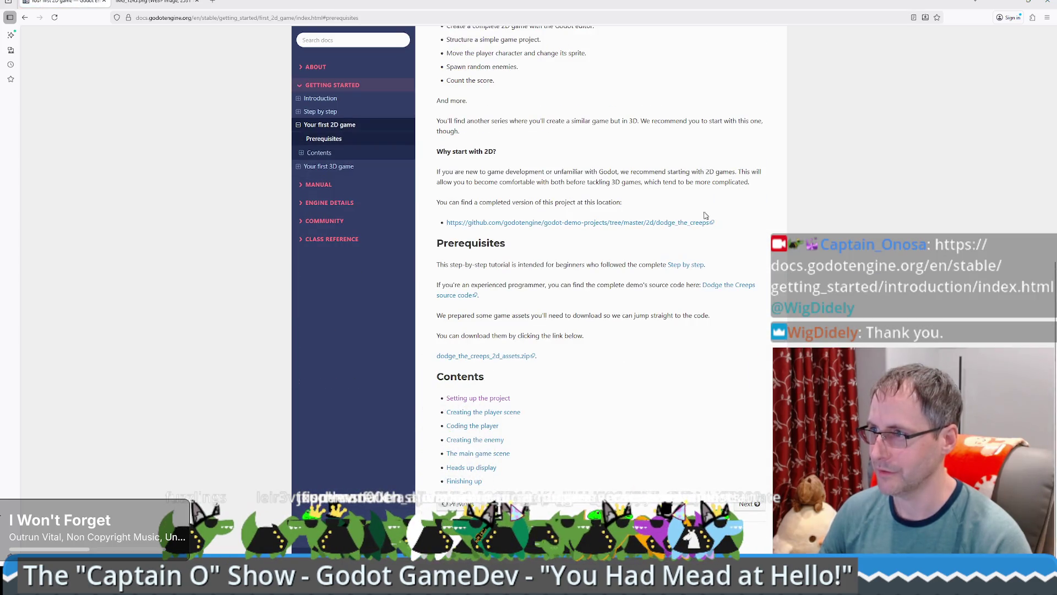
scroll(699, 220, "up", 10)
scroll(697, 226, "up", 1)
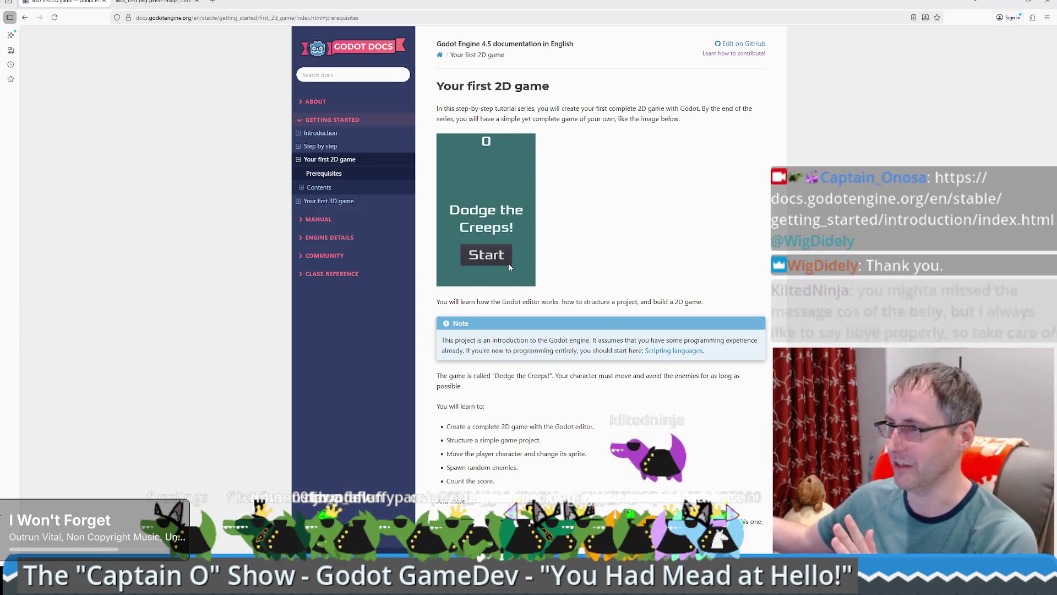
Step: Look through the Your first 3D game tutorial and its Setting up the game area chapter, then minimise Firefox
left_click(306, 202)
left_click(318, 189)
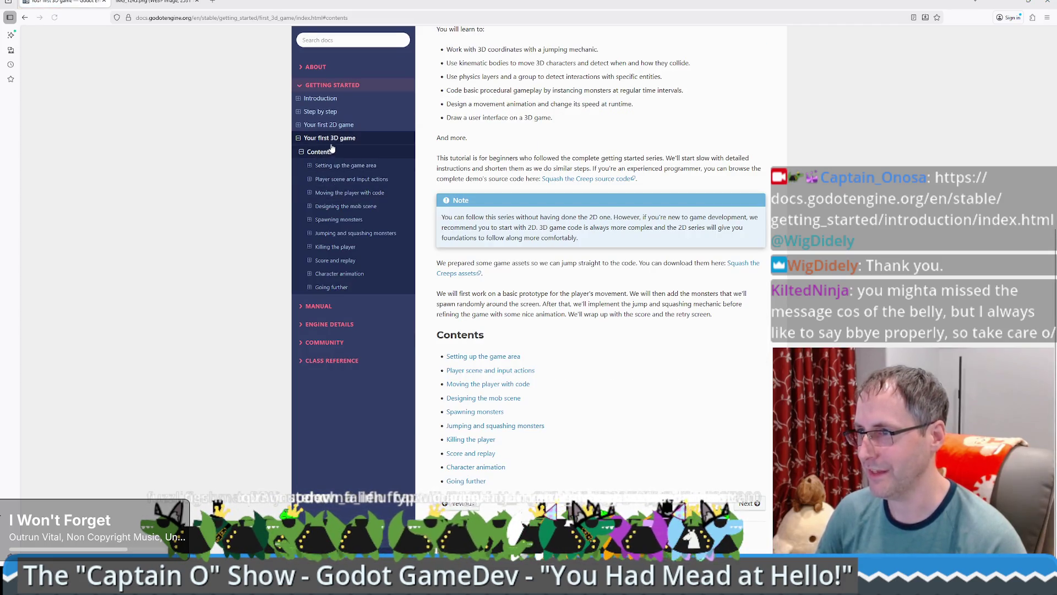
left_click(343, 167)
left_click(337, 172)
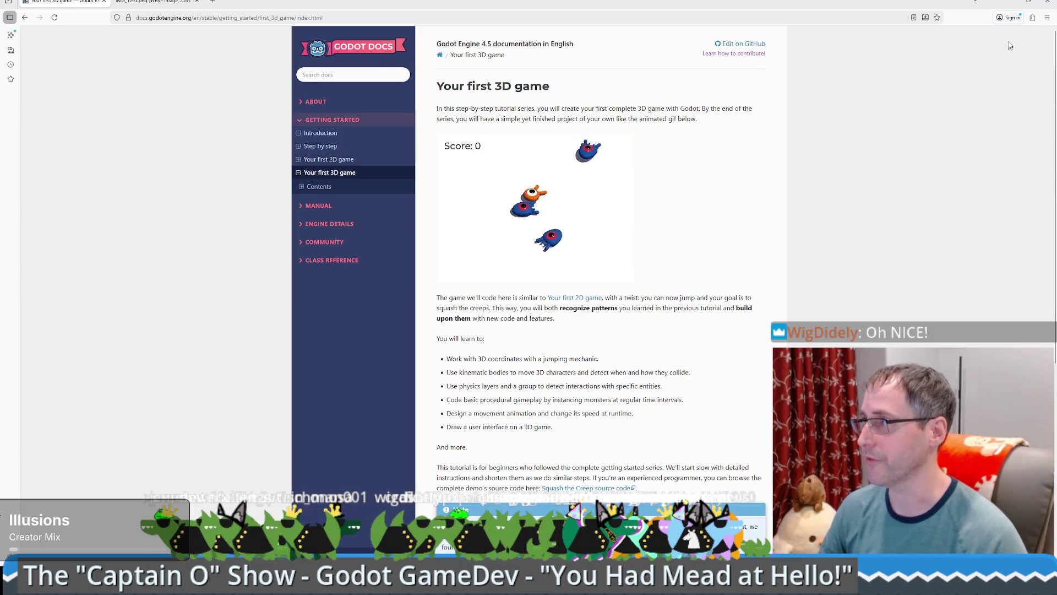
left_click(1007, 3)
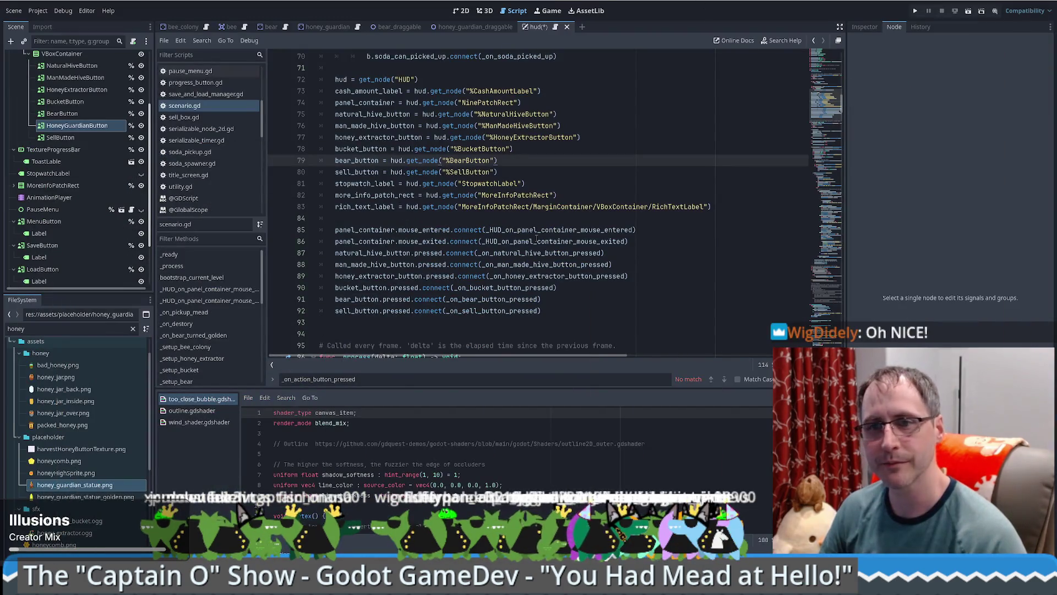
mouse_move(530, 238)
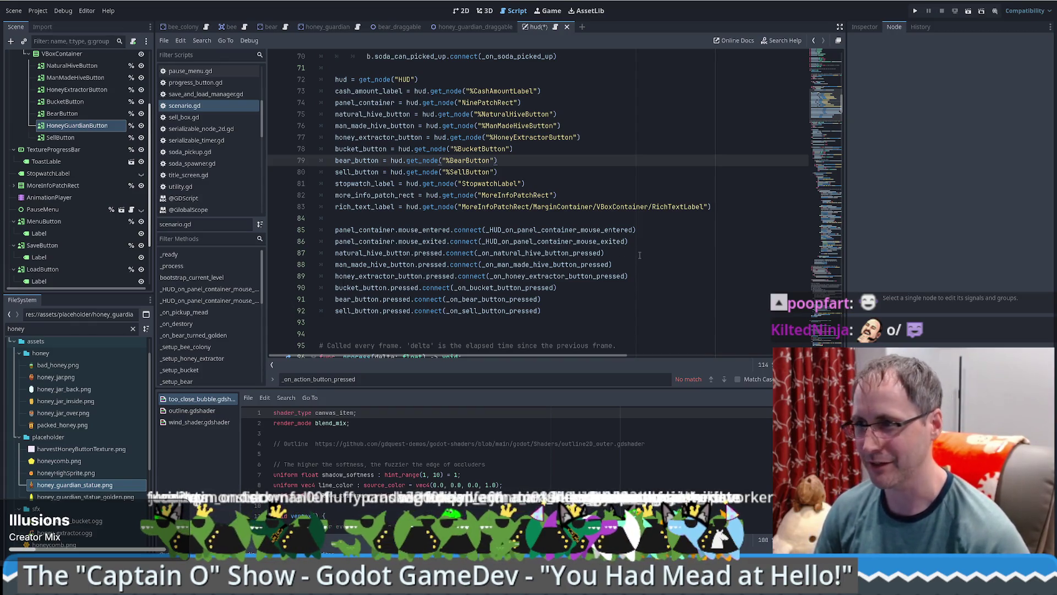
scroll(633, 252, "down", 2)
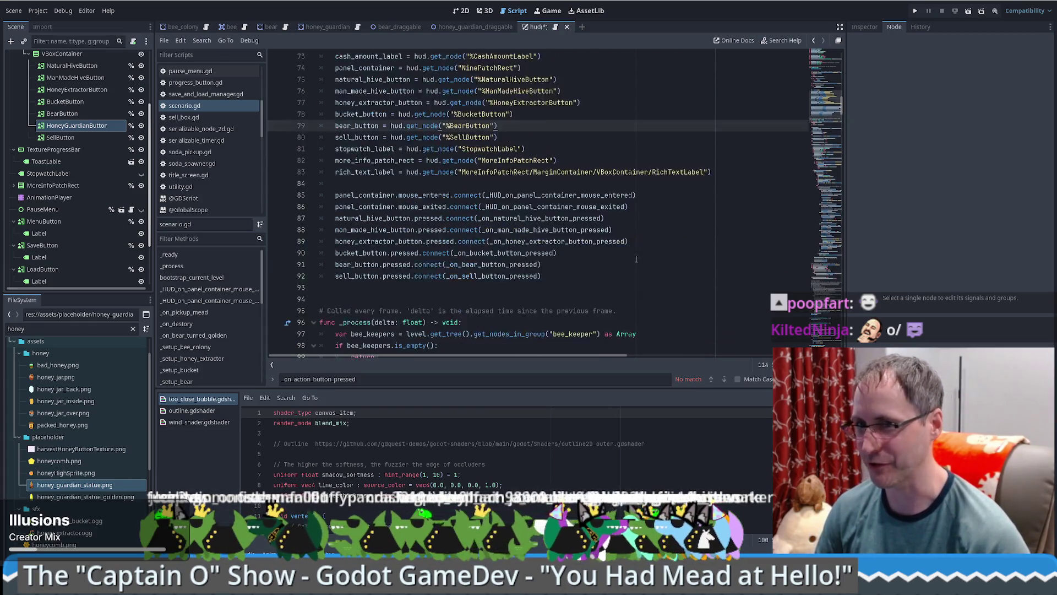
scroll(622, 249, "down", 2)
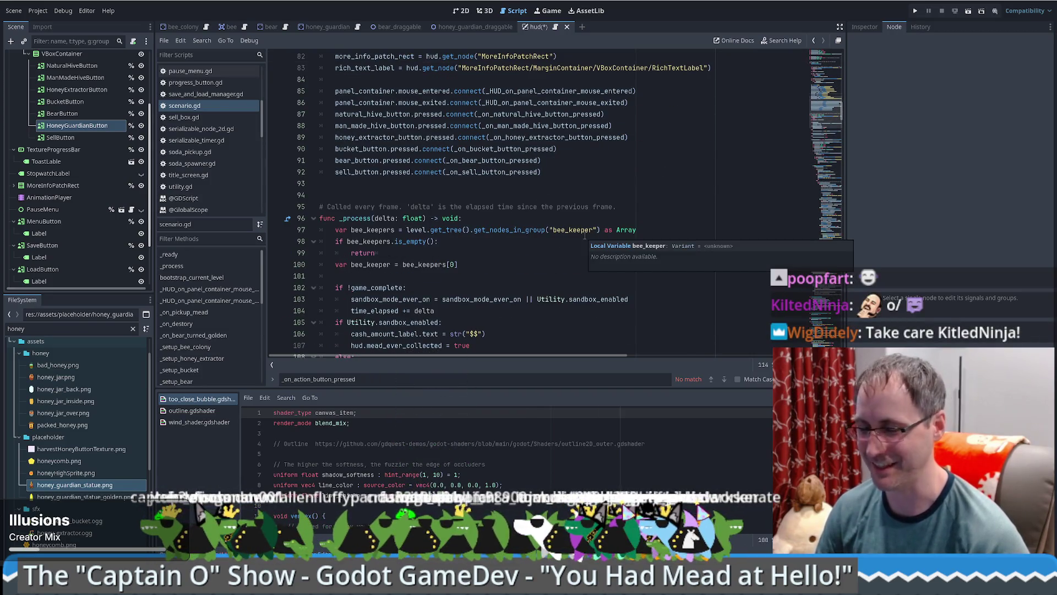
scroll(542, 232, "down", 4)
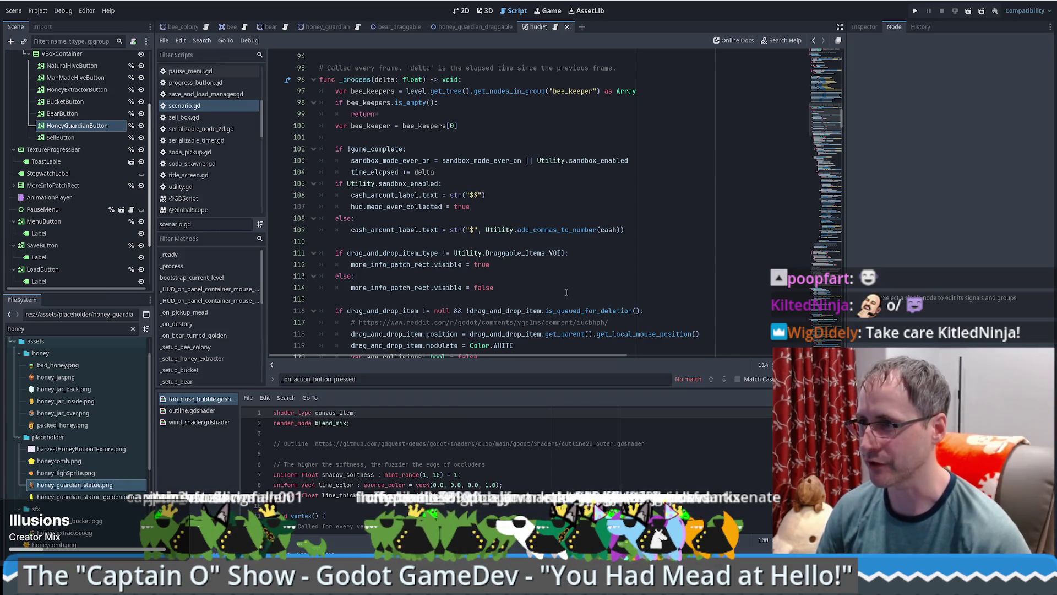
scroll(559, 284, "up", 2)
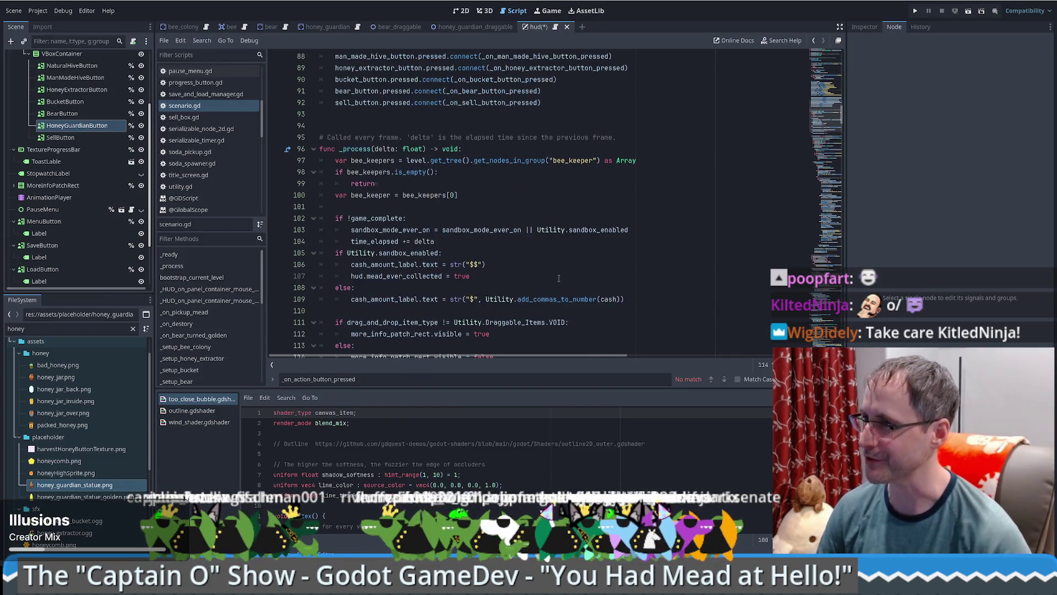
scroll(558, 278, "down", 2)
scroll(553, 274, "up", 1)
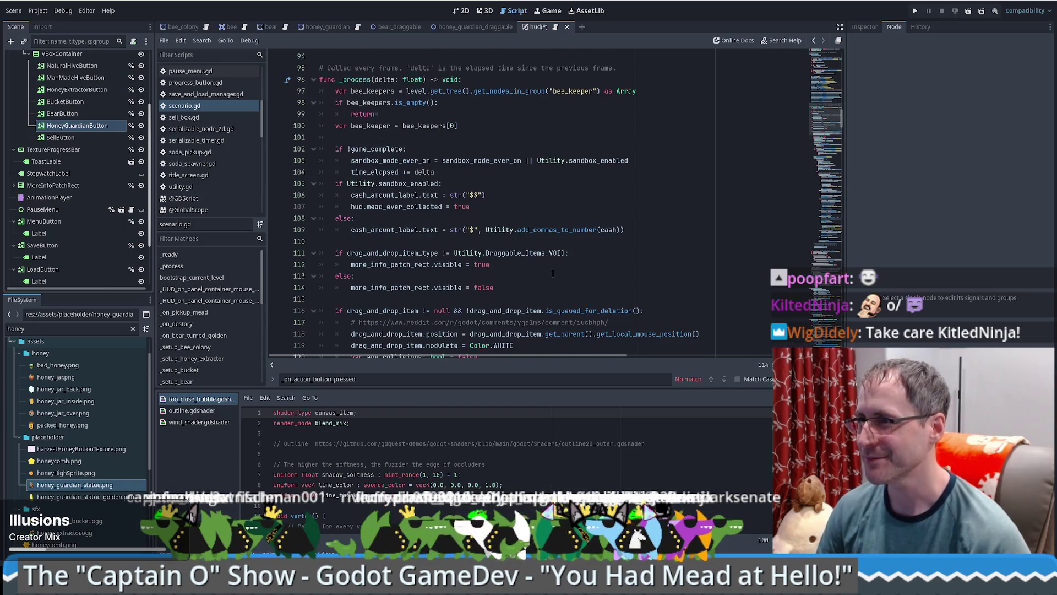
scroll(640, 105, "up", 6)
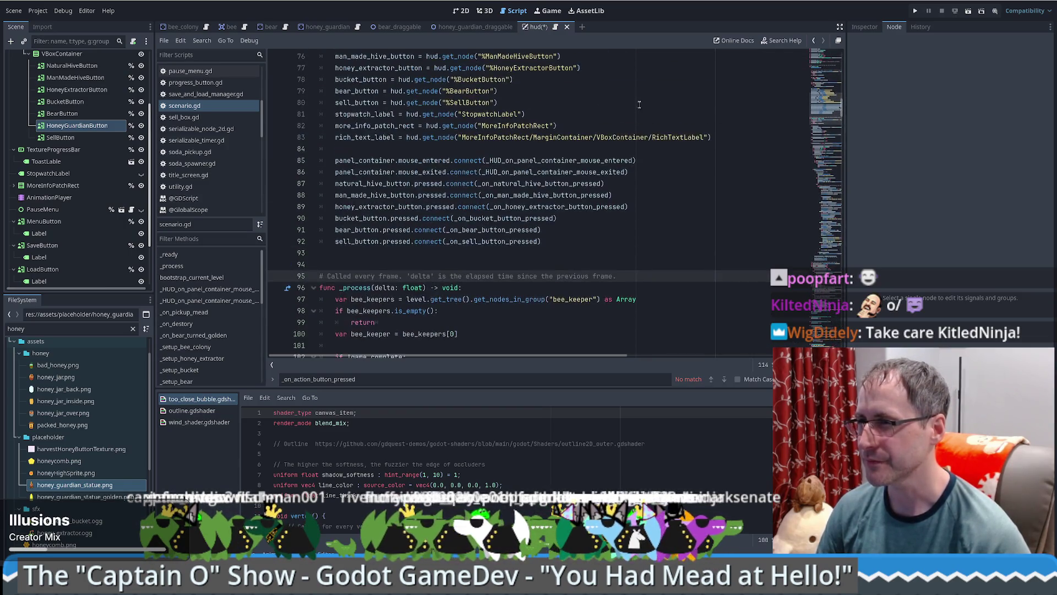
scroll(669, 131, "down", 3)
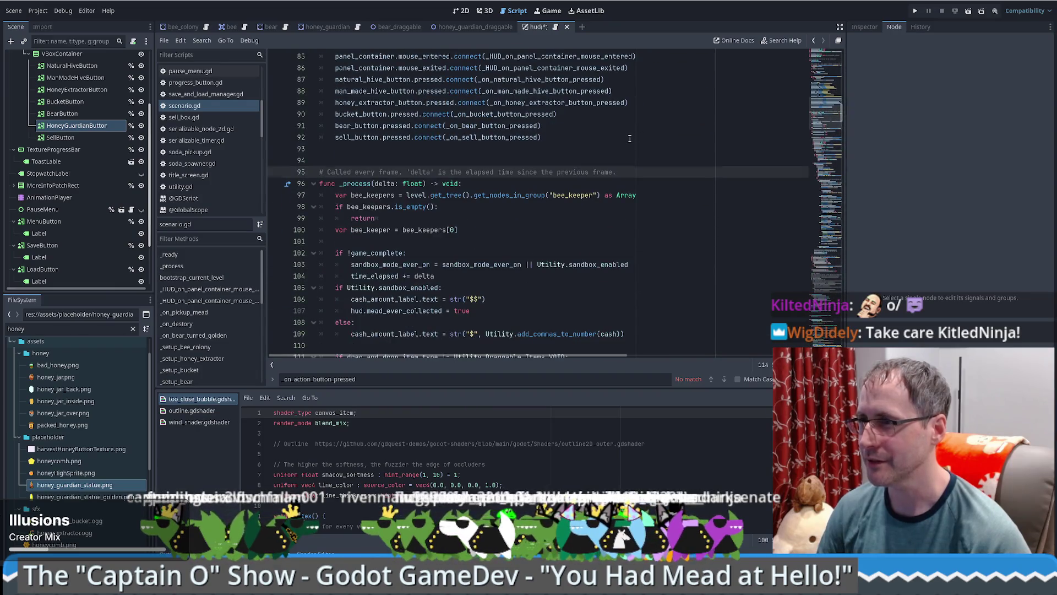
scroll(629, 138, "up", 2)
left_click(655, 172)
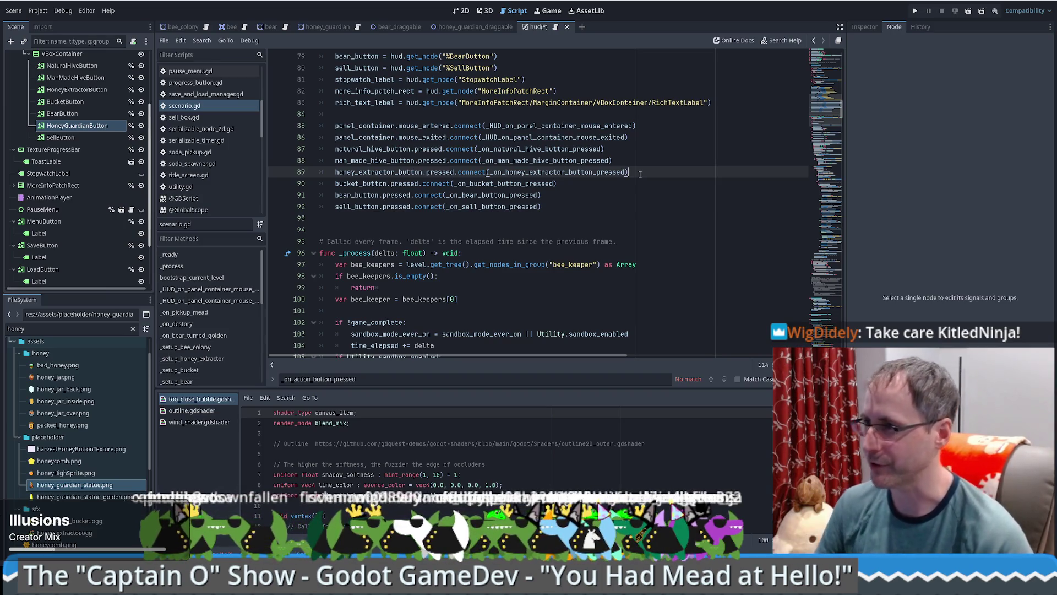
key("Down")
type("d")
key("Up")
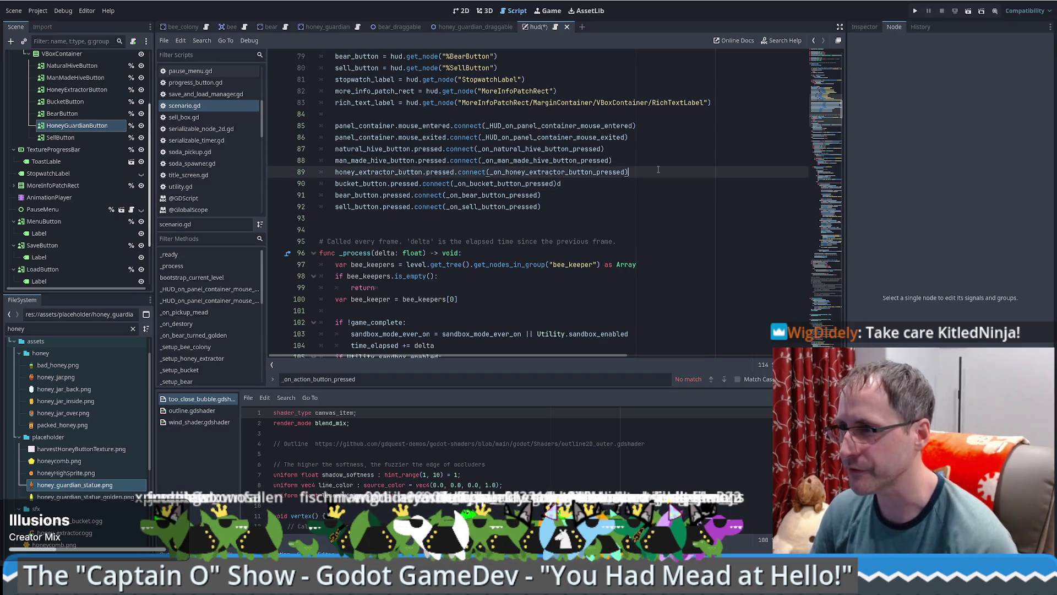
key("ctrl+z")
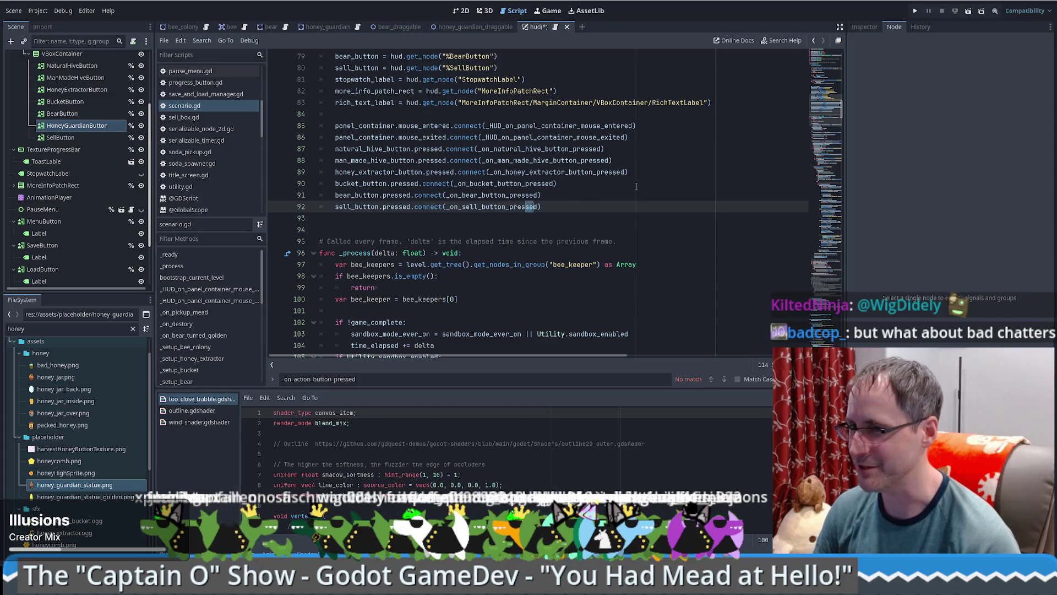
left_click(626, 171)
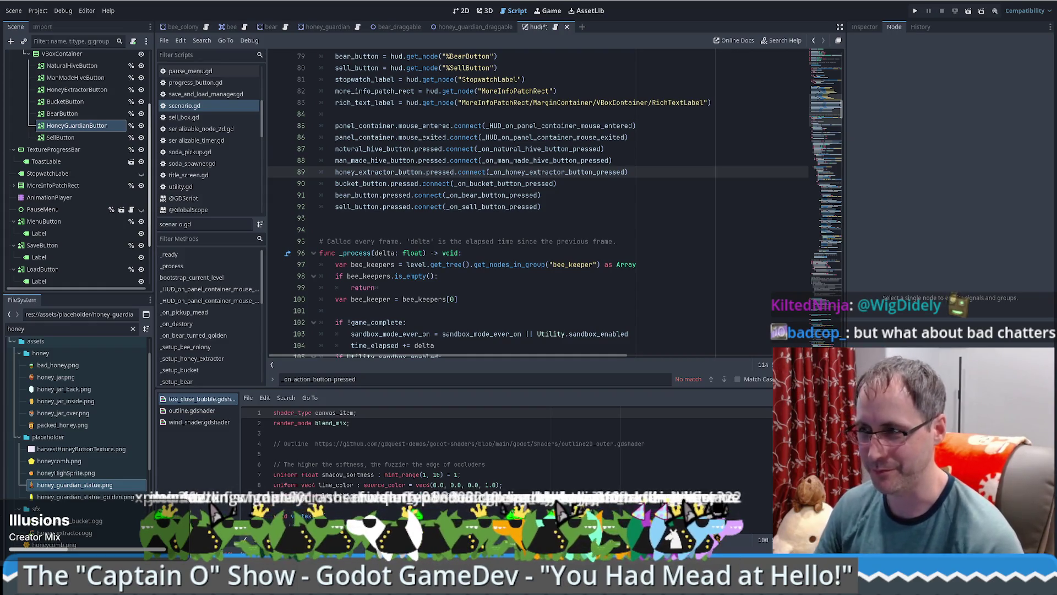
left_click(540, 241)
left_click(576, 228)
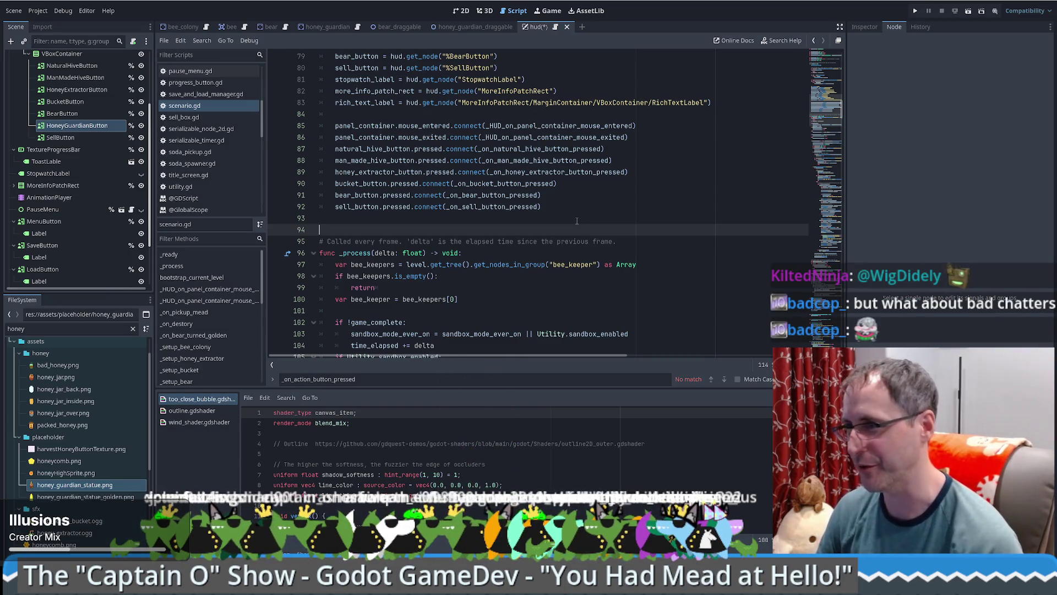
scroll(584, 231, "up", 3)
scroll(595, 249, "down", 3)
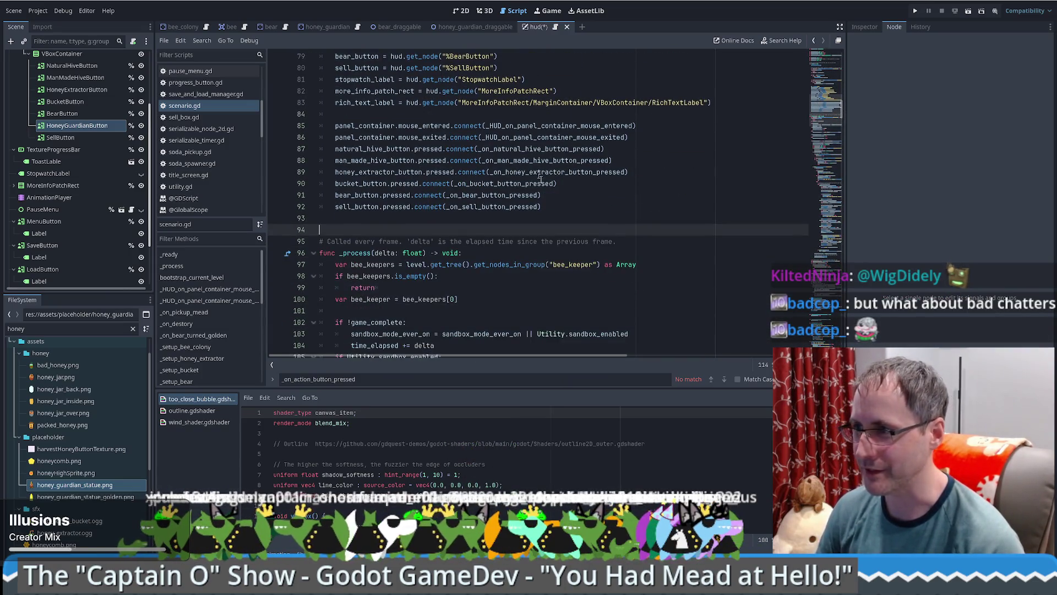
scroll(544, 151, "down", 1)
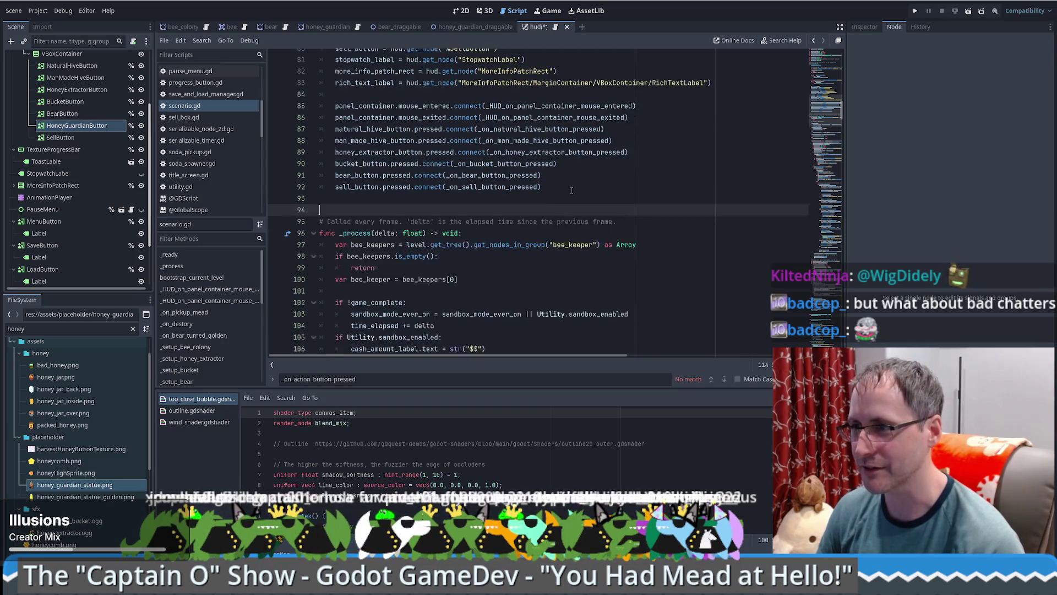
scroll(471, 140, "up", 2)
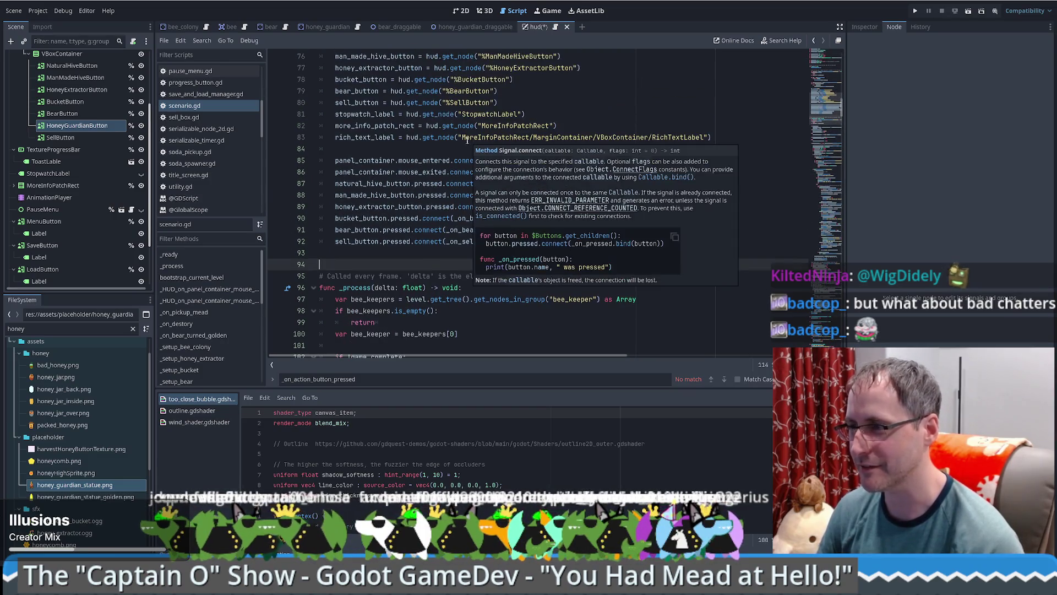
left_click(474, 149)
left_click(555, 217)
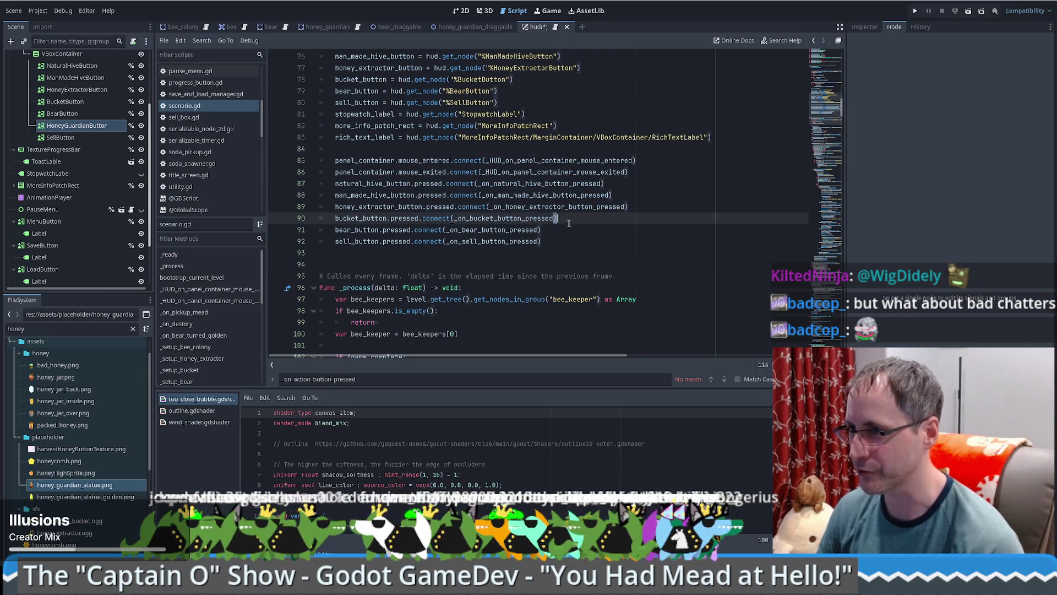
left_click(561, 229)
left_click(568, 218)
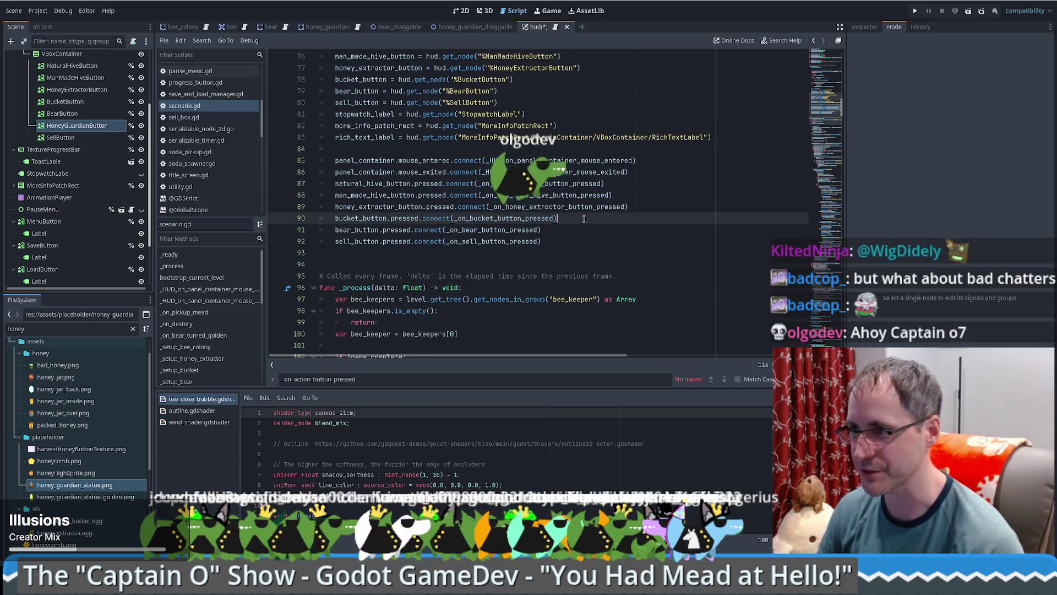
left_click(638, 198)
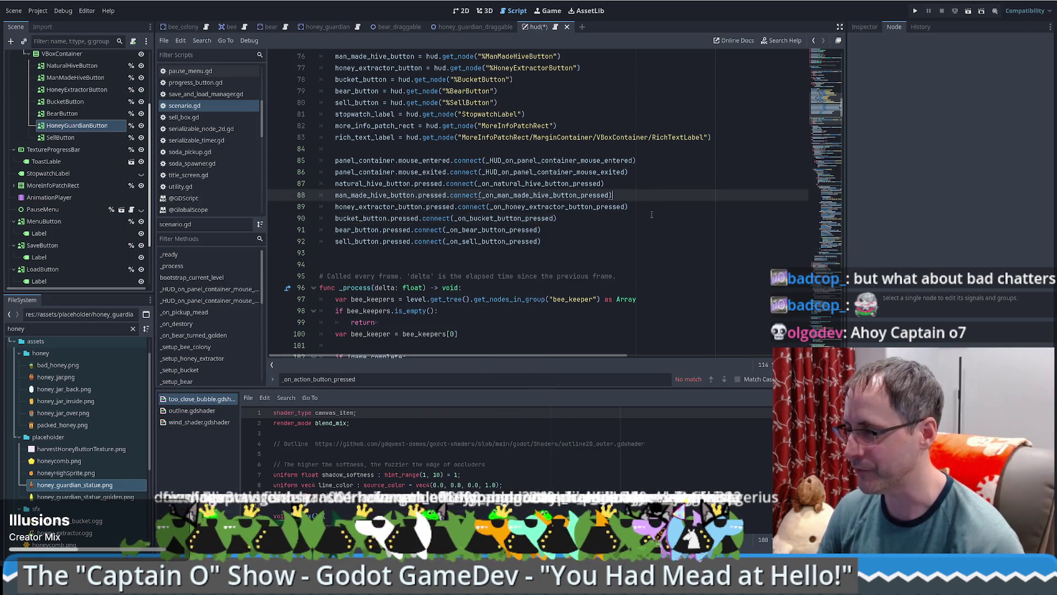
scroll(628, 201, "down", 1)
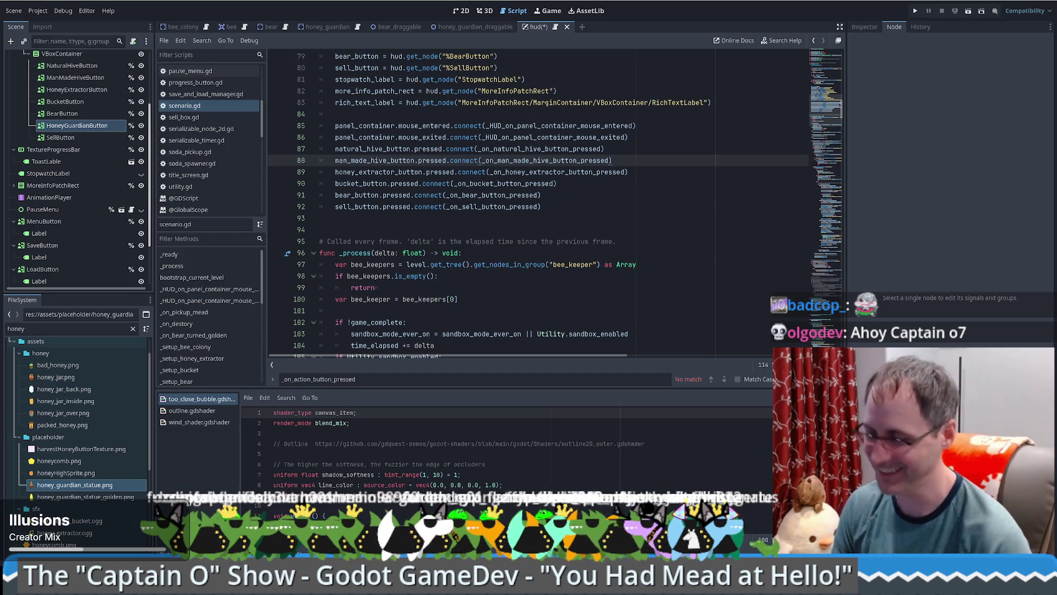
scroll(610, 160, "down", 2)
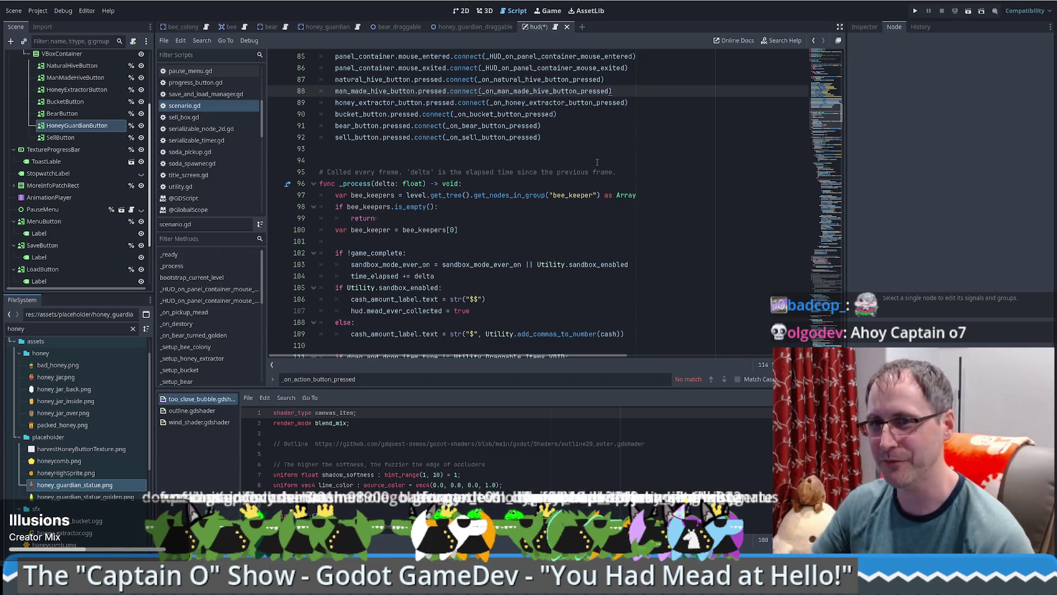
scroll(599, 159, "up", 4)
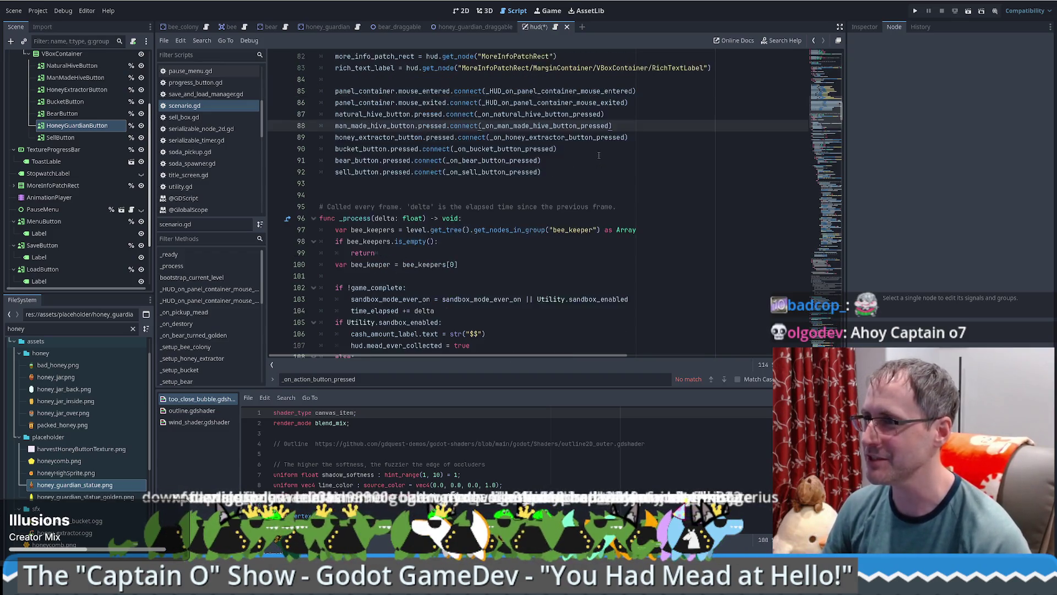
scroll(615, 206, "up", 3)
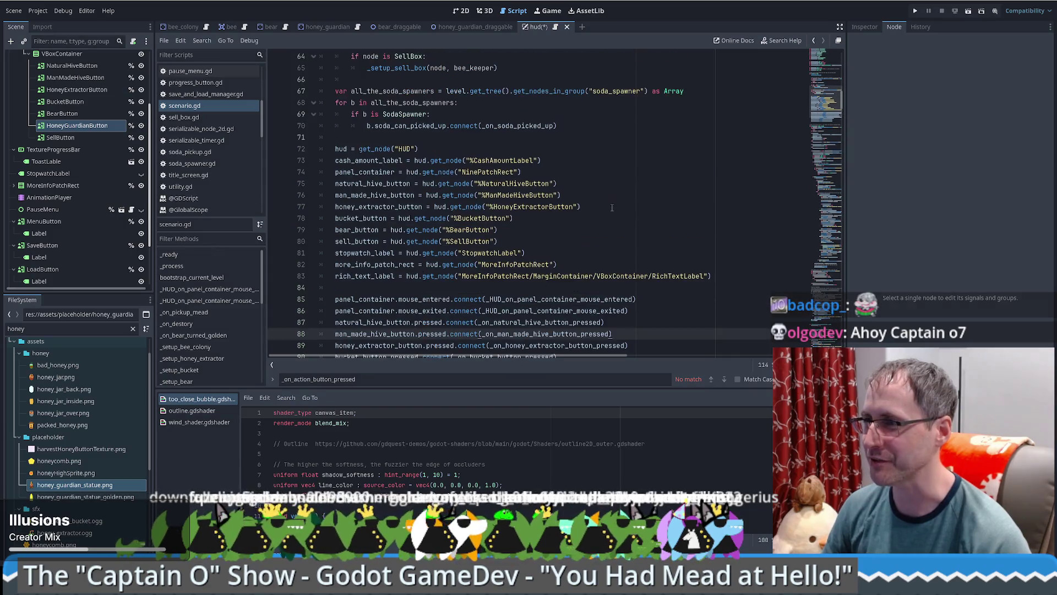
scroll(633, 211, "down", 5)
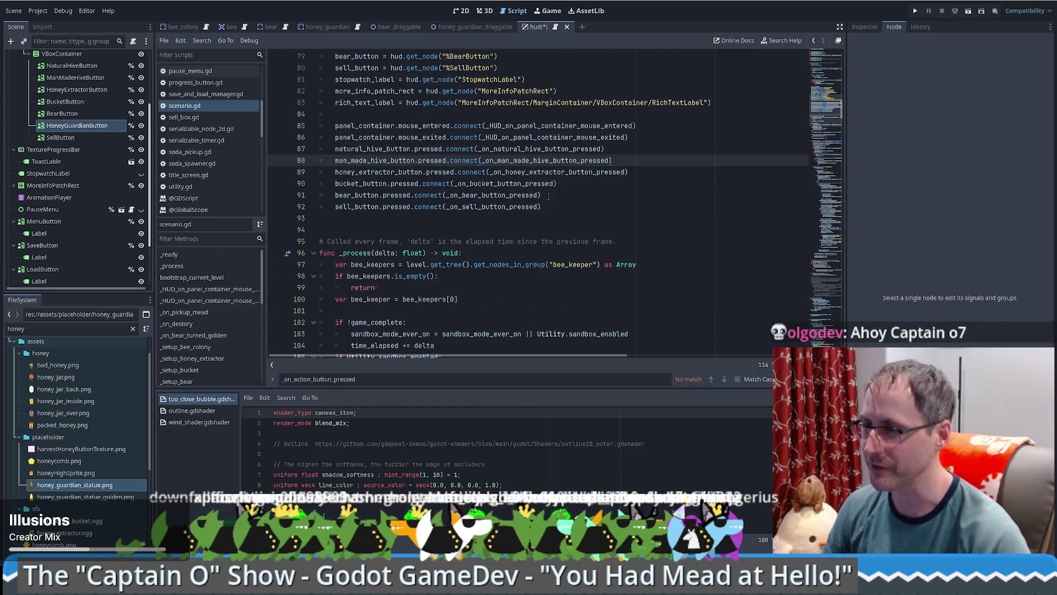
mouse_move(549, 188)
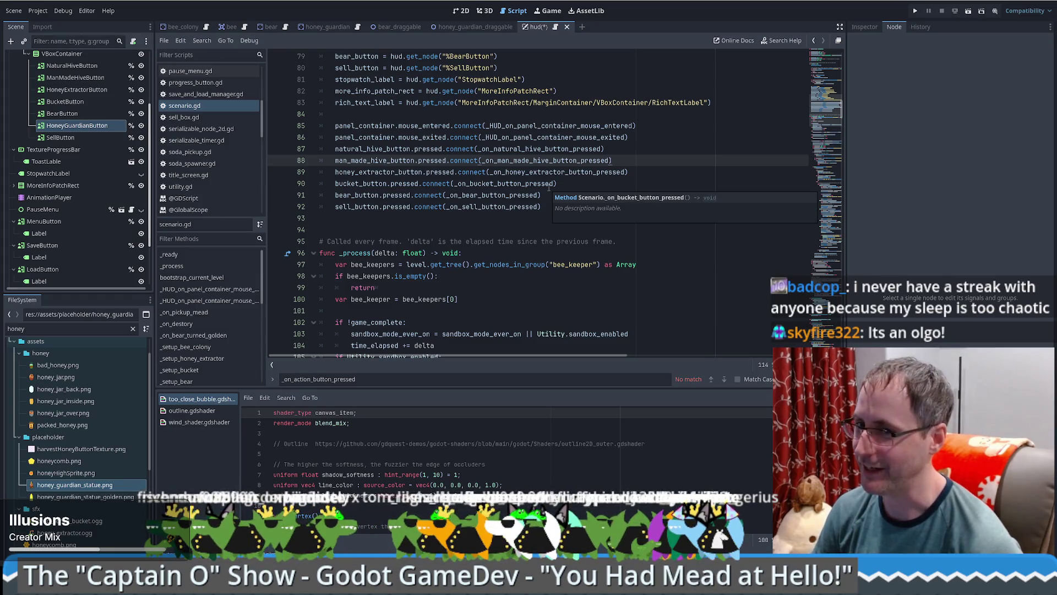
left_click(605, 191)
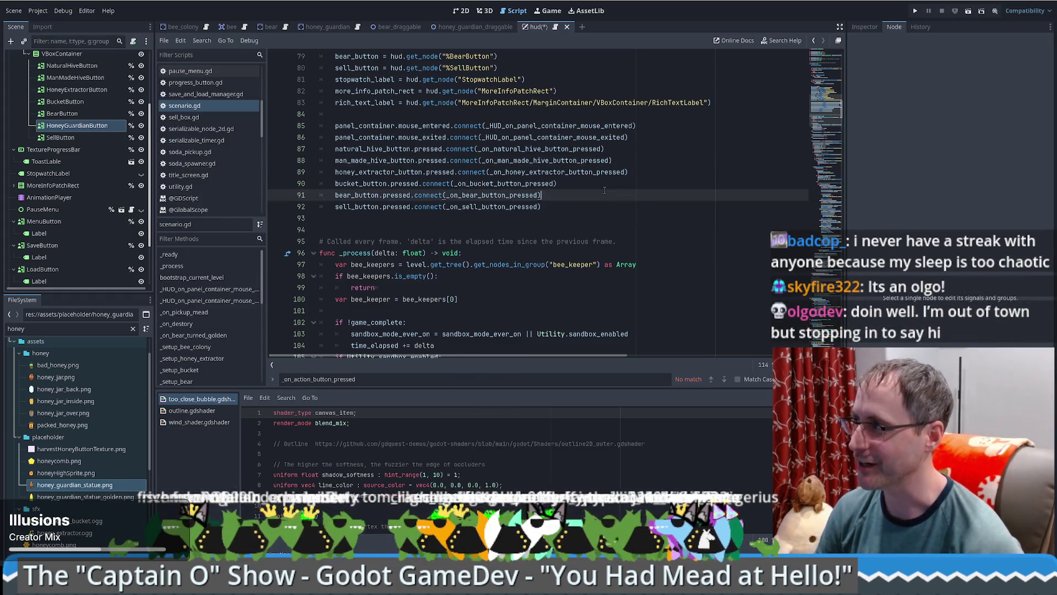
scroll(597, 194, "down", 1)
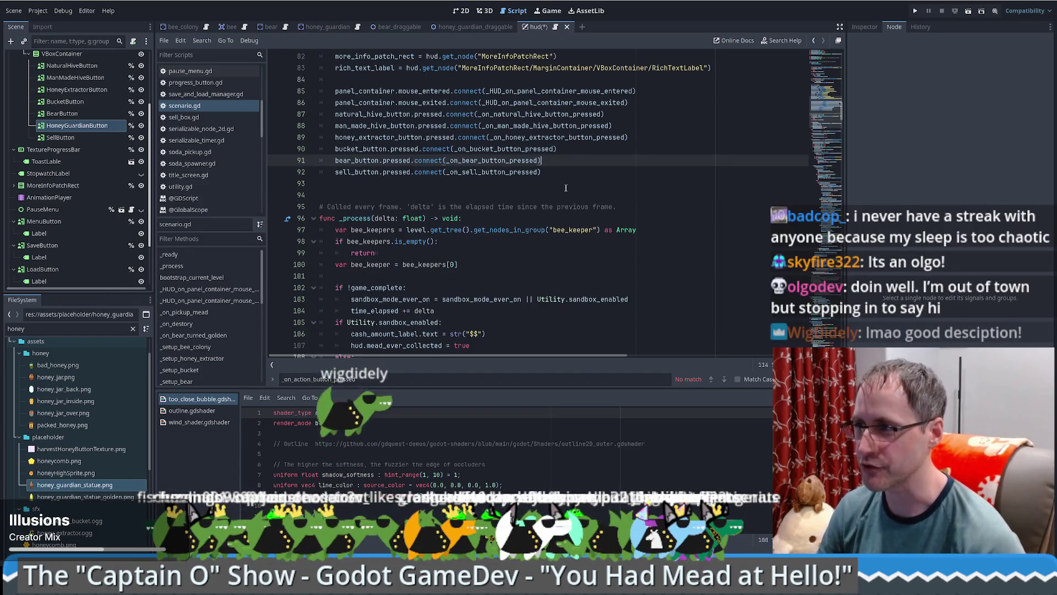
left_click(517, 192)
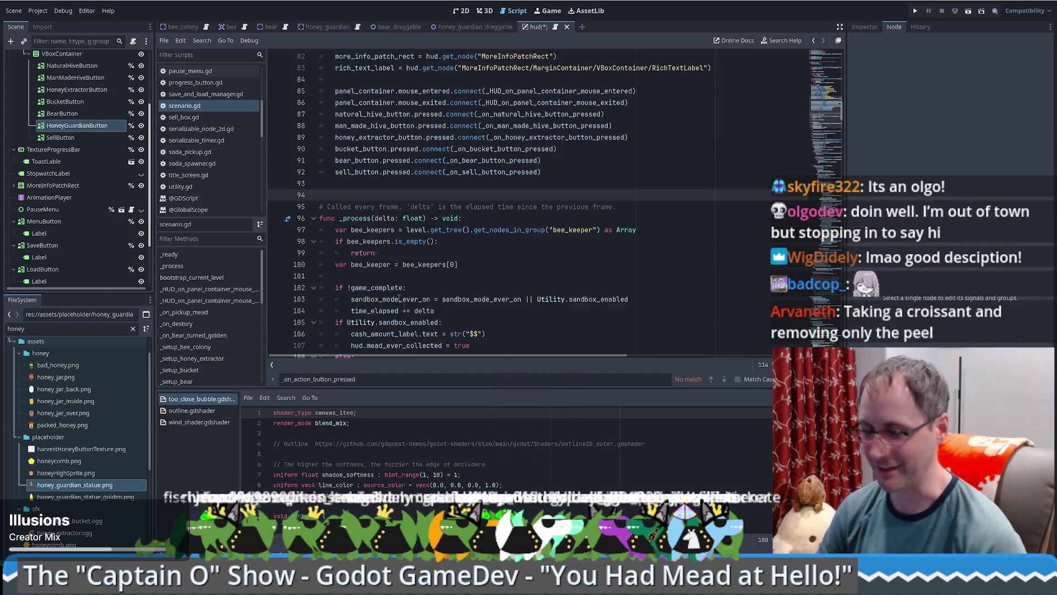
mouse_move(399, 298)
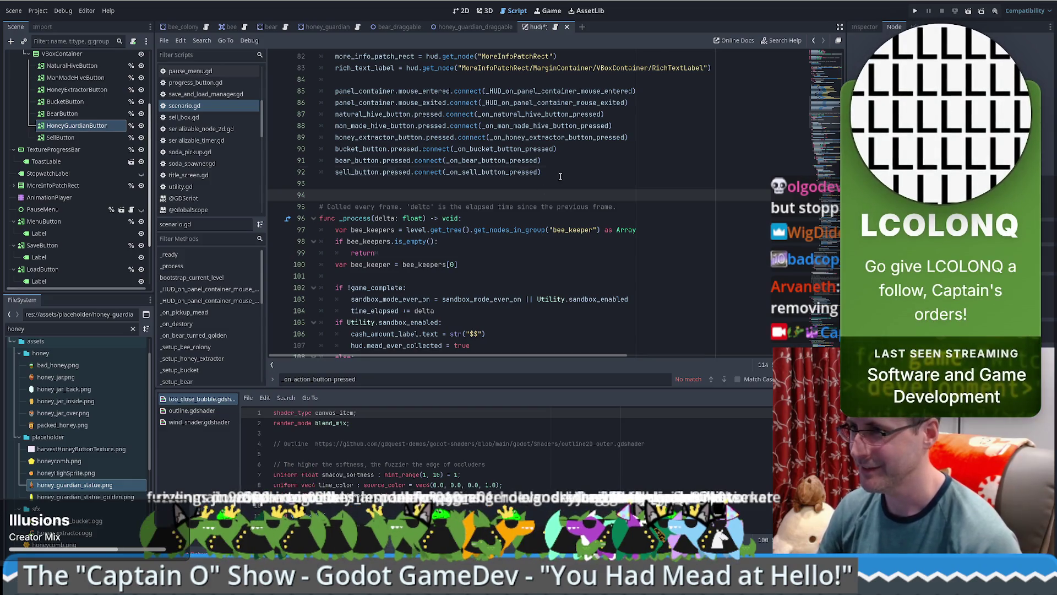
scroll(569, 211, "up", 5)
scroll(562, 199, "down", 5)
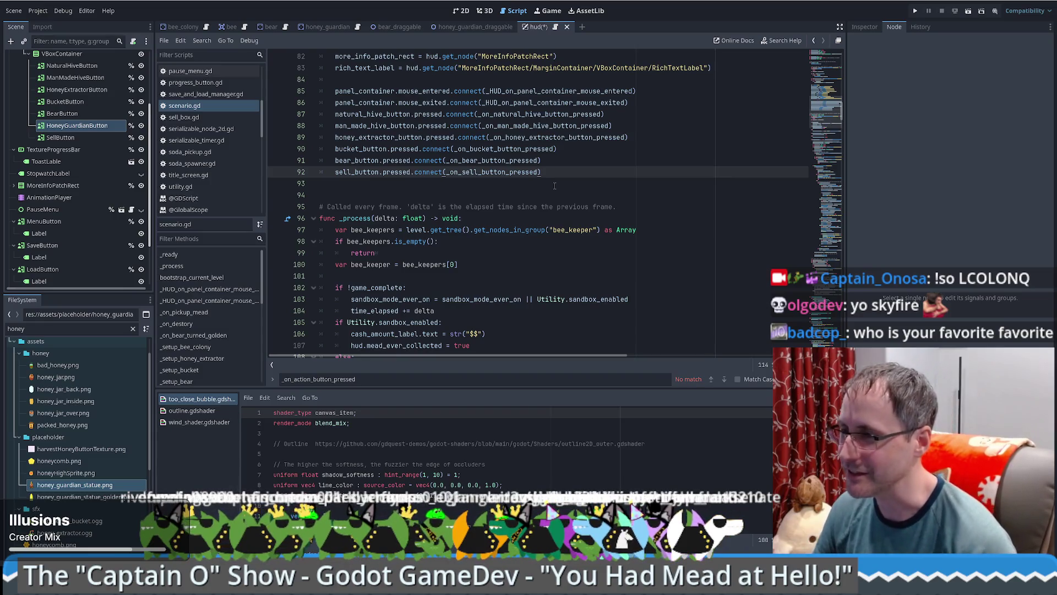
scroll(555, 185, "up", 1)
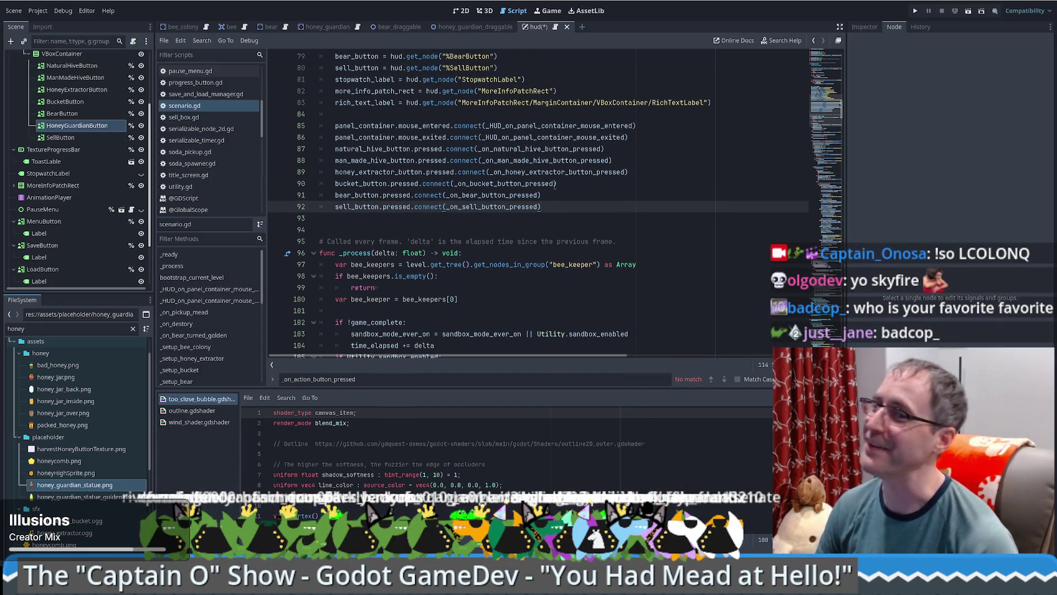
scroll(566, 197, "up", 1)
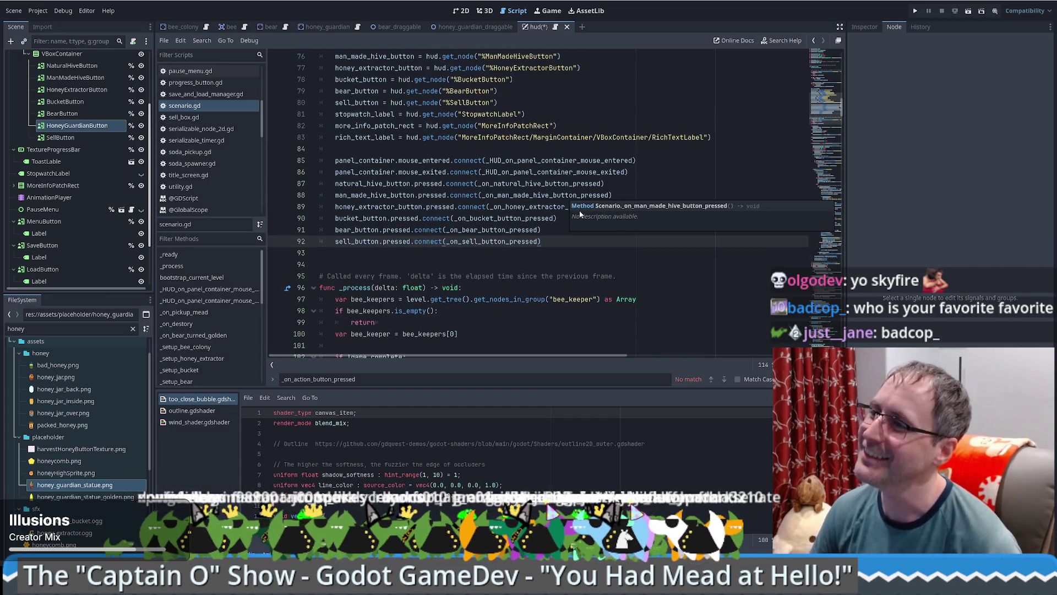
scroll(606, 165, "up", 4)
scroll(635, 135, "down", 5)
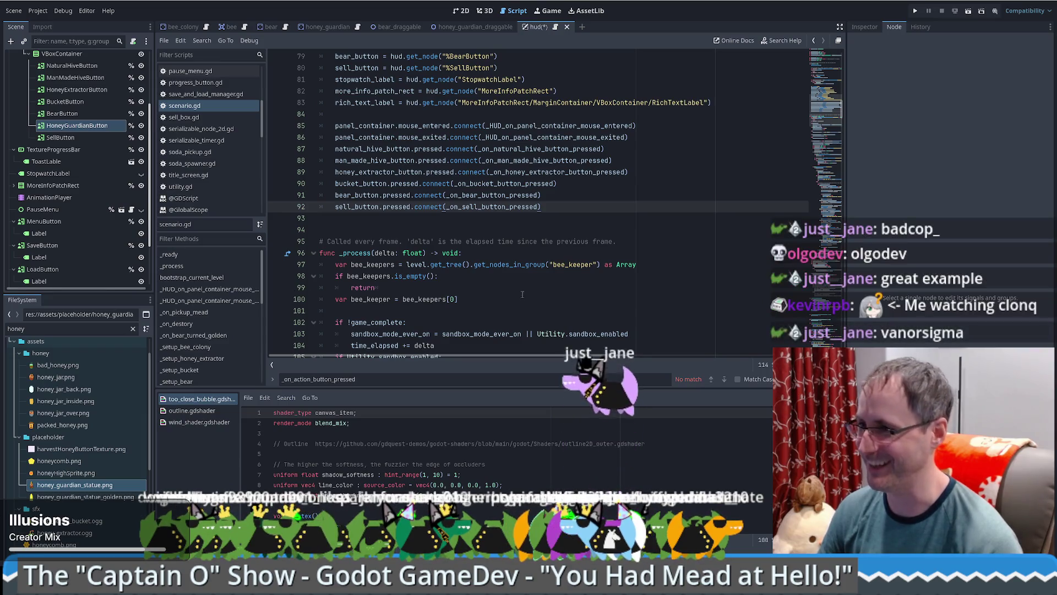
scroll(602, 221, "down", 1)
scroll(601, 220, "down", 3)
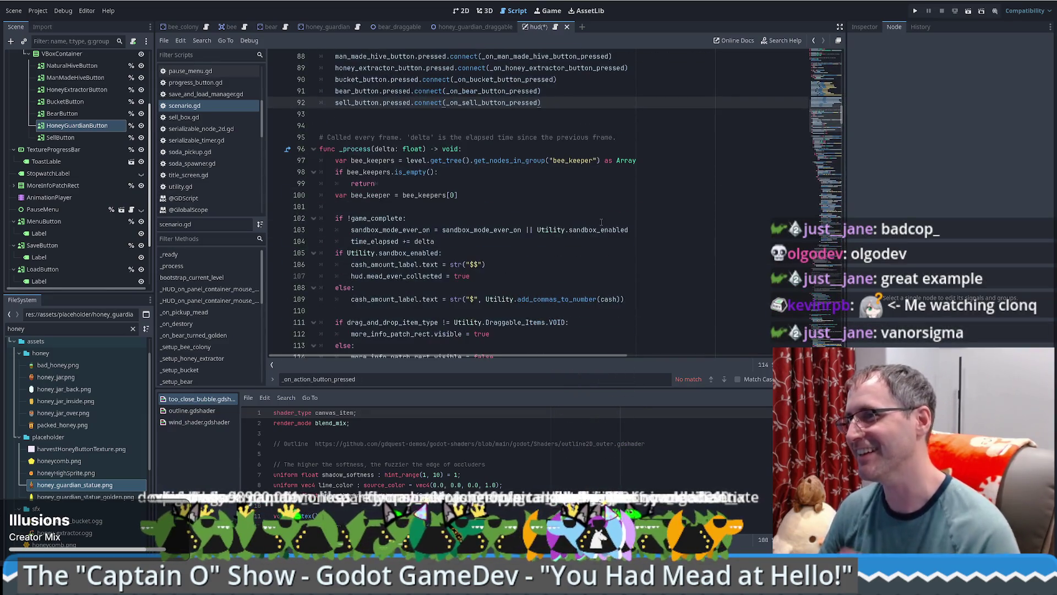
scroll(602, 223, "up", 6)
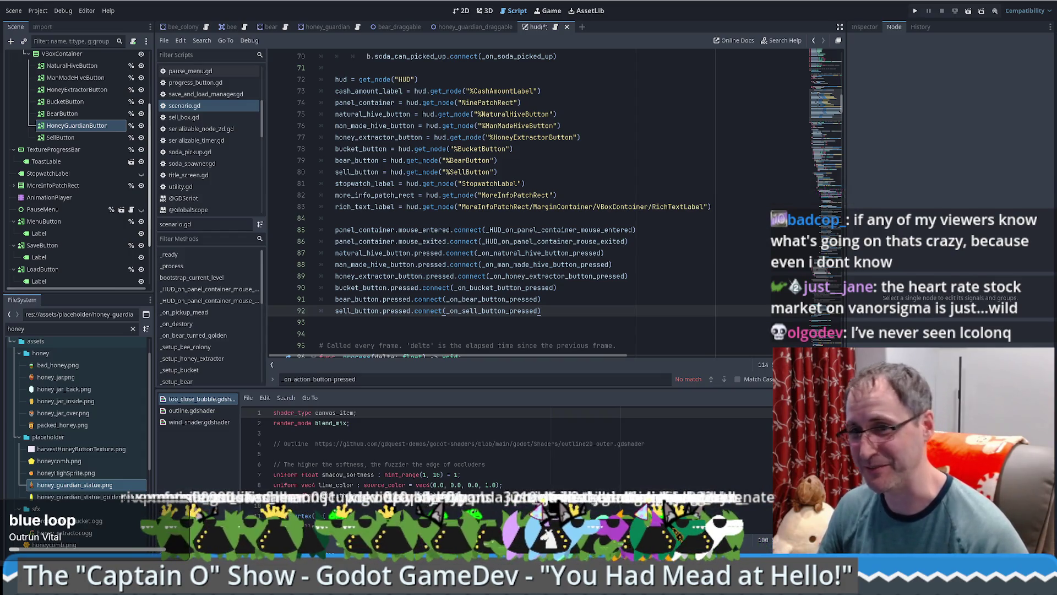
scroll(425, 274, "up", 3)
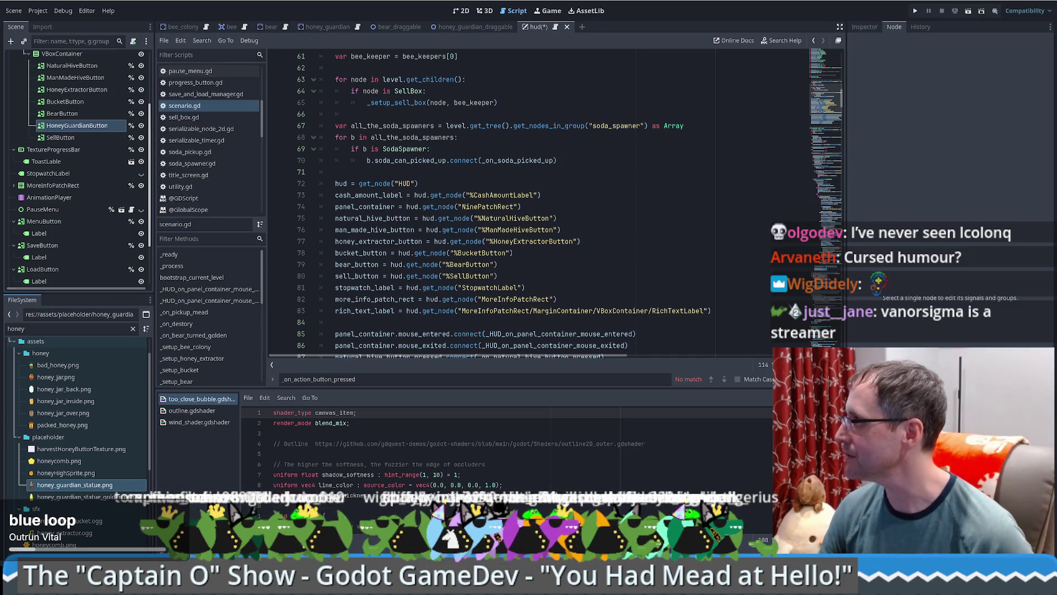
scroll(612, 238, "up", 6)
scroll(612, 237, "down", 3)
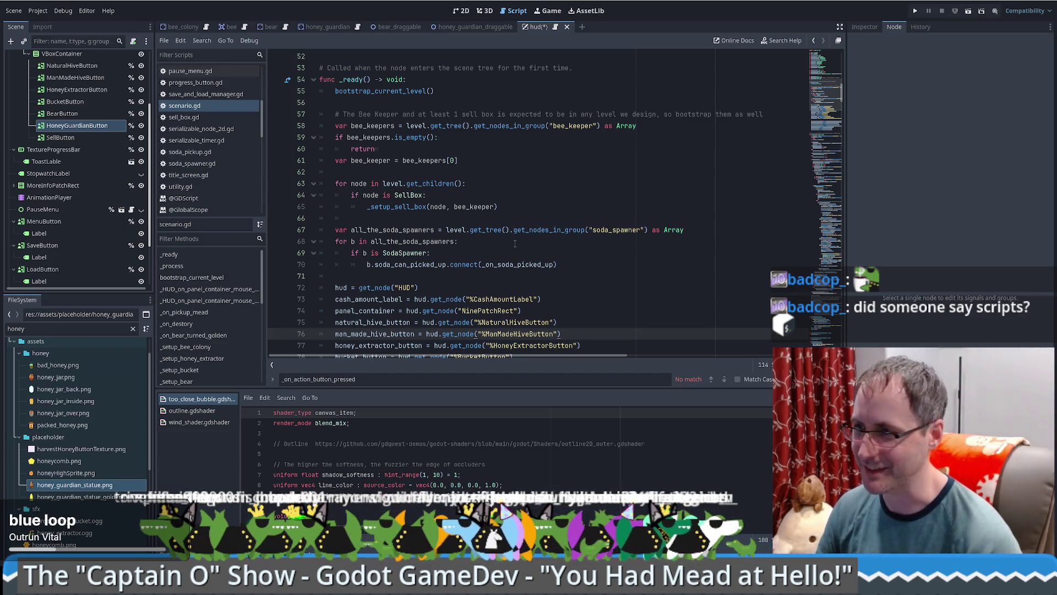
scroll(509, 253, "up", 8)
scroll(510, 253, "down", 12)
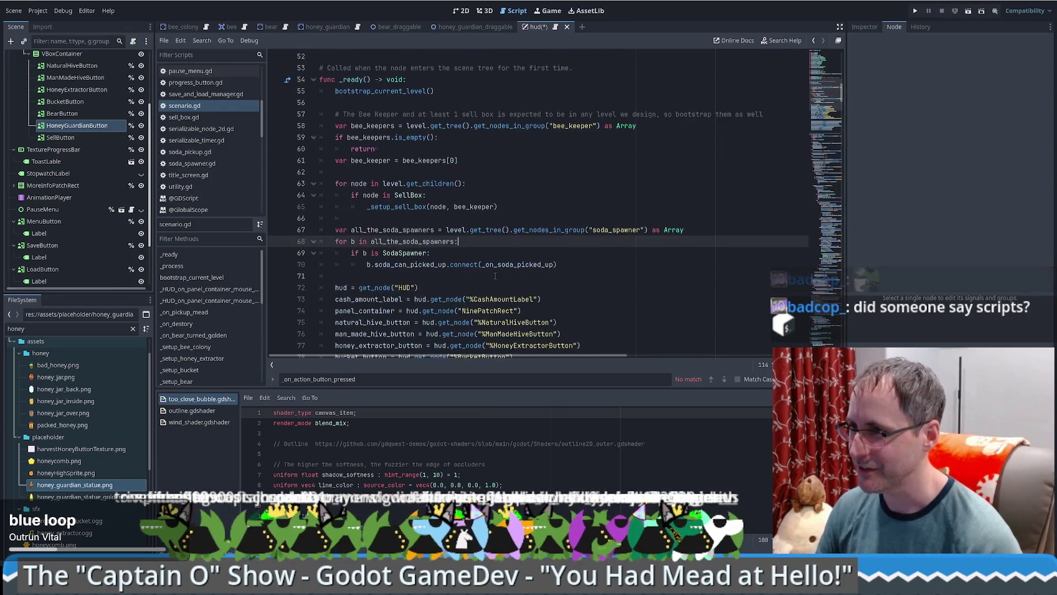
scroll(596, 231, "up", 6)
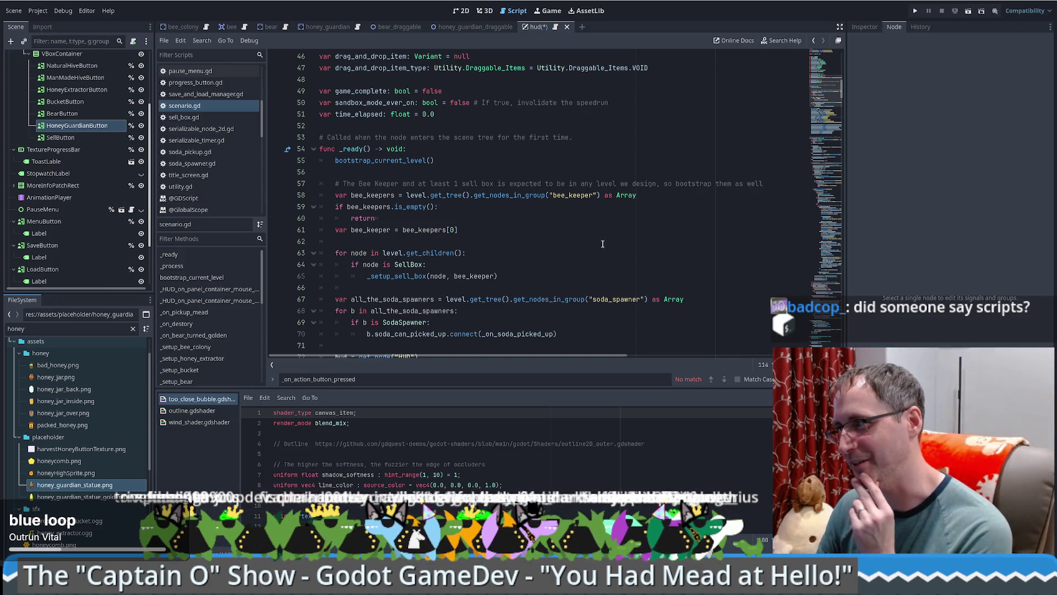
scroll(570, 244, "down", 2)
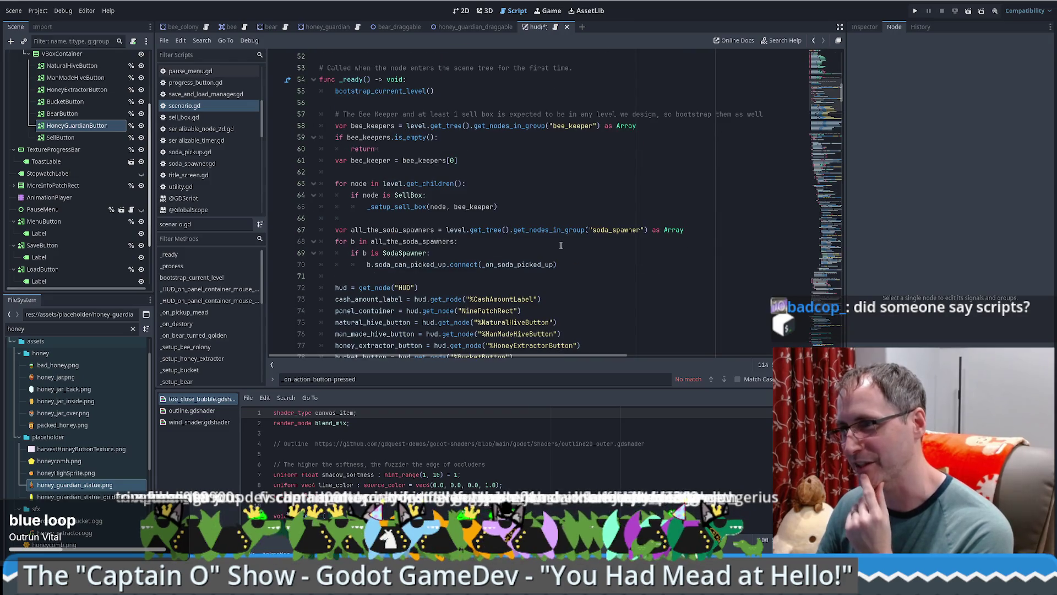
scroll(505, 202, "down", 4)
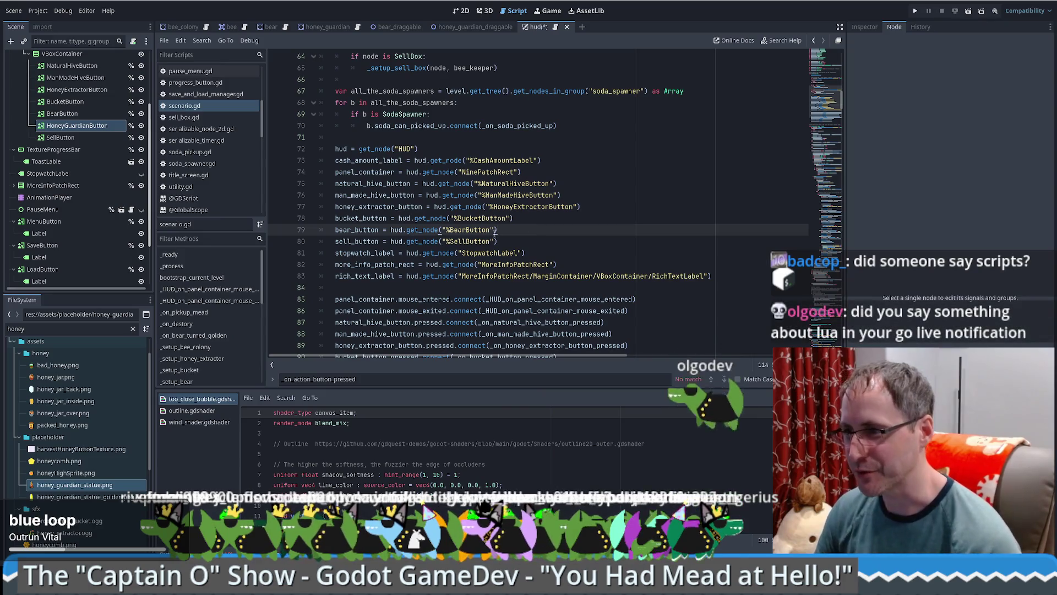
Step: Duplicate the bear_button get_node line and change its node path to HoneyGuardianButton
key("ctrl+shift+d")
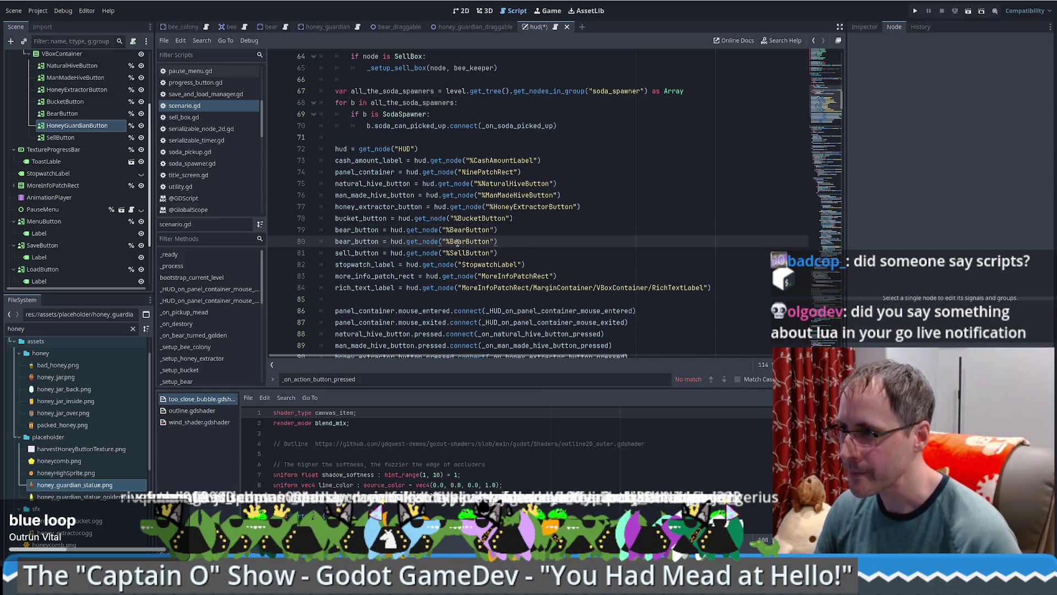
double_click(468, 241)
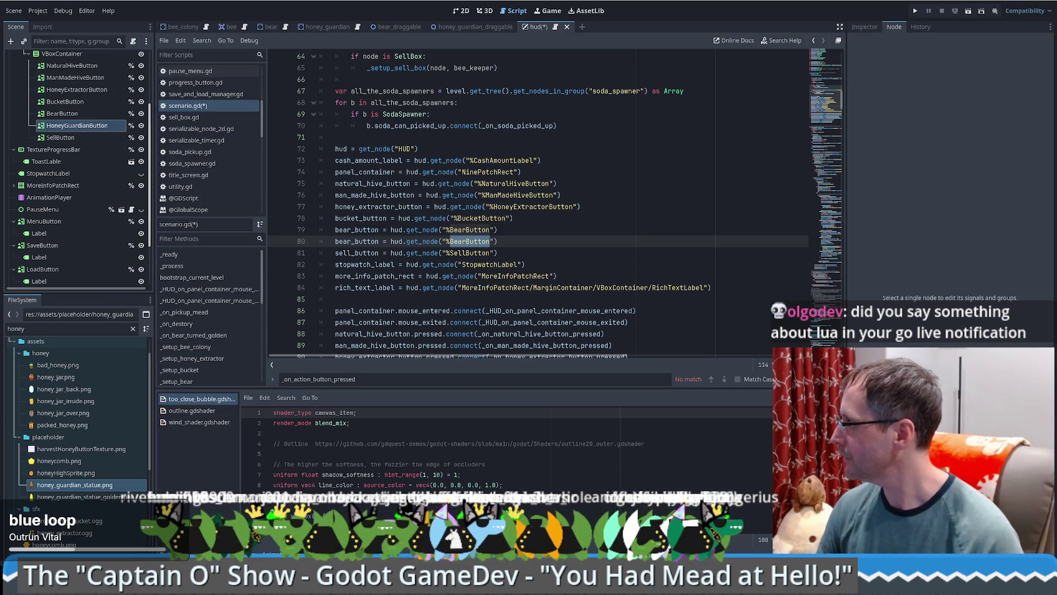
type("HoneyGuardianButton")
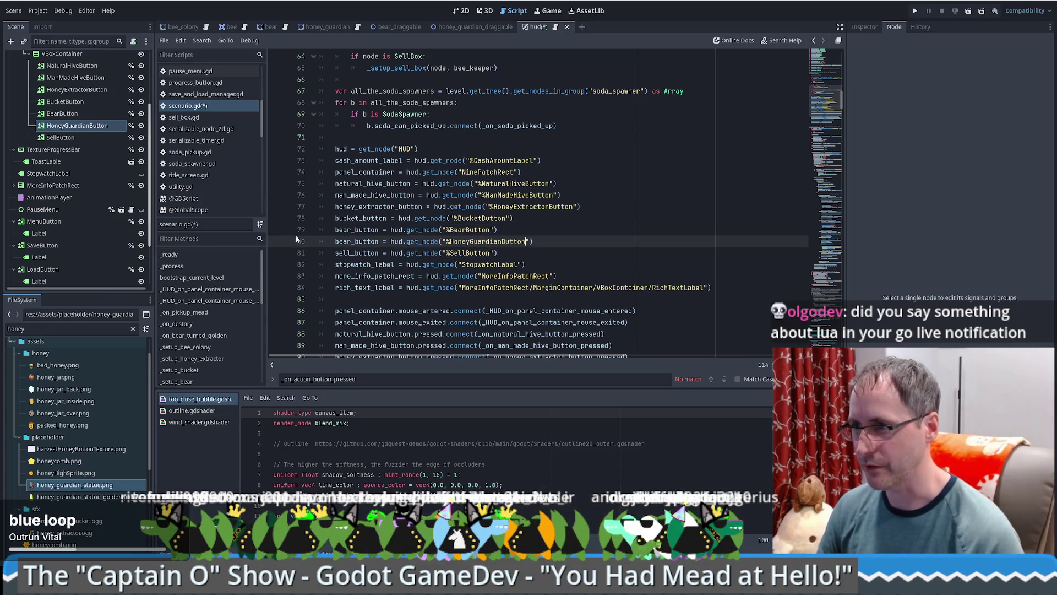
Step: Rename the copied variable from bear_button to honey_guardian_button
double_click(347, 241)
key("Left")
key("Delete")
key("Delete")
key("Delete")
key("Delete")
type("hoi")
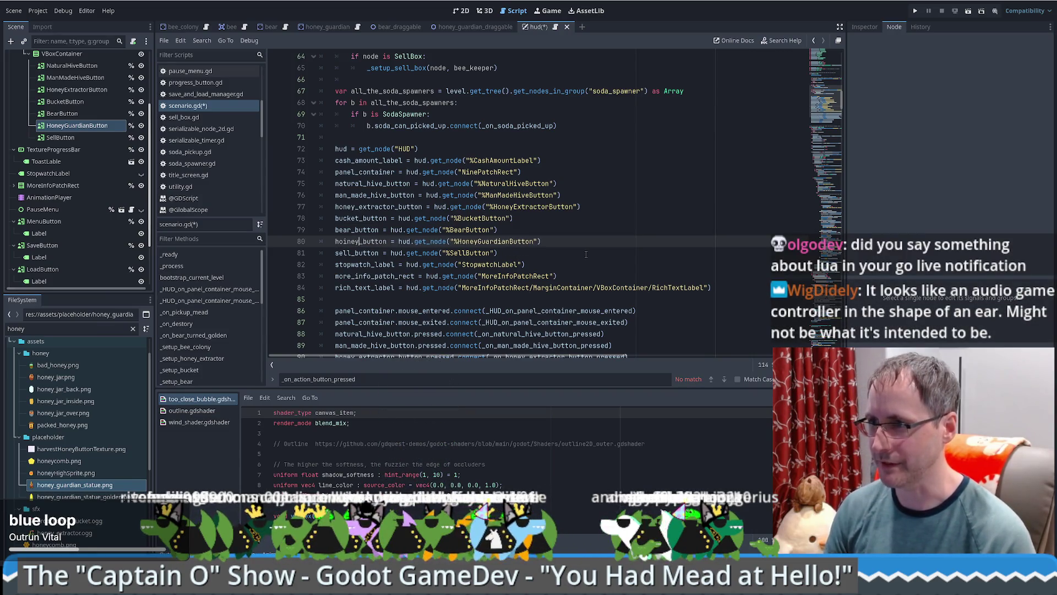
key("BackSpace")
type("ney_")
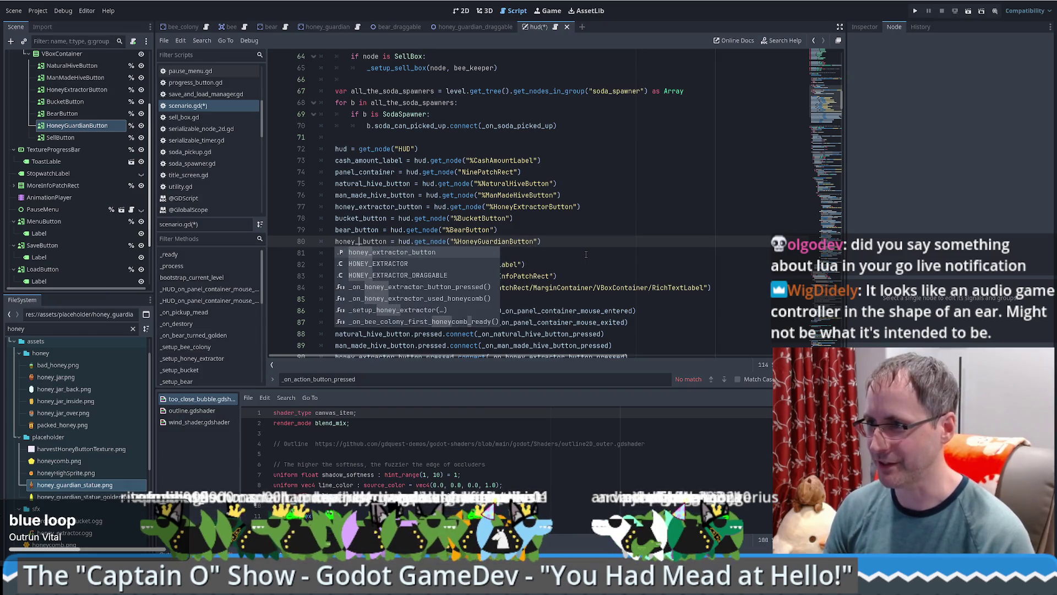
type("gua")
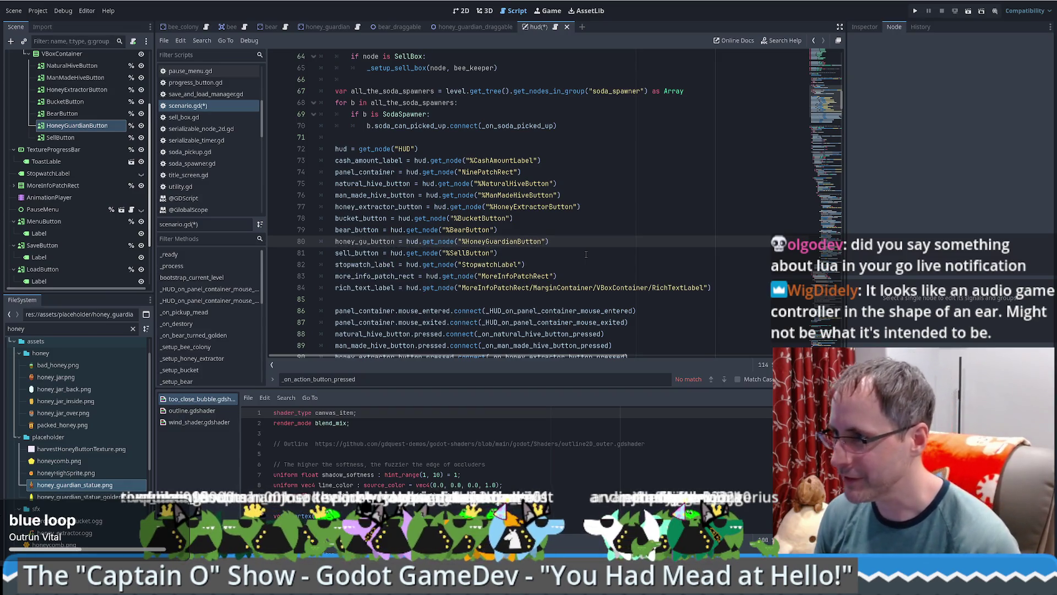
type("rdian")
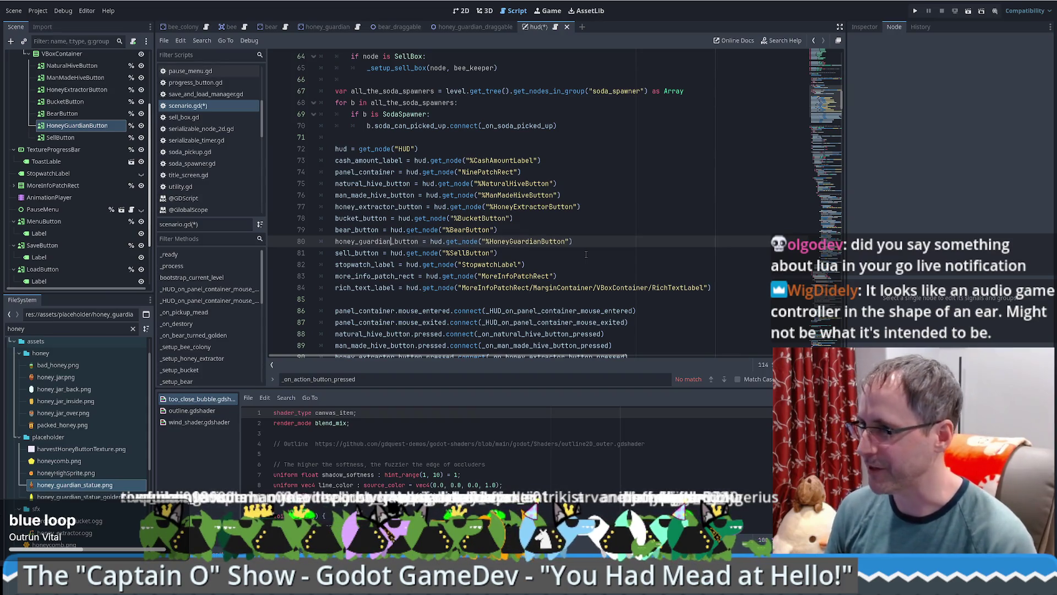
left_click(590, 247)
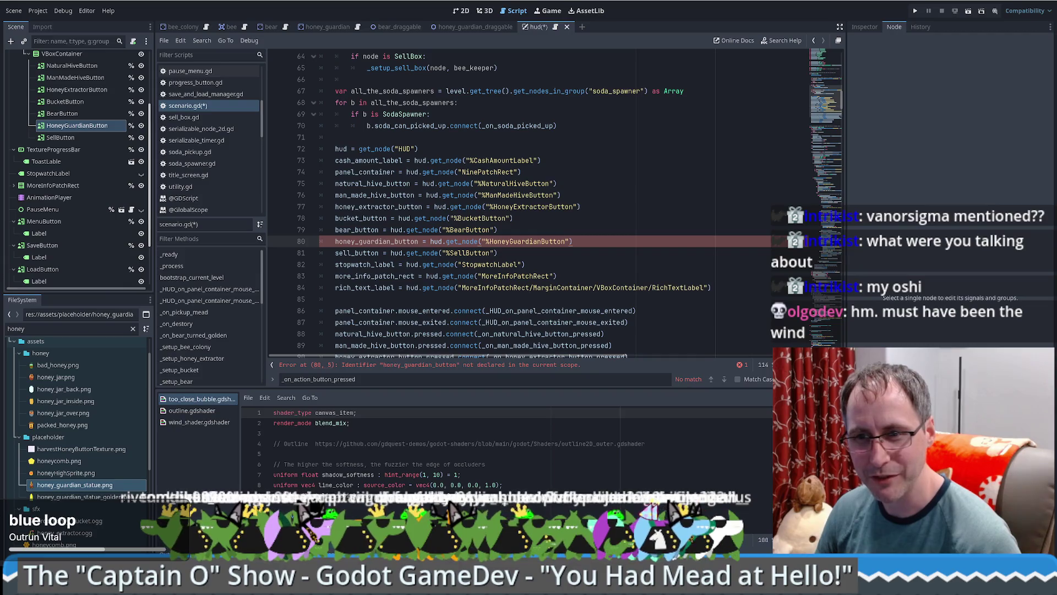
left_click(592, 253)
scroll(592, 265, "down", 2)
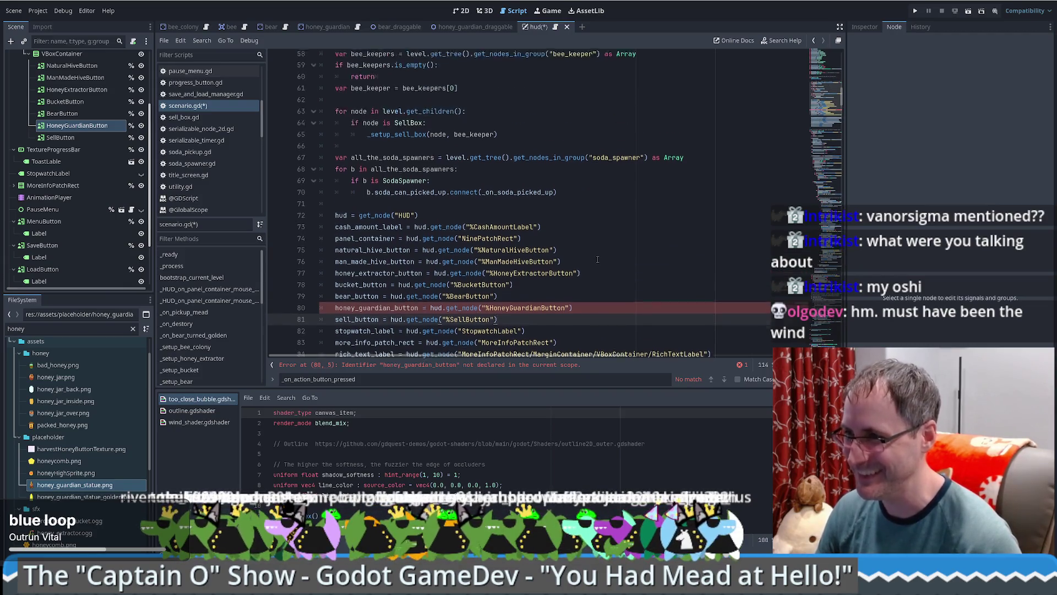
left_click(591, 172)
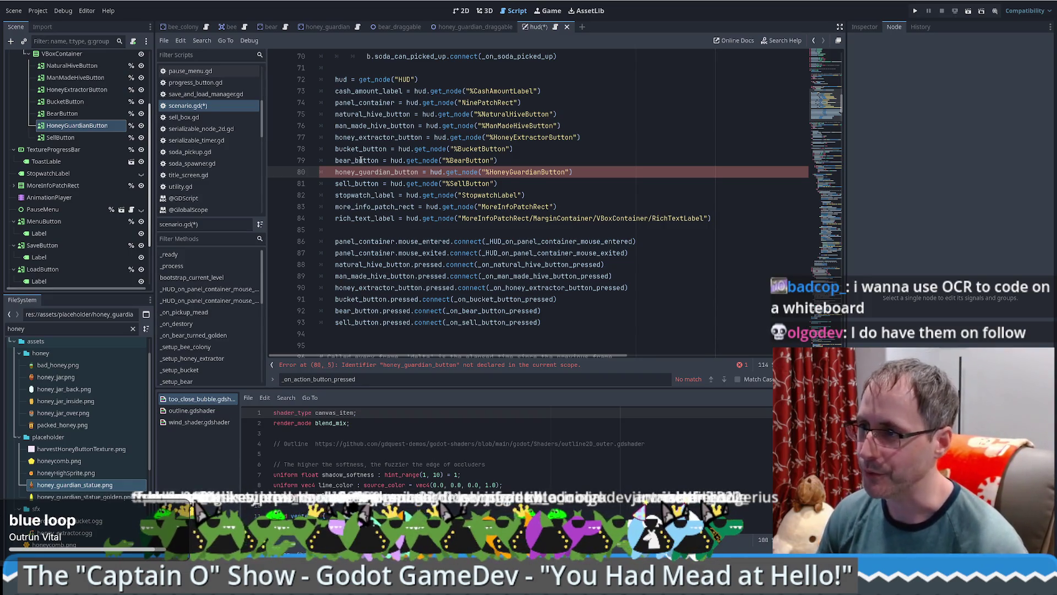
double_click(380, 171)
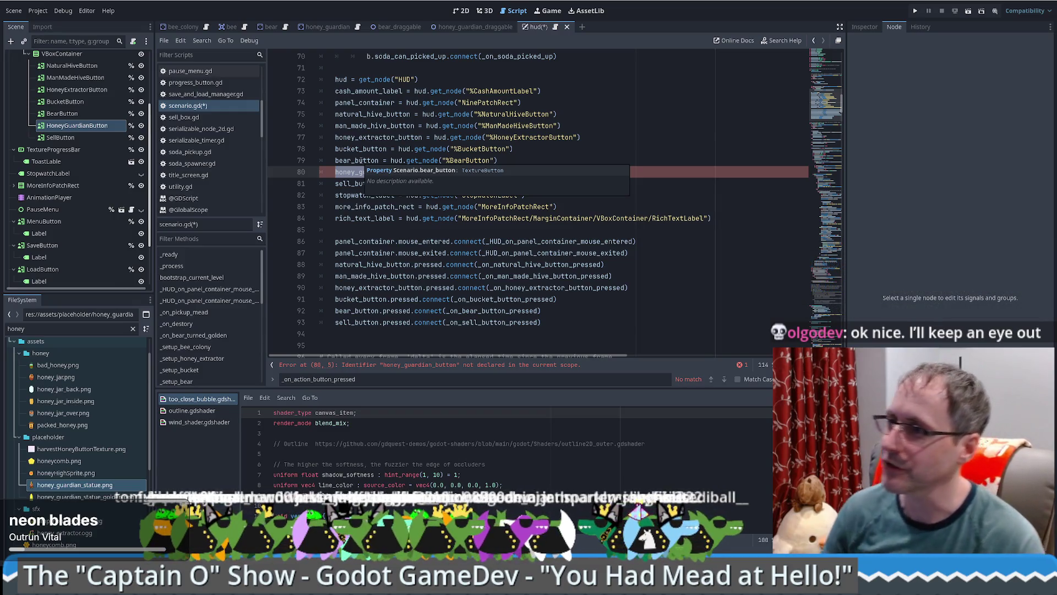
left_click(570, 150)
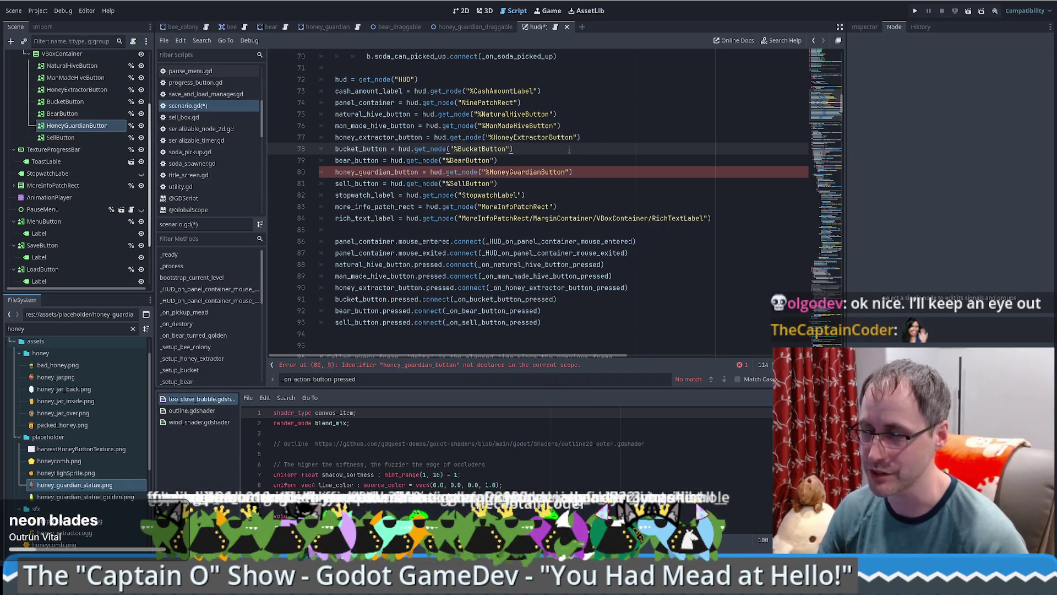
left_click(524, 161)
left_click(649, 181)
left_click(648, 169)
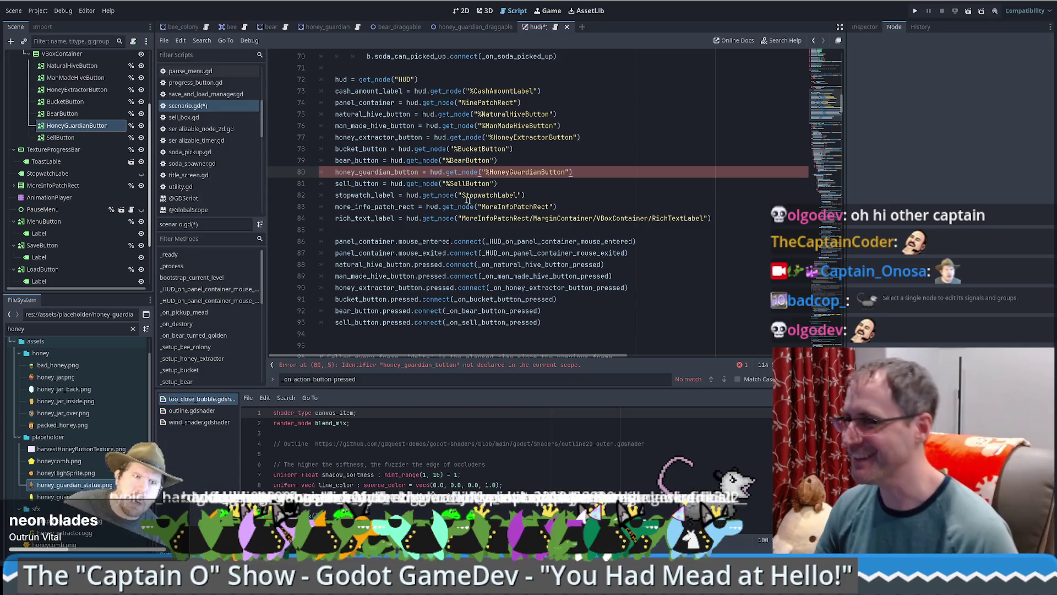
left_click(497, 205)
Step: Duplicate the BEAR_DRAGGABLE constant line and rename the copy HONEY_GUARDIAN_DRAGGABLE
scroll(498, 196, "down", 1)
scroll(497, 195, "up", 4)
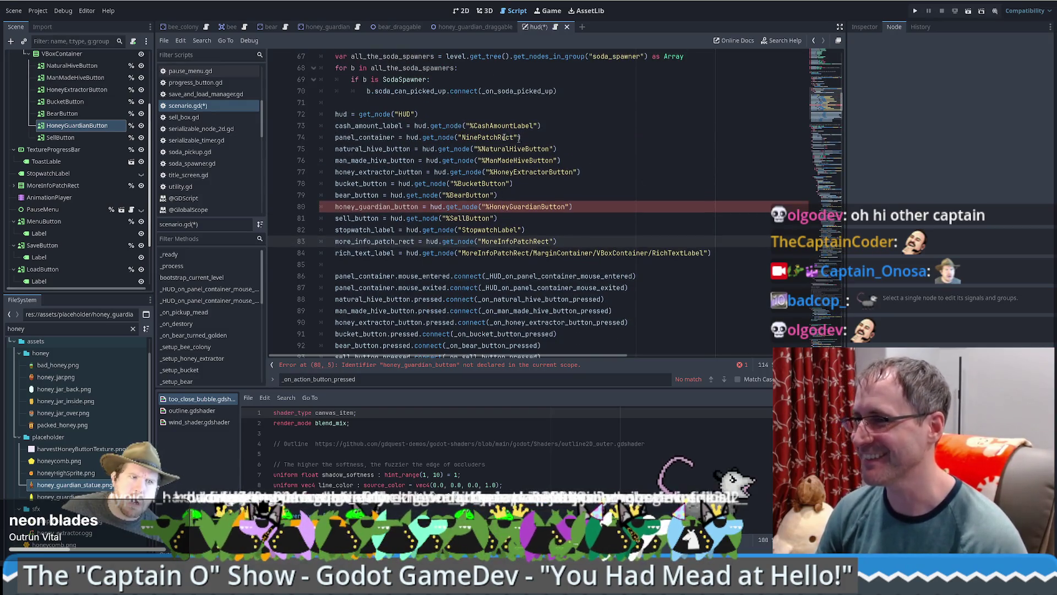
left_click(627, 187)
scroll(831, 81, "up", 20)
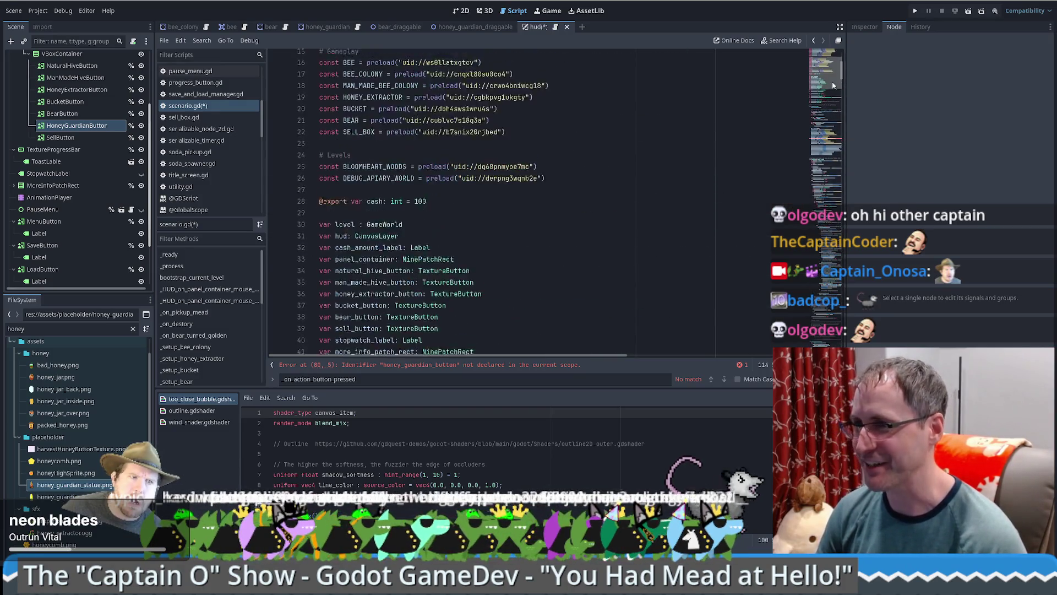
scroll(530, 212, "down", 3)
scroll(537, 199, "up", 3)
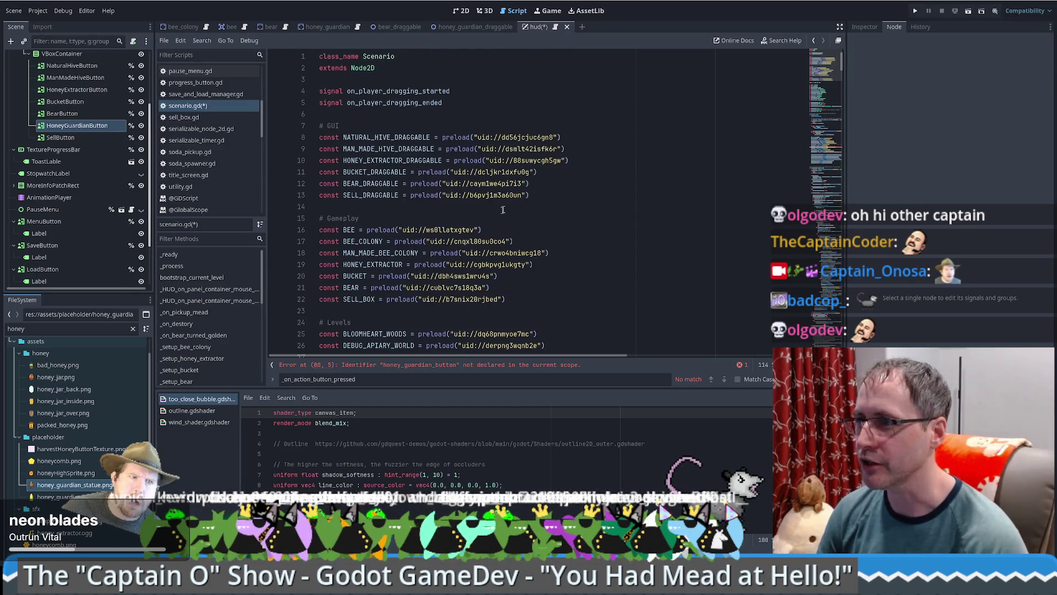
left_click(567, 175)
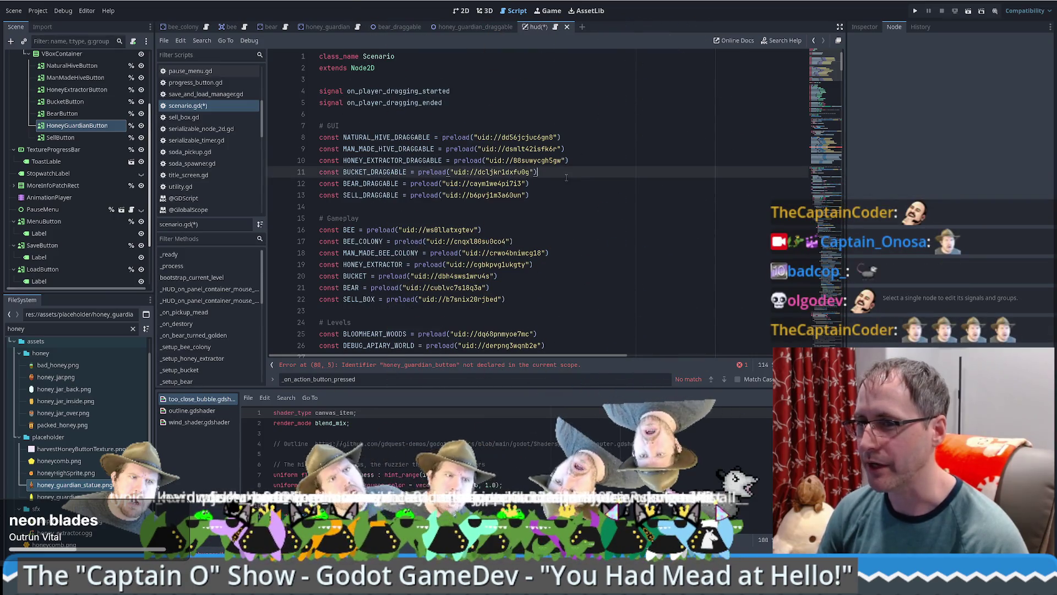
left_click(550, 185)
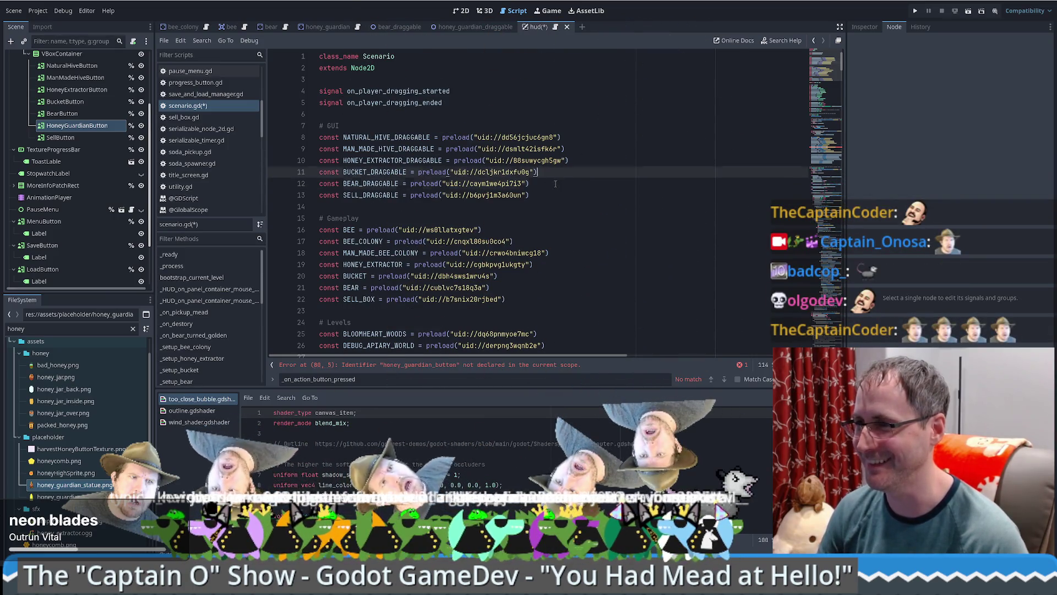
key("ctrl+d")
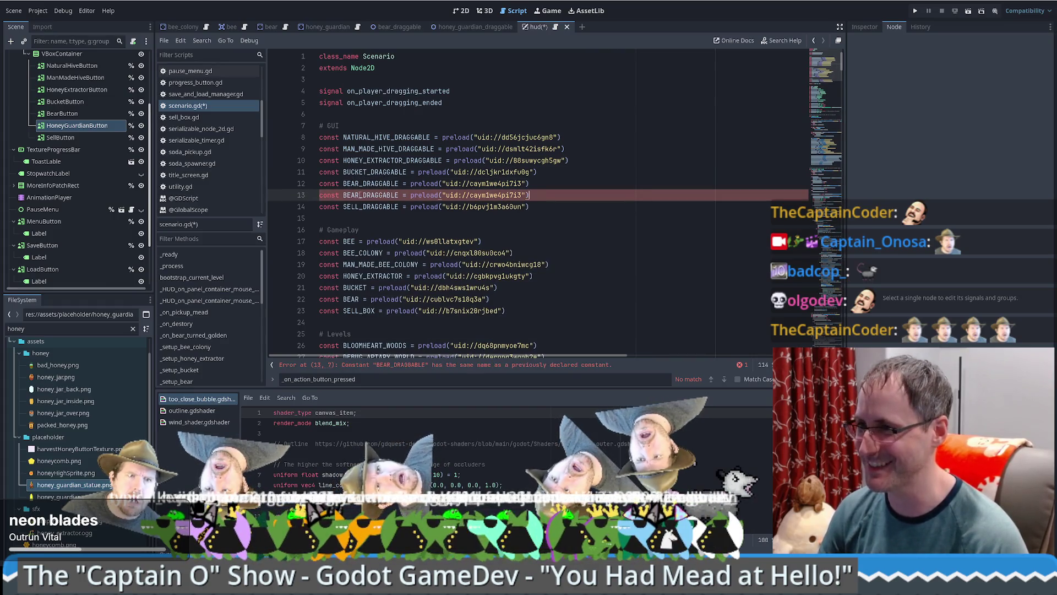
left_click(359, 195)
key("BackSpace")
key("BackSpace")
key("BackSpace")
type("HONEY_GUARDIAN")
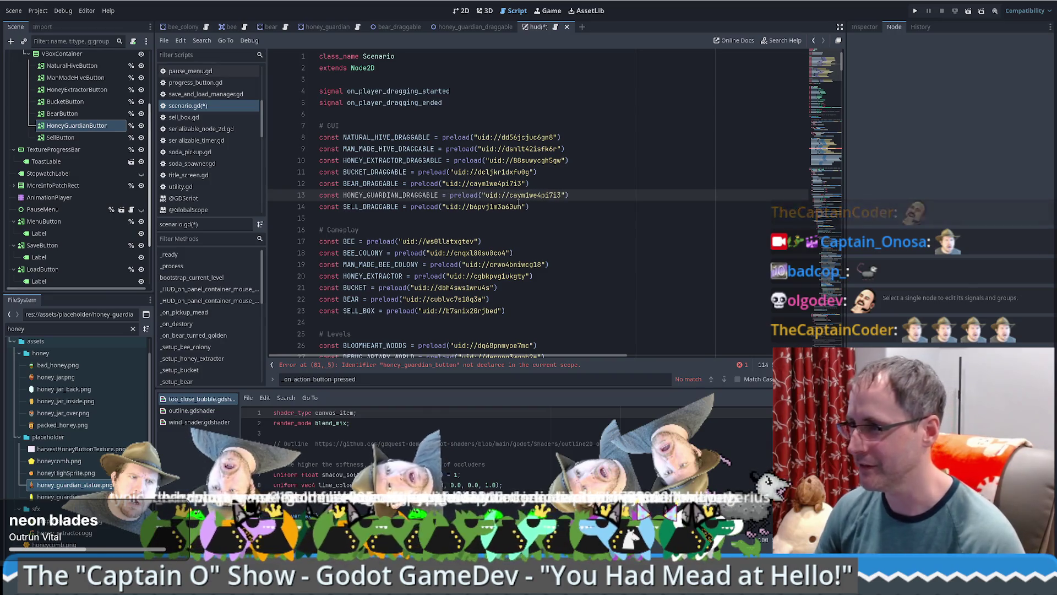
Step: Remove the copied preload value from line 13, undoing stray HoneyGuardianButton node insertions
left_click_drag(450, 195, 568, 194)
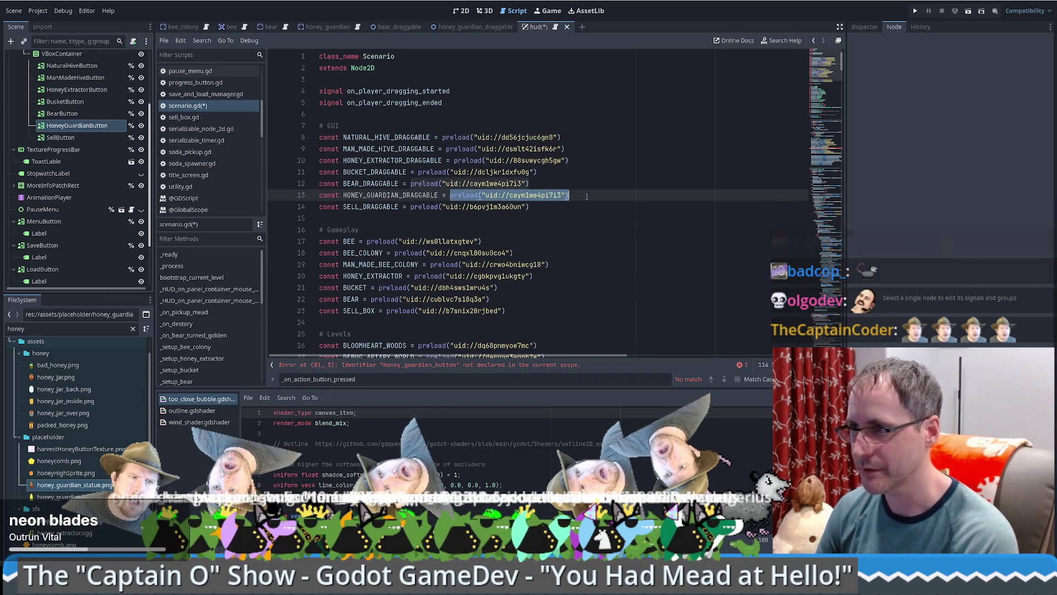
key("Delete")
mouse_move(105, 129)
left_mouse_down()
mouse_move(519, 172)
mouse_move(498, 206)
mouse_move(491, 195)
left_mouse_up()
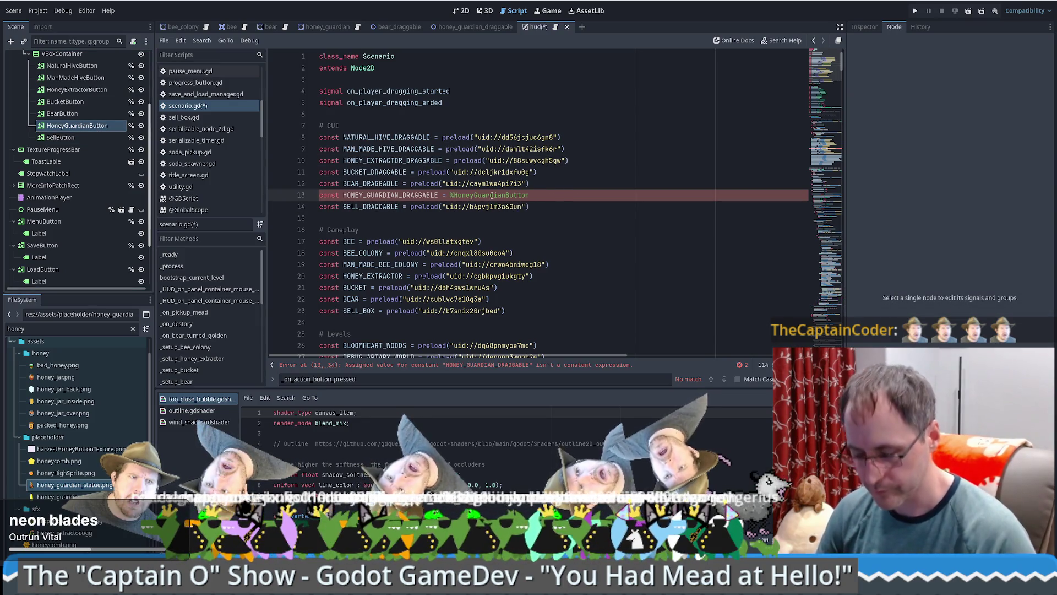
key("ctrl+z")
left_click_drag(462, 196, 337, 192)
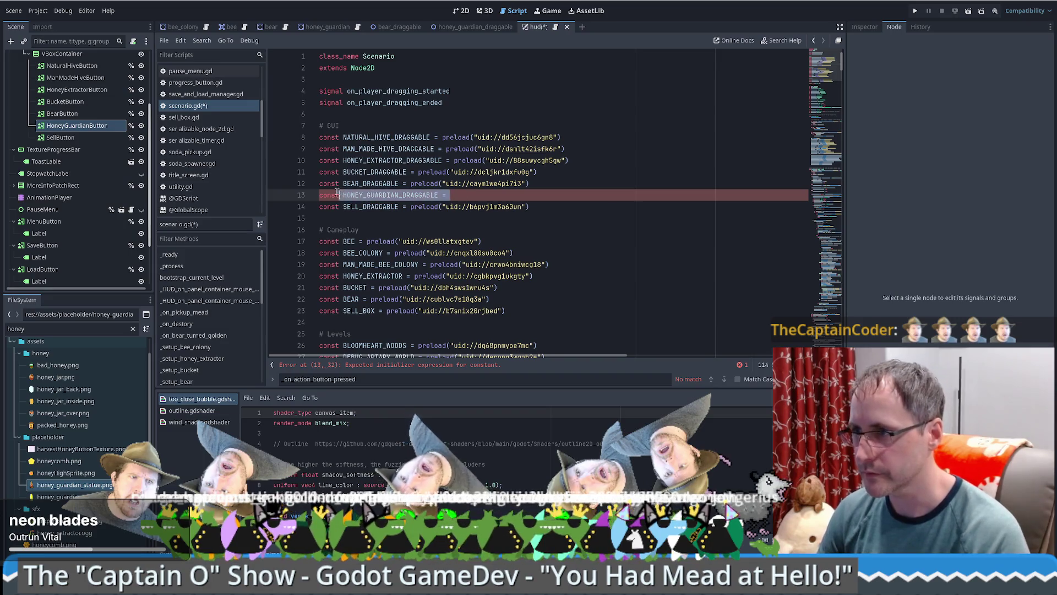
key("Delete")
mouse_move(78, 126)
left_mouse_down()
mouse_move(385, 193)
mouse_move(504, 190)
left_mouse_up()
key("ctrl+z")
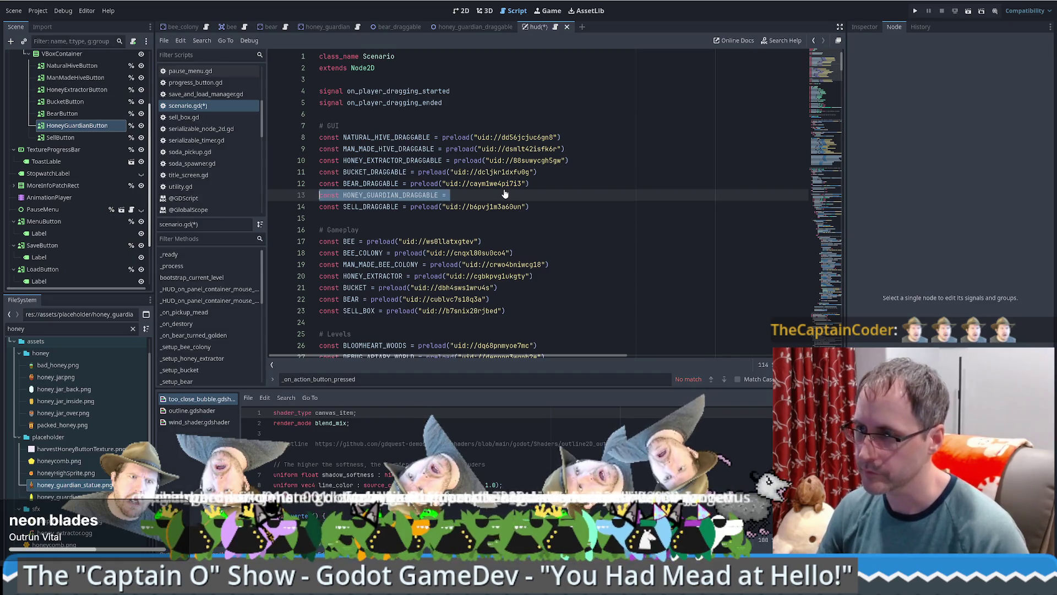
key("ctrl+z")
Step: Filter the FileSystem dock by 'drag' to find the draggable scenes
left_click(478, 188, "ctrl")
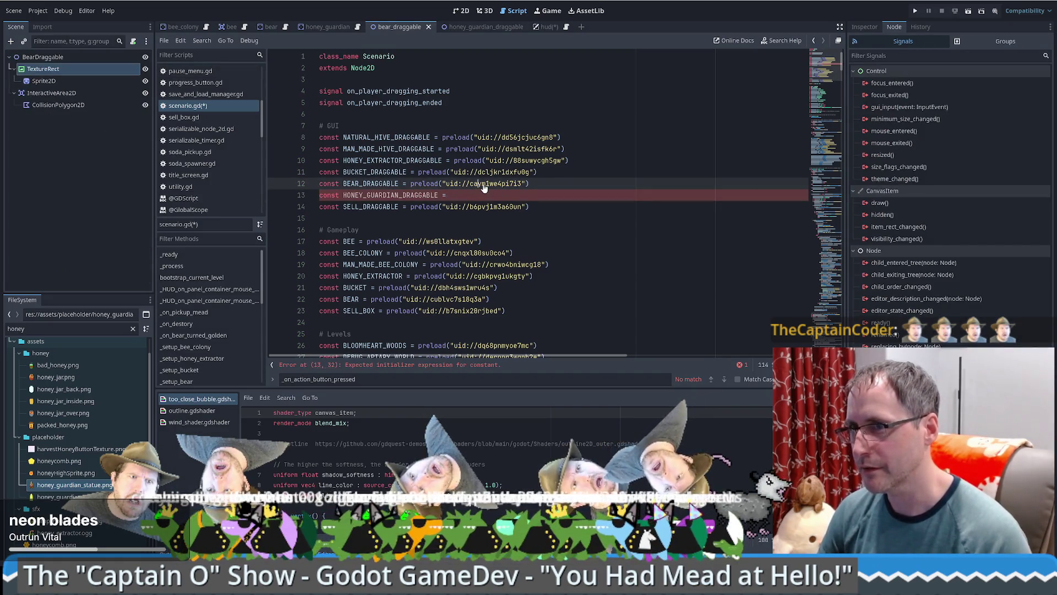
left_click(64, 58)
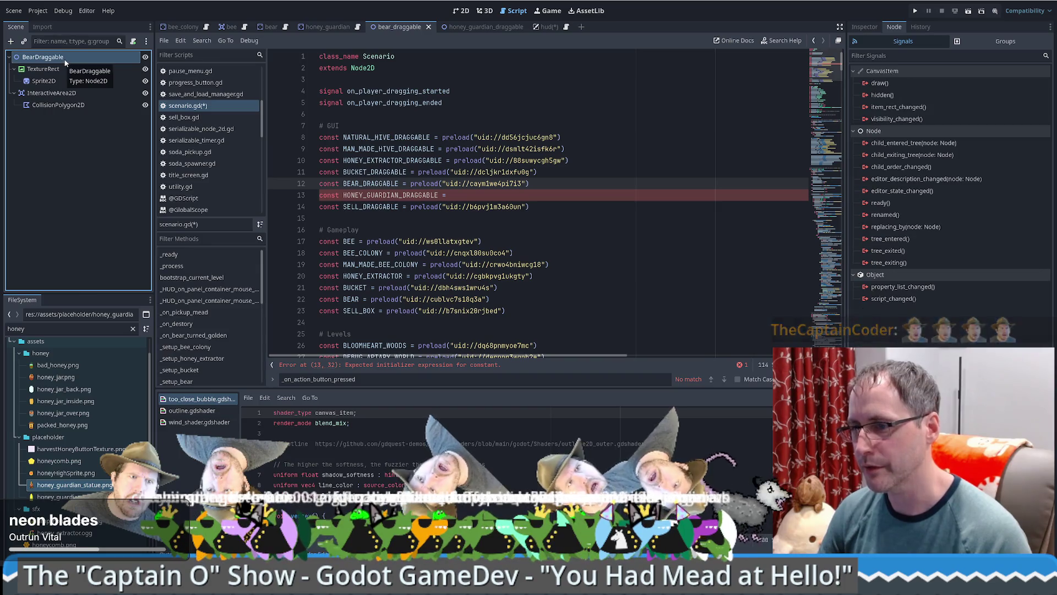
scroll(516, 188, "down", 18)
left_click(516, 192)
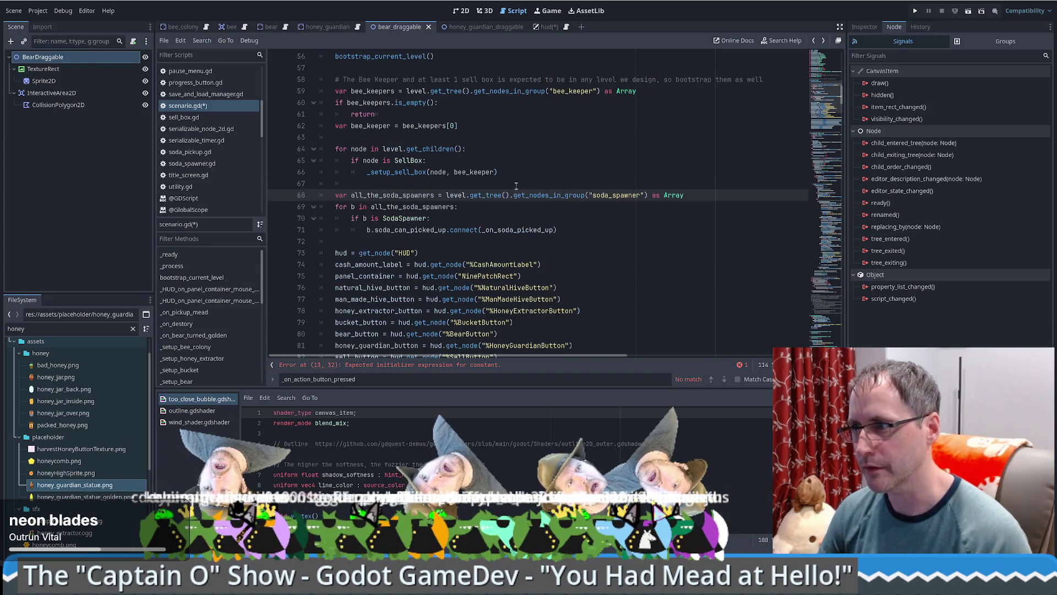
scroll(562, 219, "up", 18)
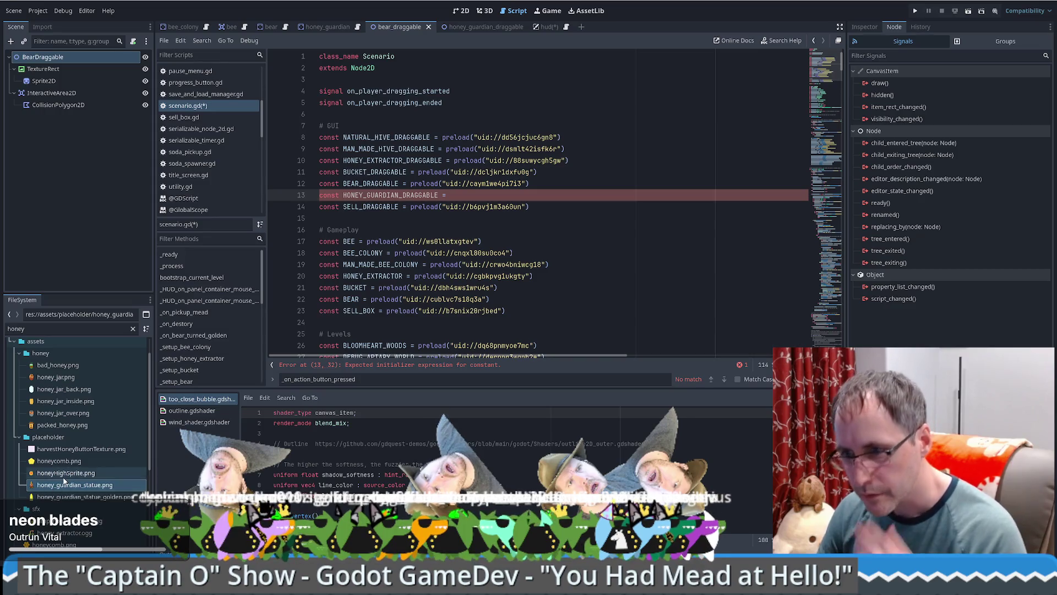
scroll(66, 473, "down", 4)
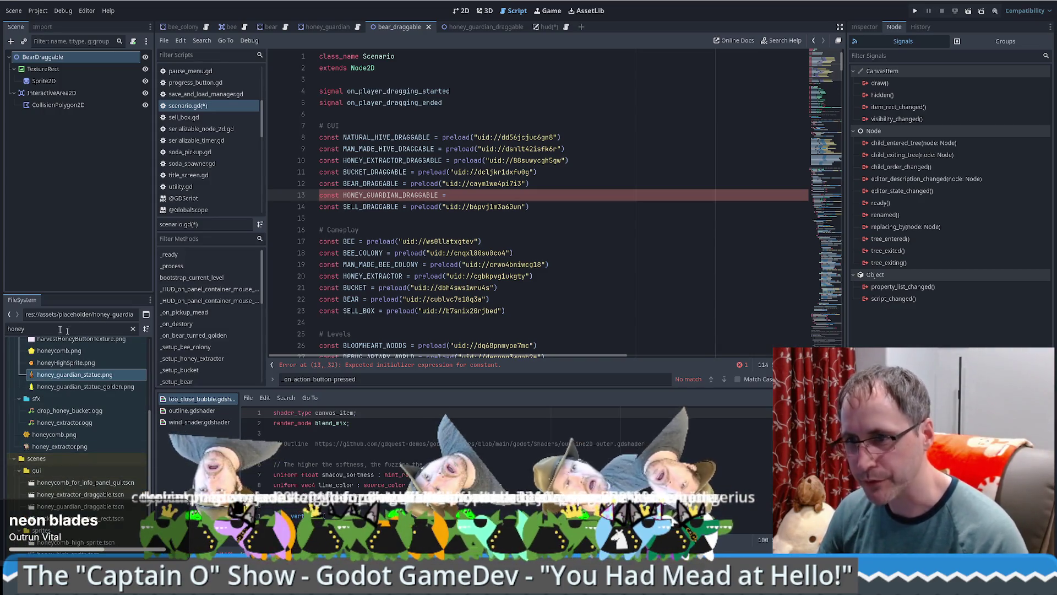
key("ctrl+a")
type("drag")
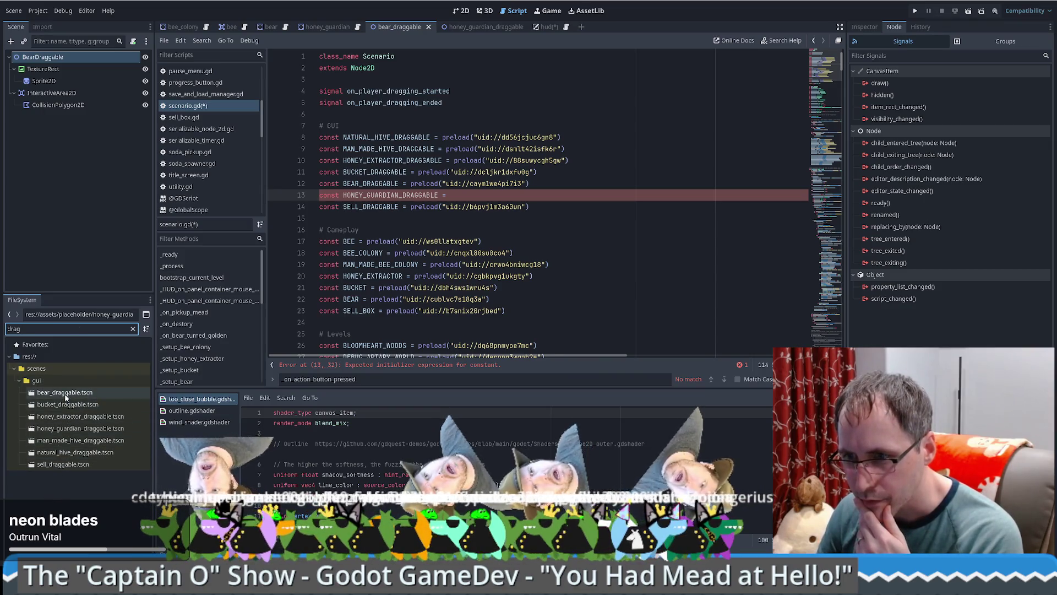
Step: Ctrl-drag honey_guardian_draggable.tscn onto line 13 to preload it by uid "uid://nb8e7e7j17ce"
mouse_move(66, 428)
left_mouse_down()
mouse_move(512, 207)
mouse_move(489, 196)
left_mouse_up()
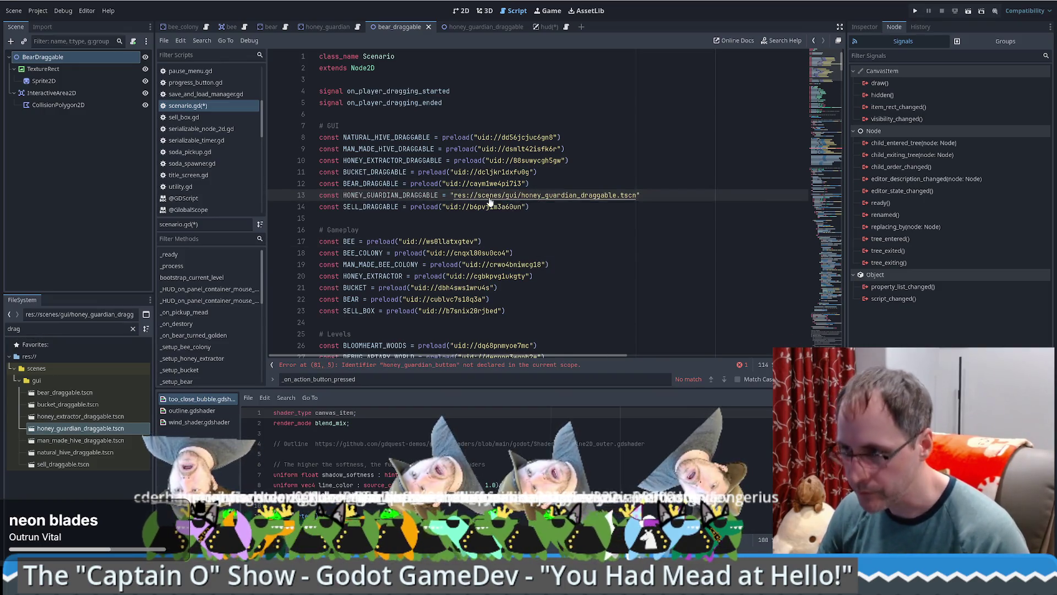
key("ctrl+z")
mouse_move(81, 428)
left_mouse_down()
mouse_move(188, 410)
mouse_move(472, 201)
mouse_move(452, 195)
left_mouse_up()
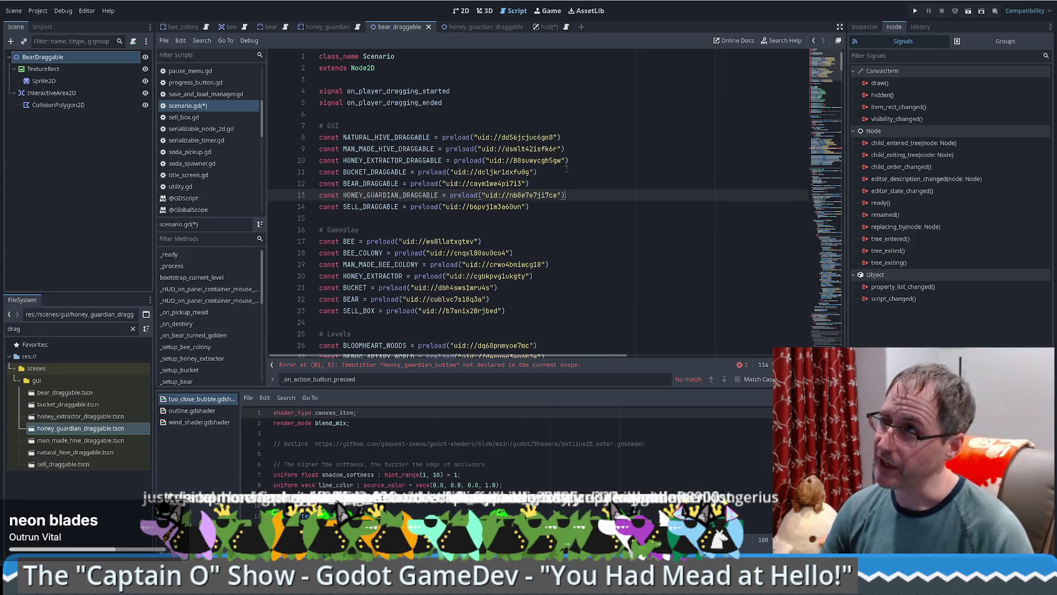
left_click(600, 167)
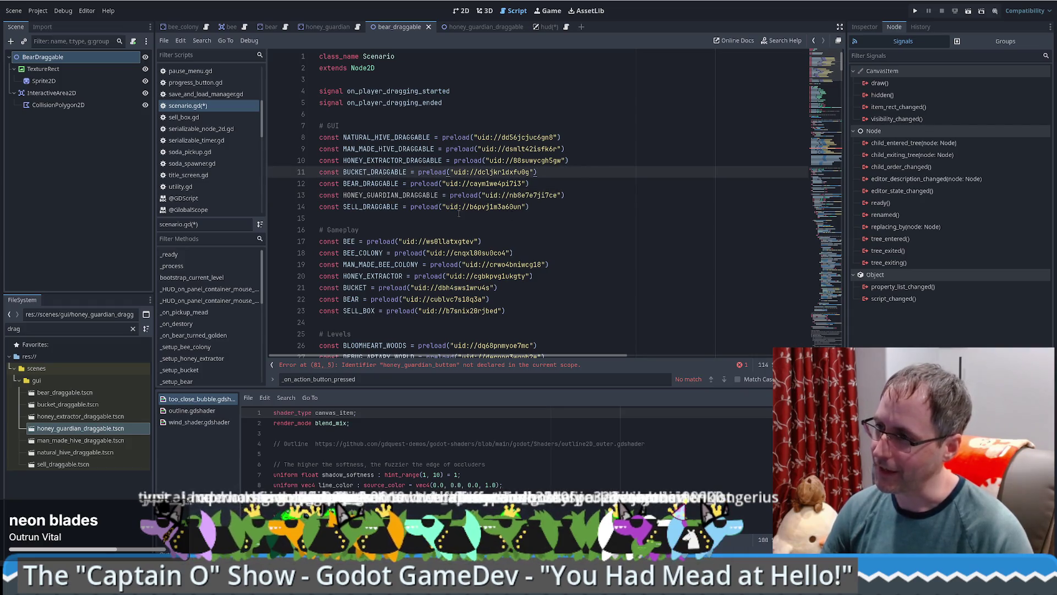
left_click_drag(486, 195, 533, 195)
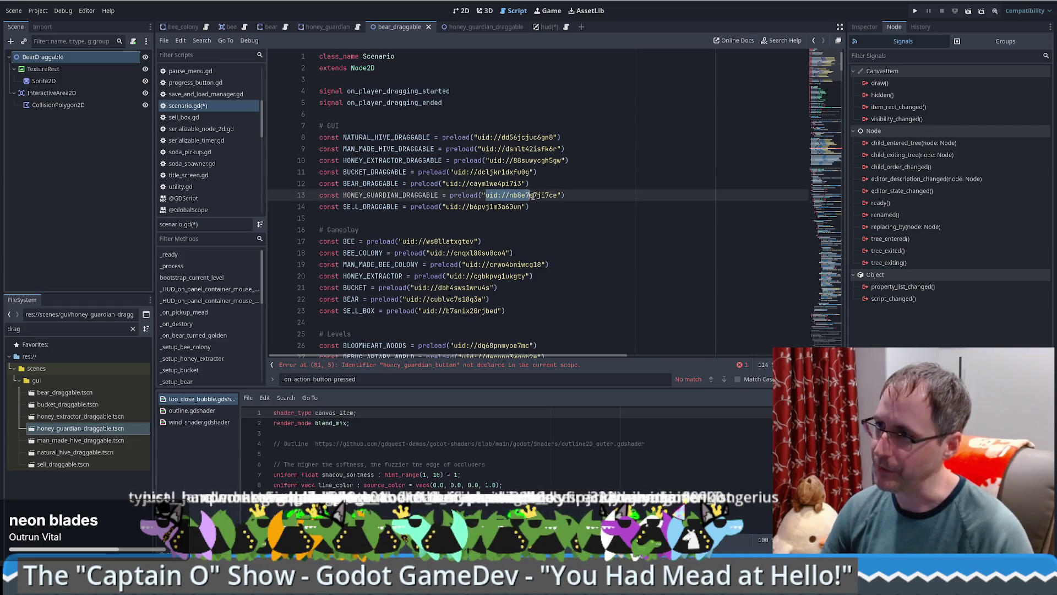
left_click(557, 196)
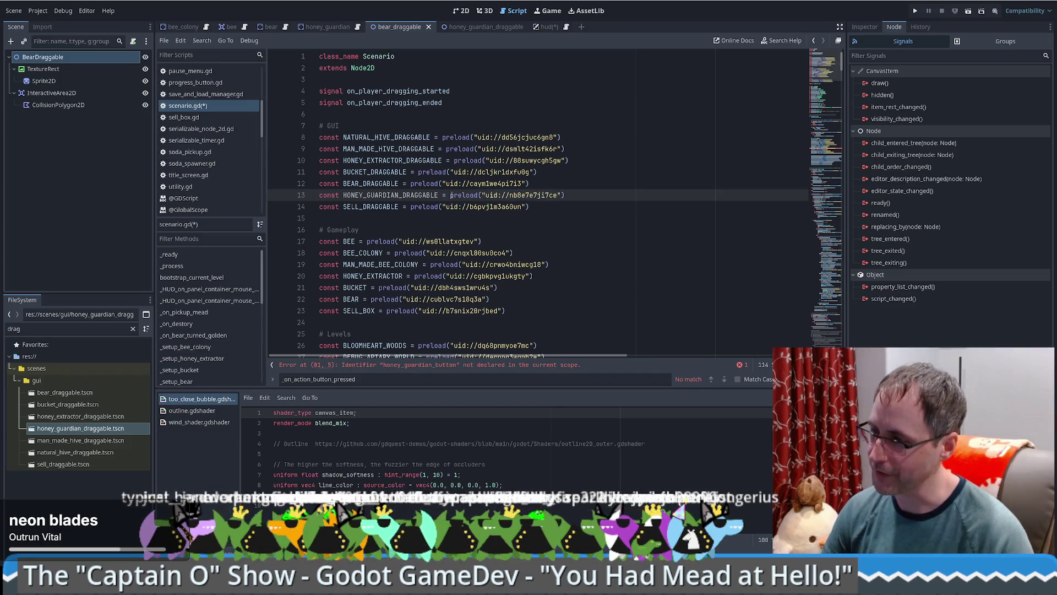
left_click(449, 206, "shift")
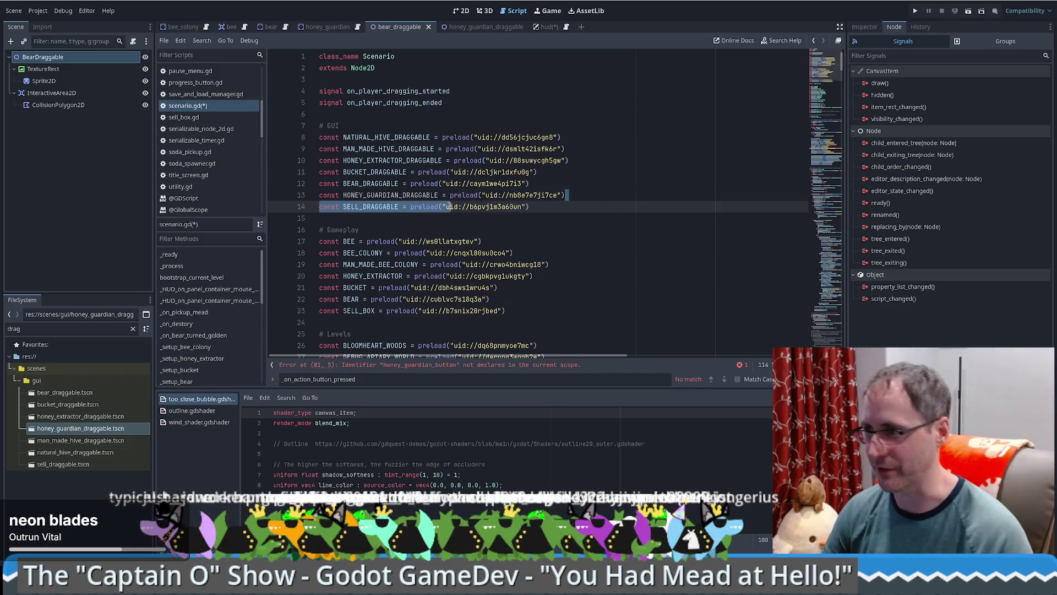
Step: Clear the FileSystem filter and move to the gameplay constants block
left_click(656, 198)
left_click(133, 329)
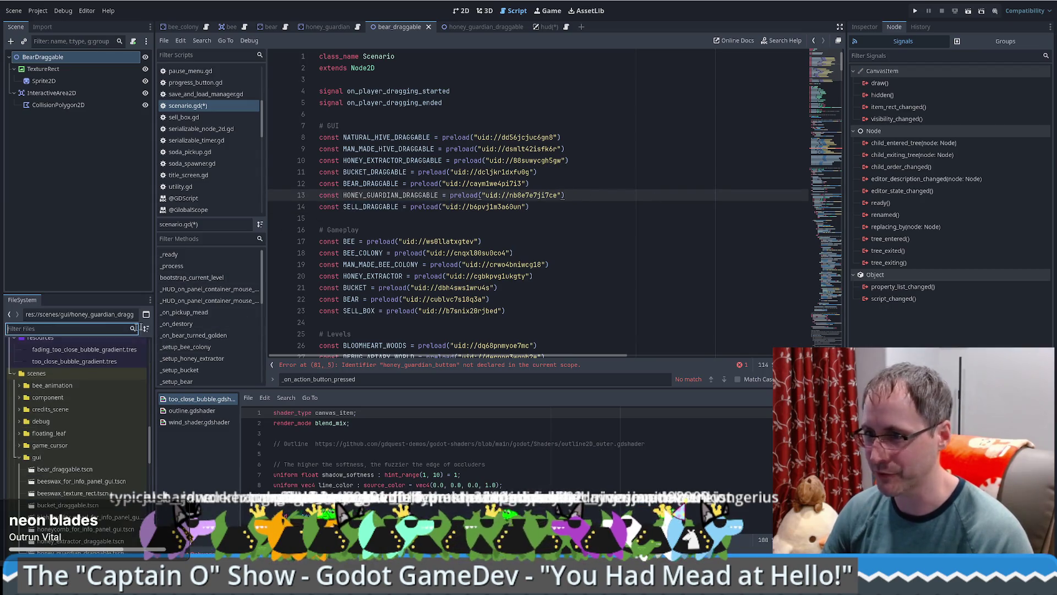
left_click(582, 175)
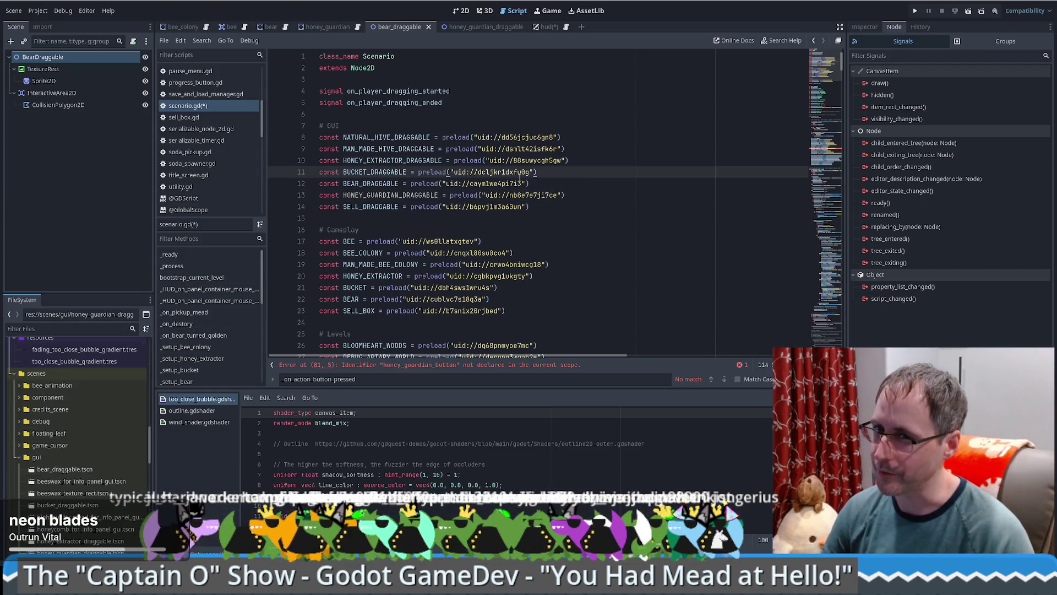
mouse_move(520, 177)
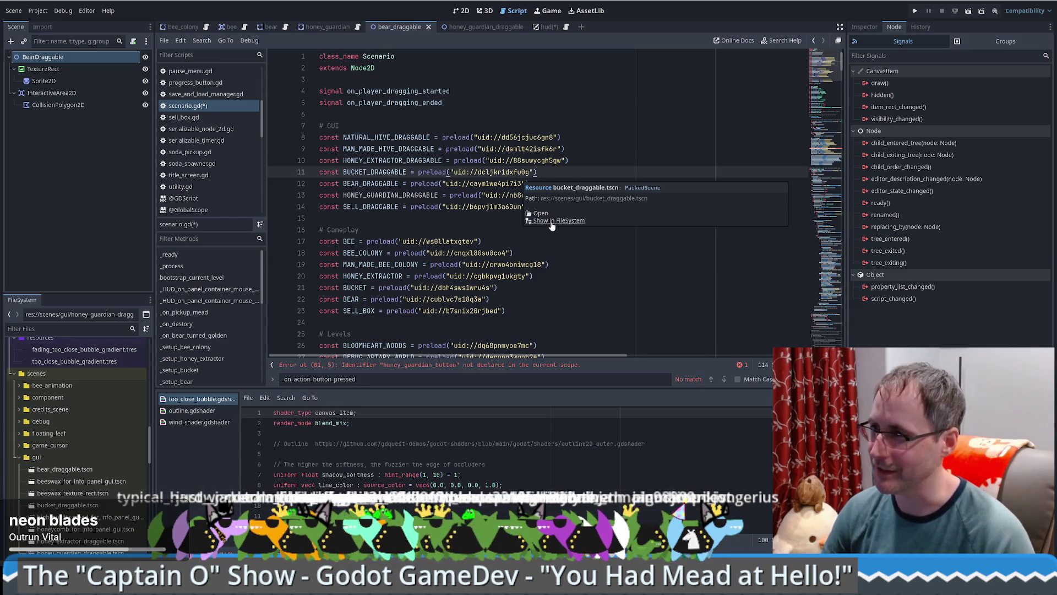
left_click(443, 218)
scroll(443, 217, "down", 2)
scroll(443, 217, "up", 2)
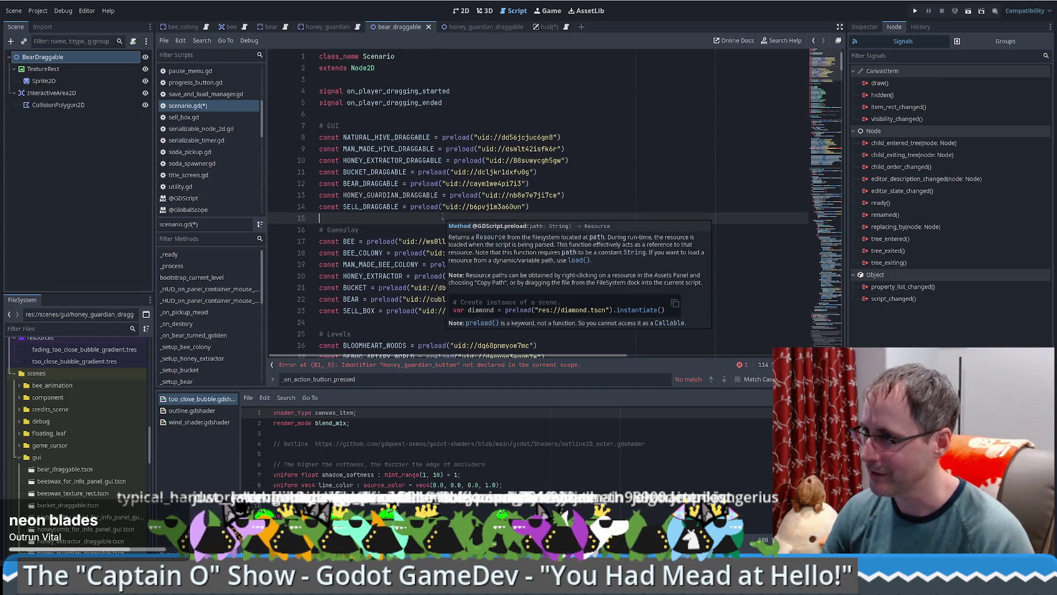
key("Up")
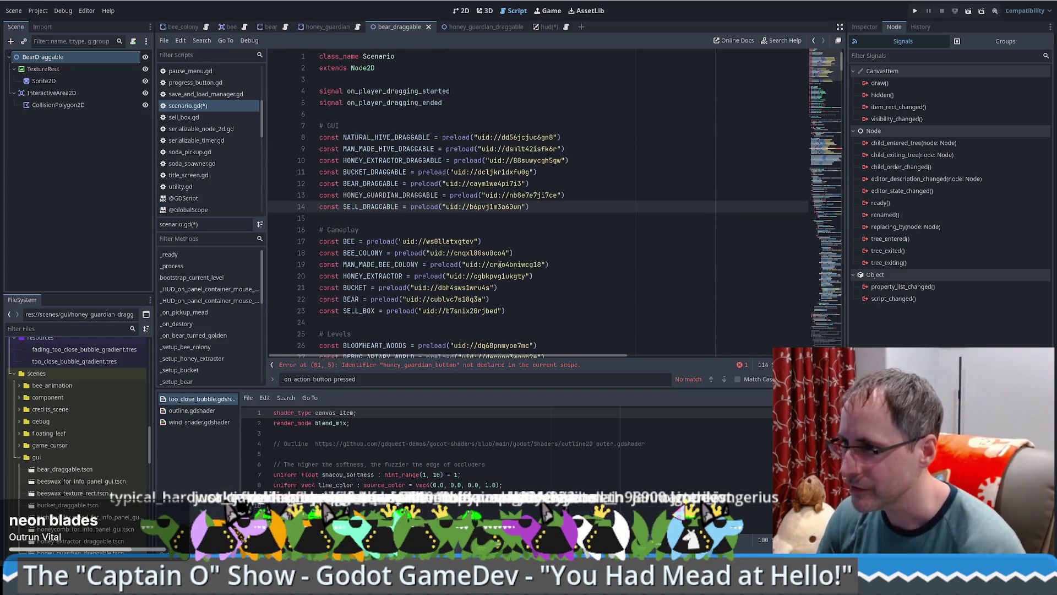
left_click(591, 259)
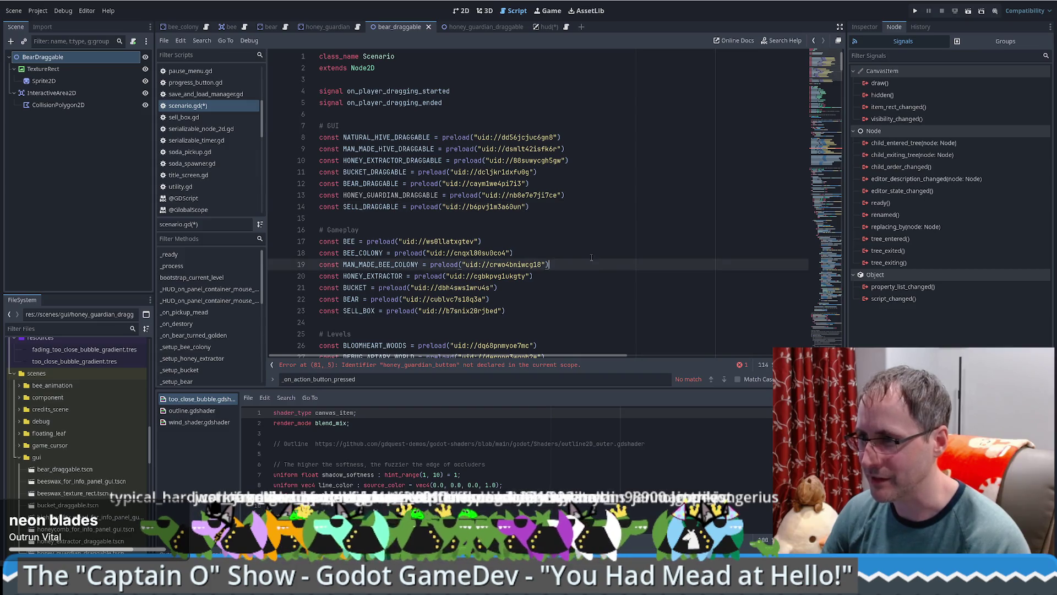
Step: Copy the BEAR constant as HONEY_GUARDIAN on line 23 and strip its copied preload value
left_click(563, 303)
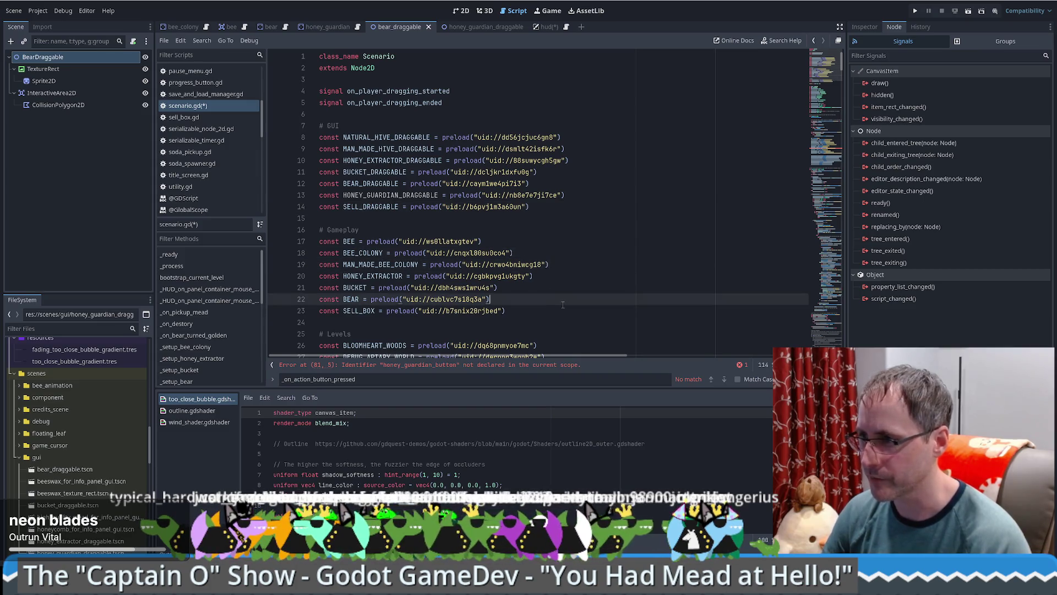
key("ctrl+shift+d")
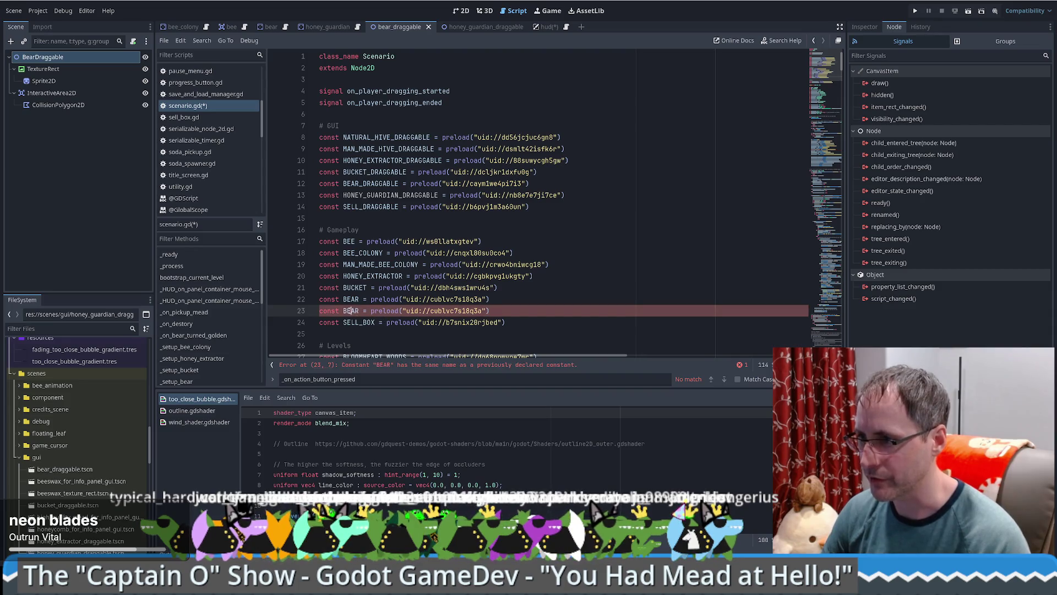
double_click(348, 310)
type("HONEY_G")
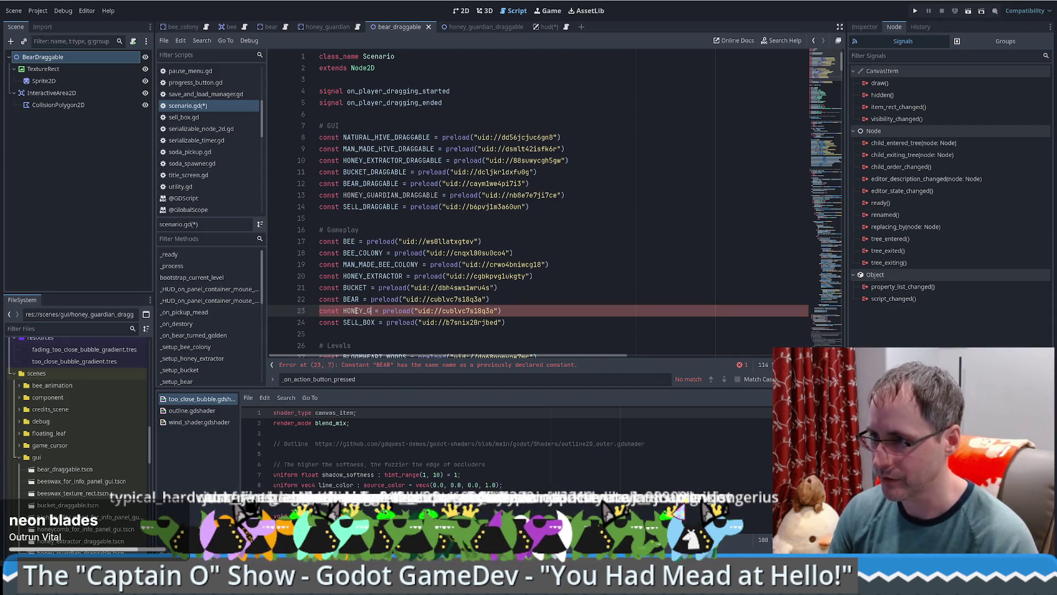
type("UARDIAN")
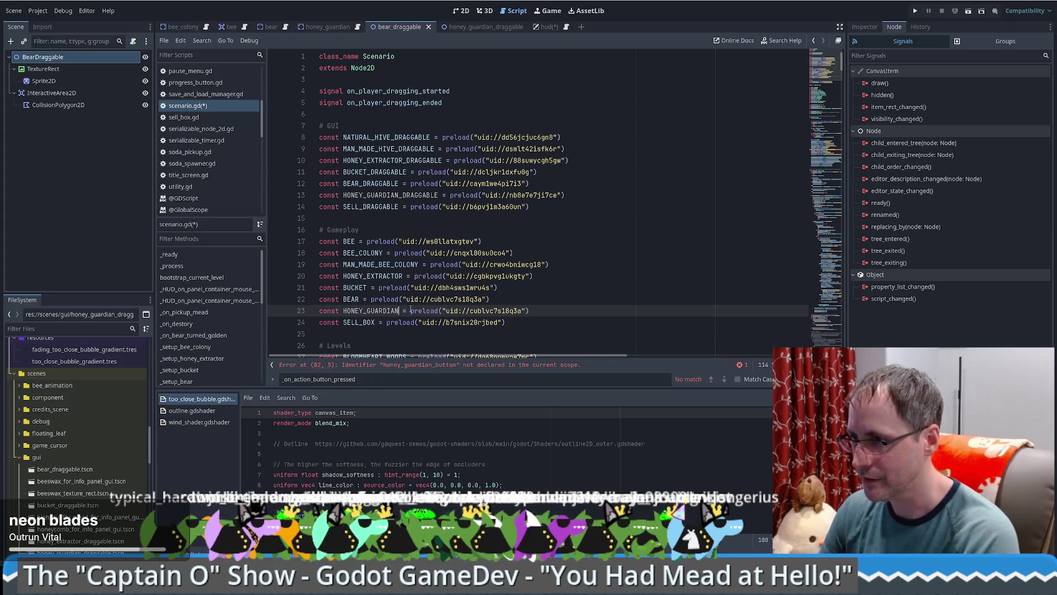
left_click_drag(410, 311, 529, 310)
key("BackSpace")
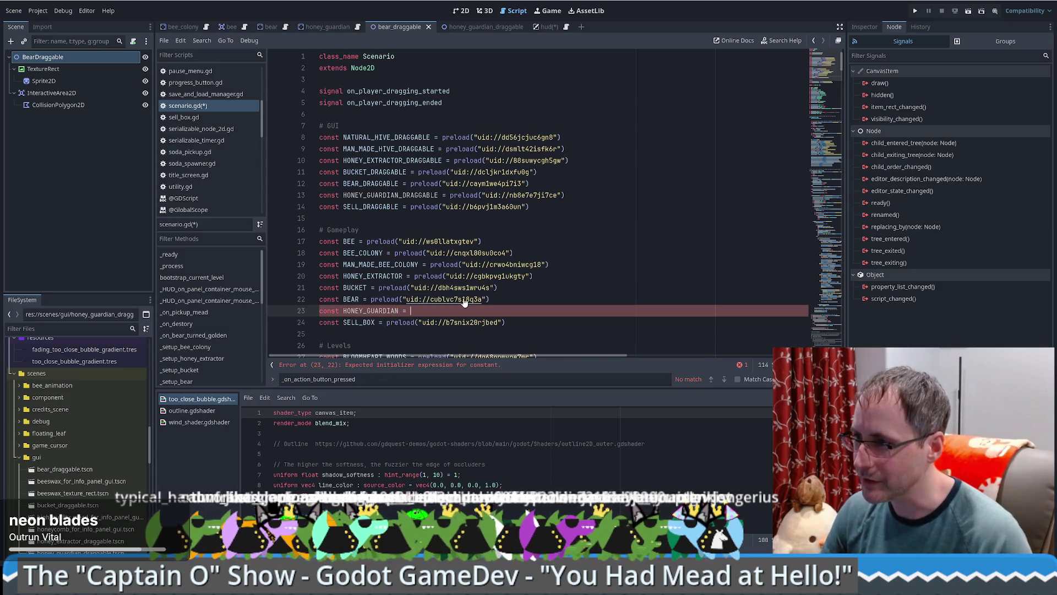
left_click(465, 301, "ctrl")
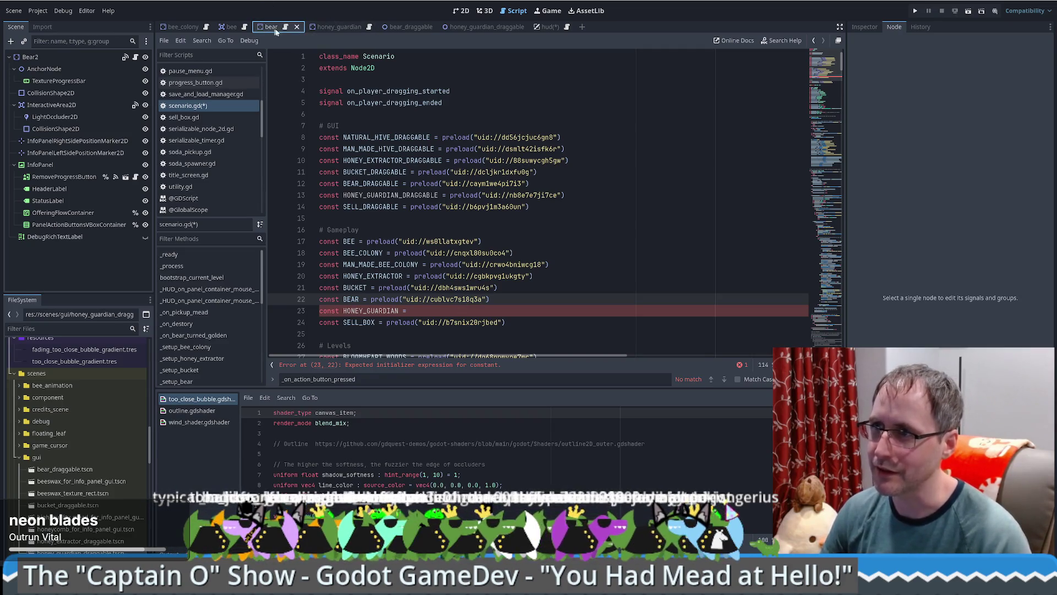
Step: Rename the bear scene's root node from Bear2 to Bear and save
left_click(63, 60)
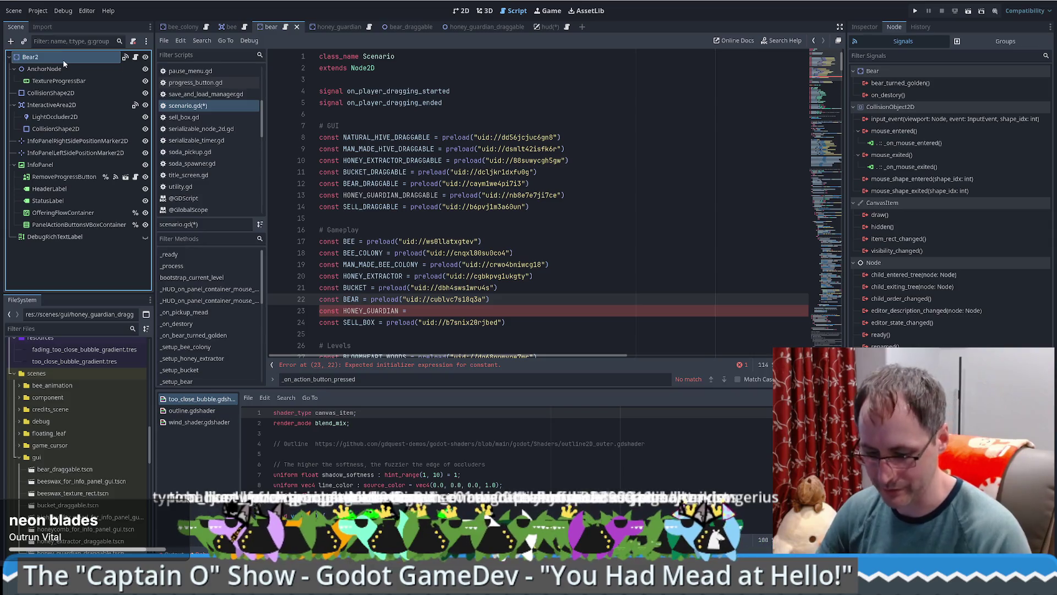
double_click(63, 60)
type("Bear")
key("Return")
key("ctrl+s")
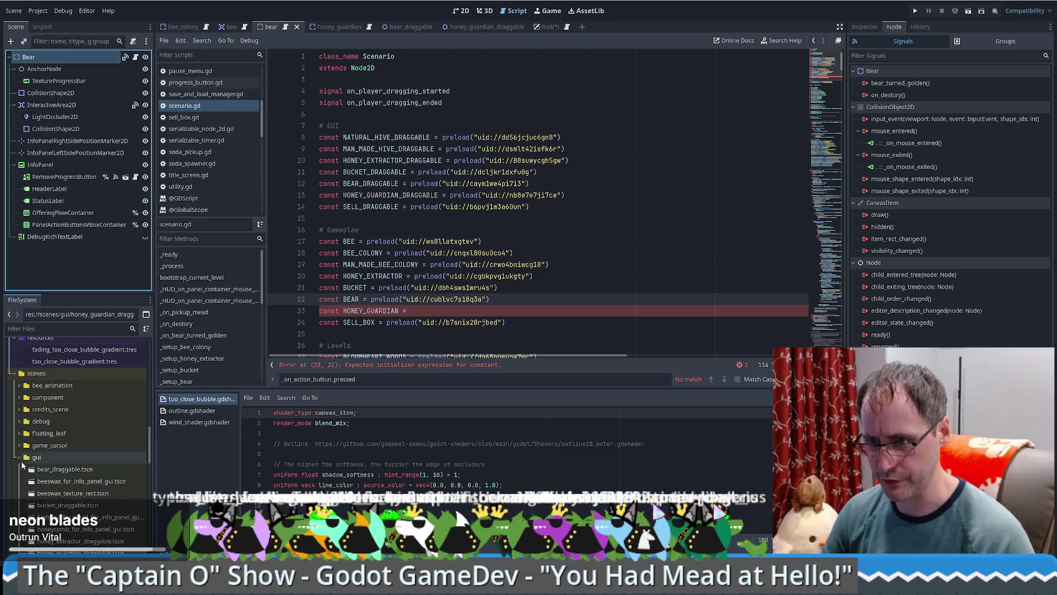
Step: Drag honey_guardian.tscn onto line 23 so HONEY_GUARDIAN preloads it
scroll(39, 483, "down", 10)
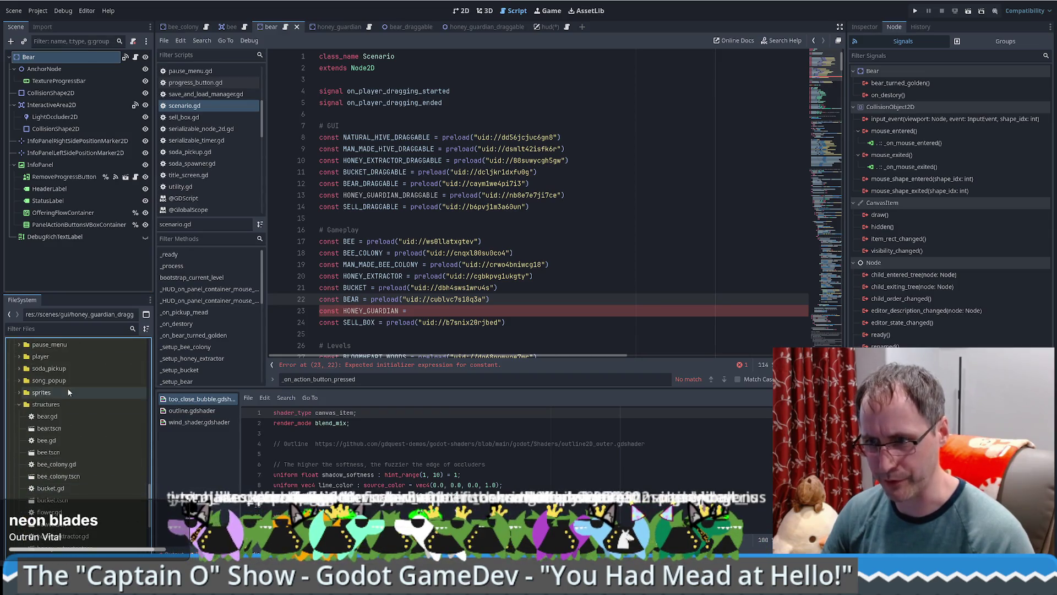
left_click(317, 365)
scroll(77, 474, "down", 5)
left_click(65, 489)
mouse_move(173, 427)
left_mouse_down()
mouse_move(386, 331)
mouse_move(479, 311)
left_mouse_up()
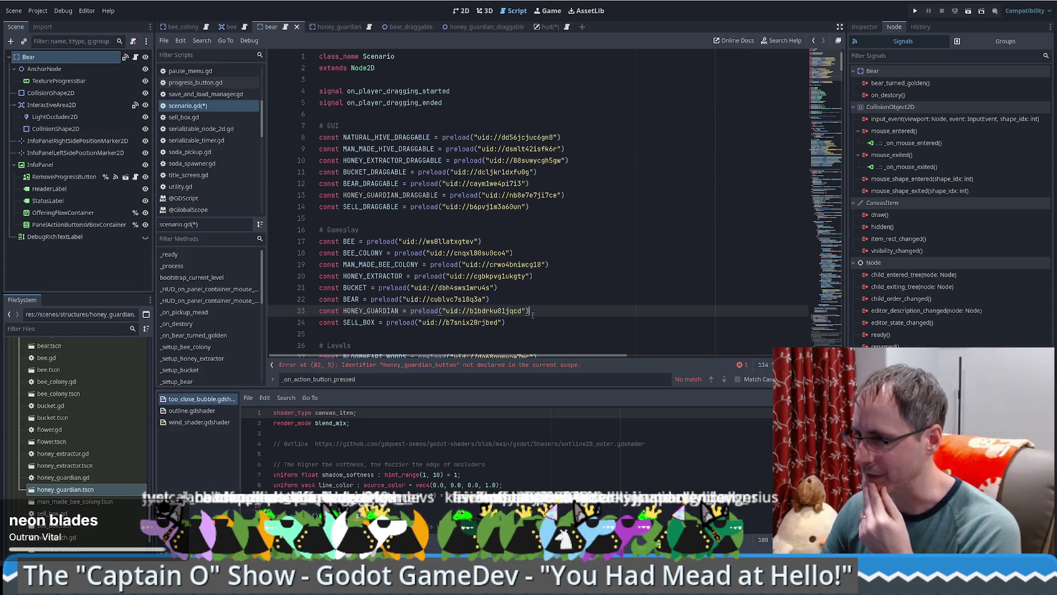
scroll(544, 315, "down", 3)
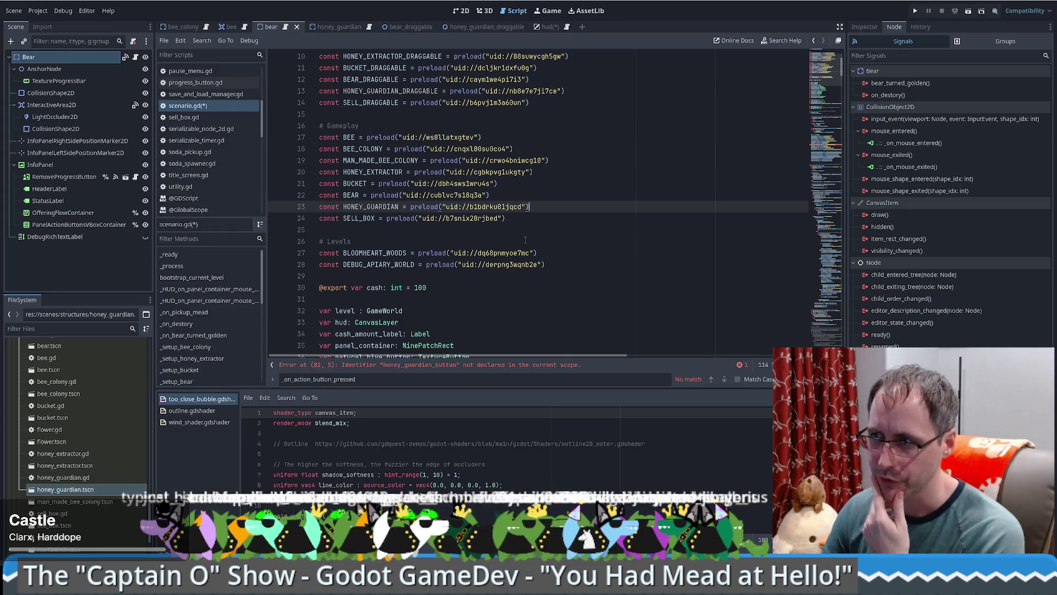
scroll(553, 228, "down", 3)
scroll(560, 217, "up", 3)
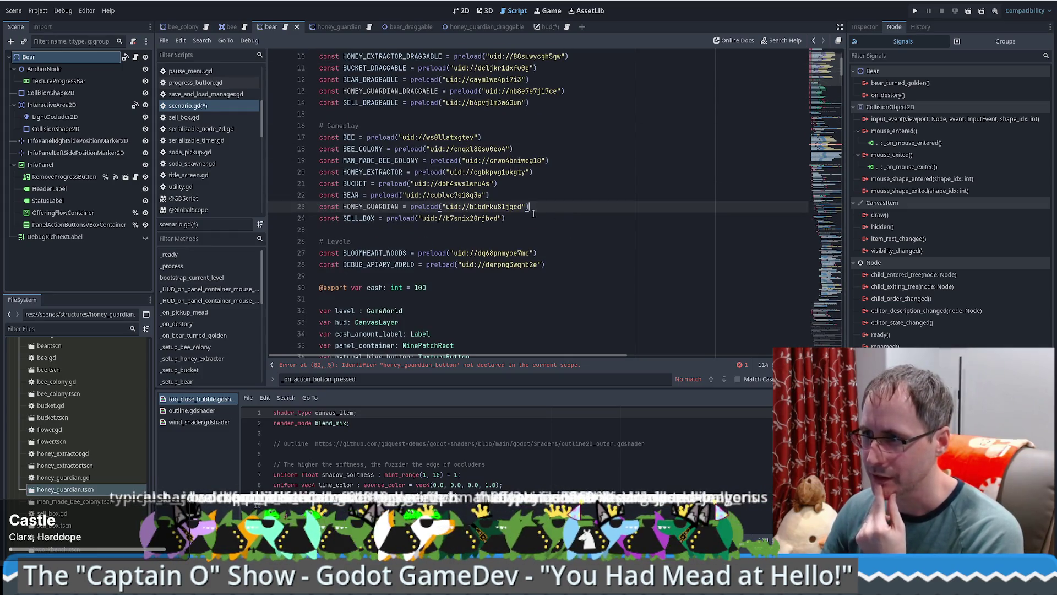
left_click(563, 223)
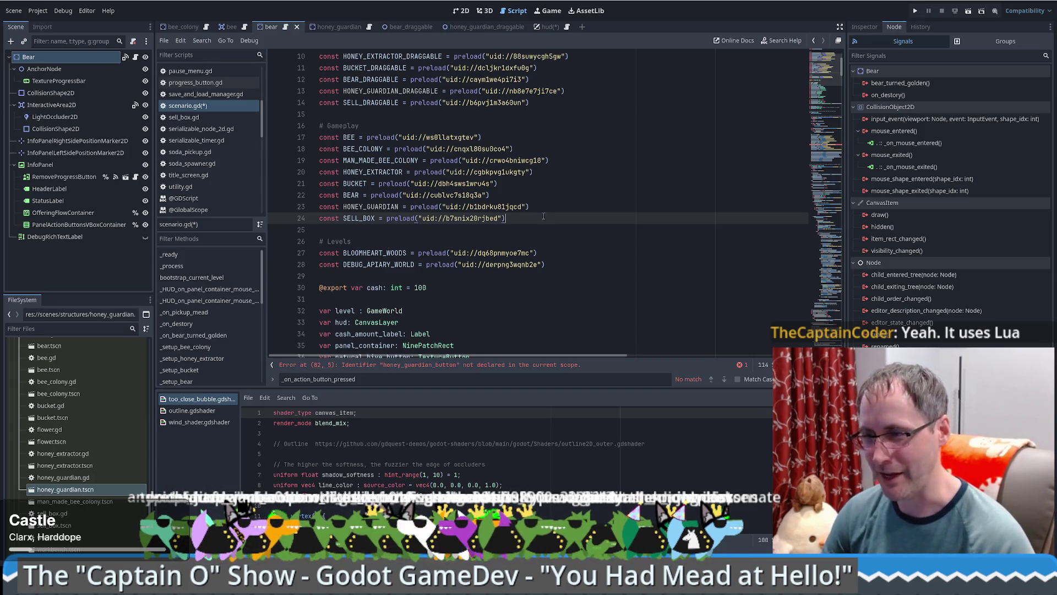
Step: Locate the button variable declarations, undoing an accidental honey_extractor_button duplicate
scroll(564, 192, "down", 4)
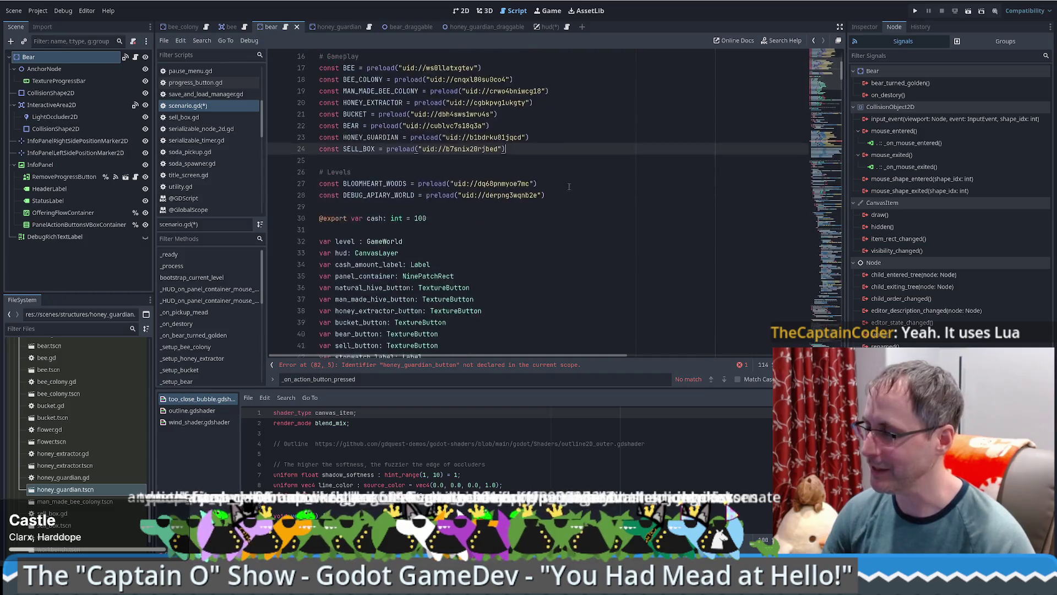
scroll(551, 186, "up", 5)
scroll(549, 183, "down", 3)
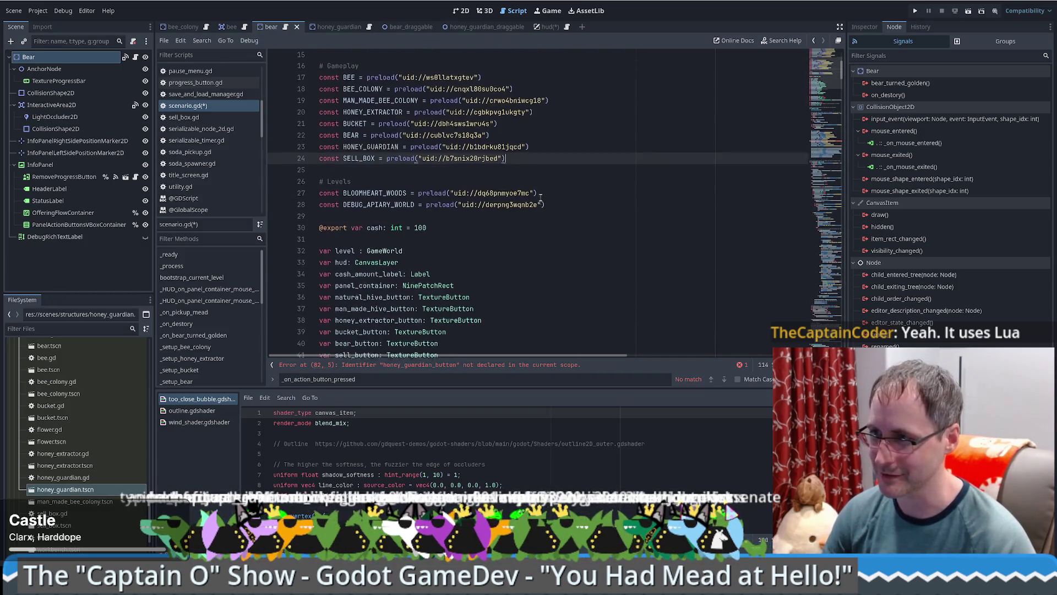
left_click(507, 160)
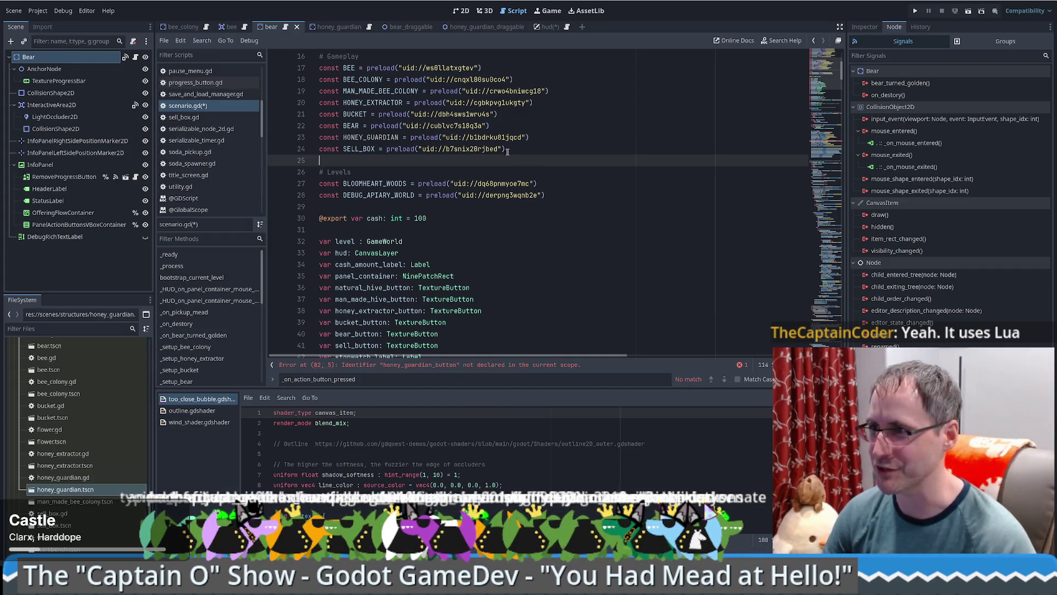
left_click(562, 151)
scroll(562, 152, "up", 2)
scroll(495, 188, "down", 7)
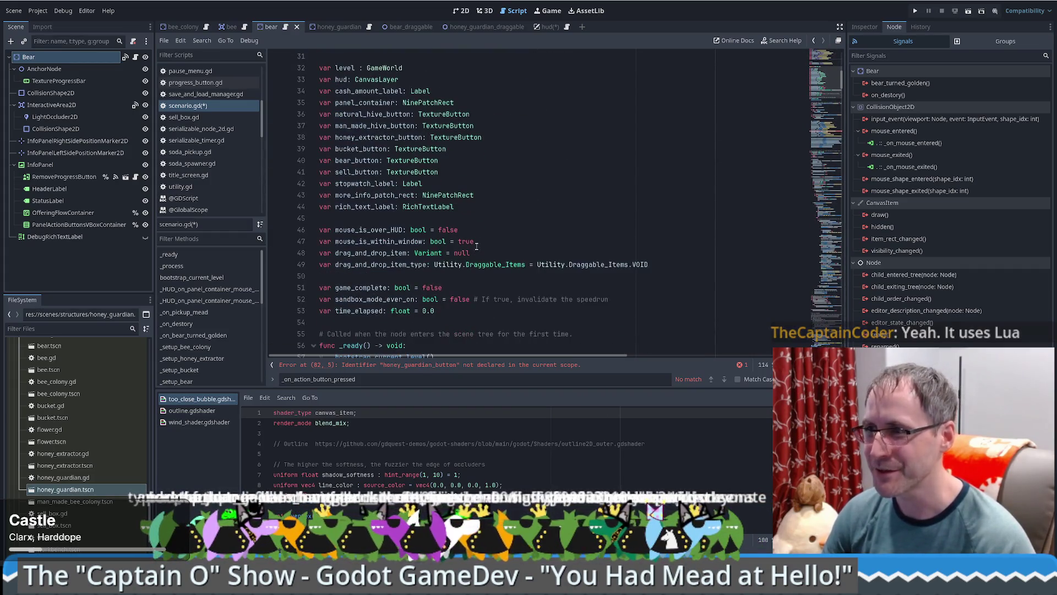
left_click(486, 183)
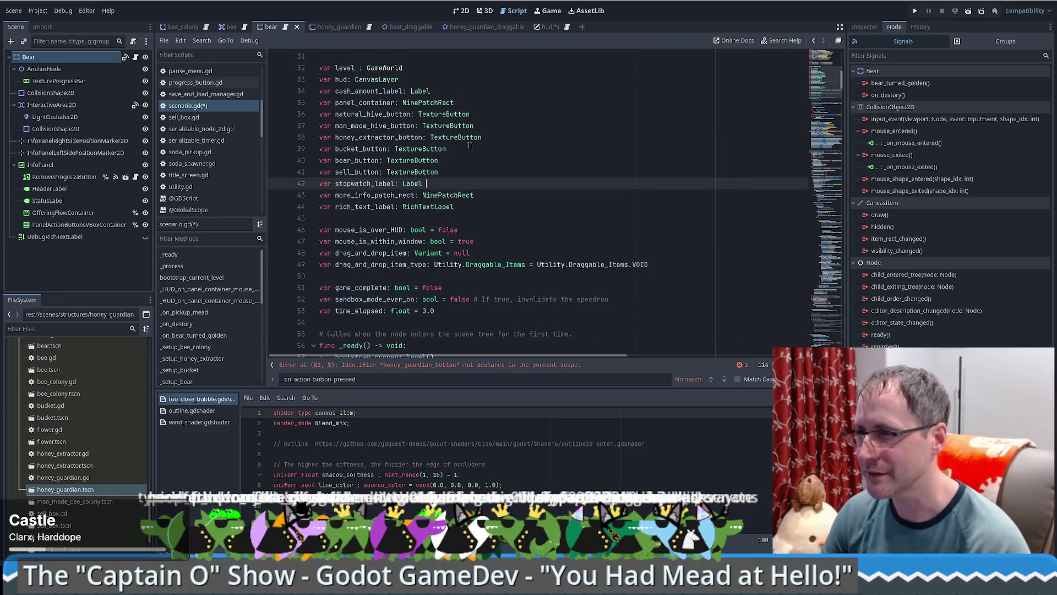
left_click(513, 135)
key("ctrl+shift+d")
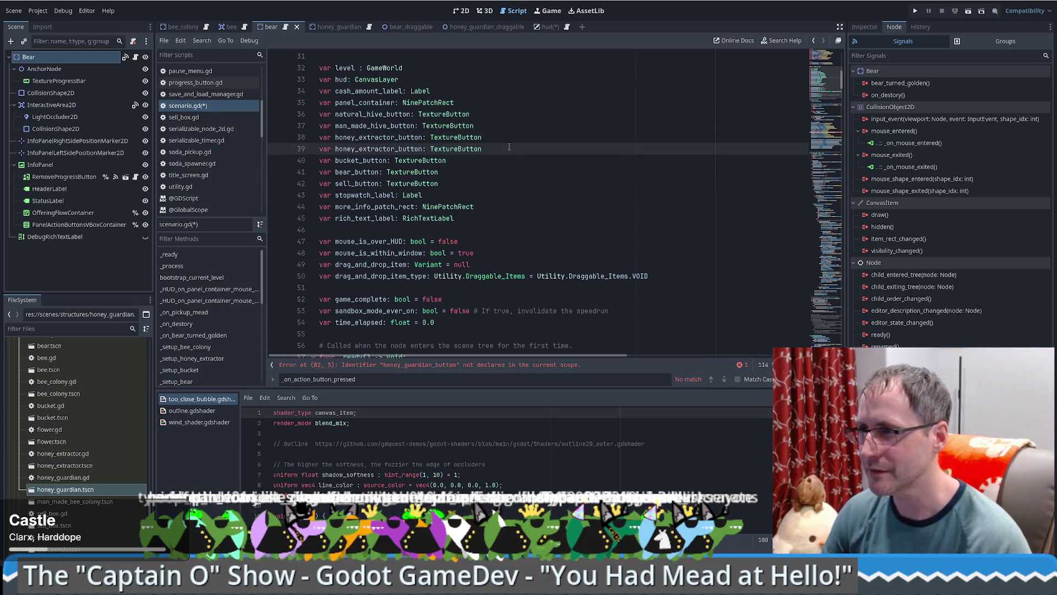
key("ctrl+z")
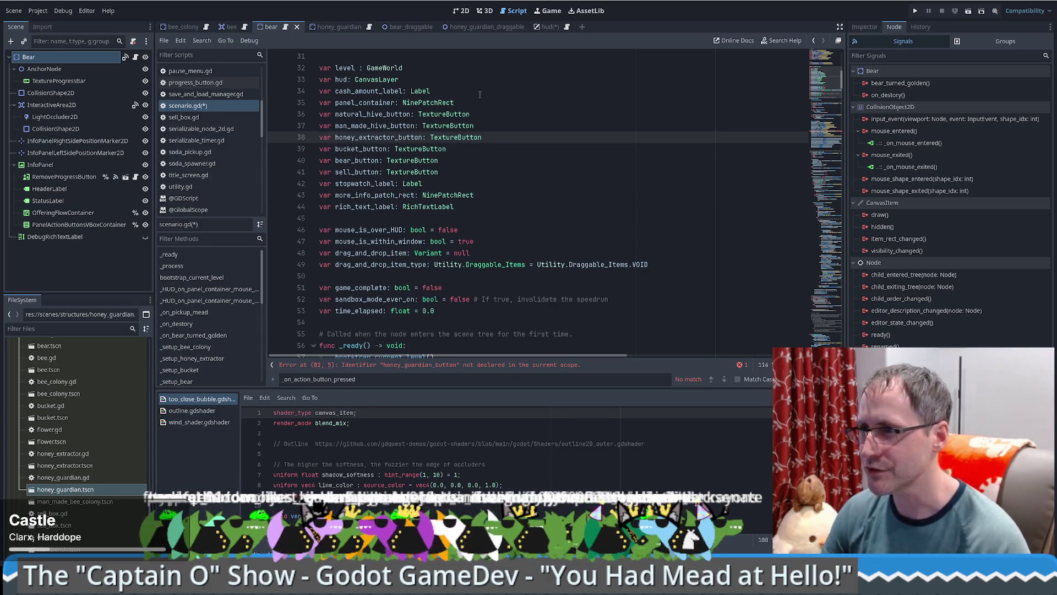
Step: Duplicate the bear_button declaration and rename the copy honey_guardian_button: TextureButton
left_click(487, 158)
key("ctrl+o")
key("Escape")
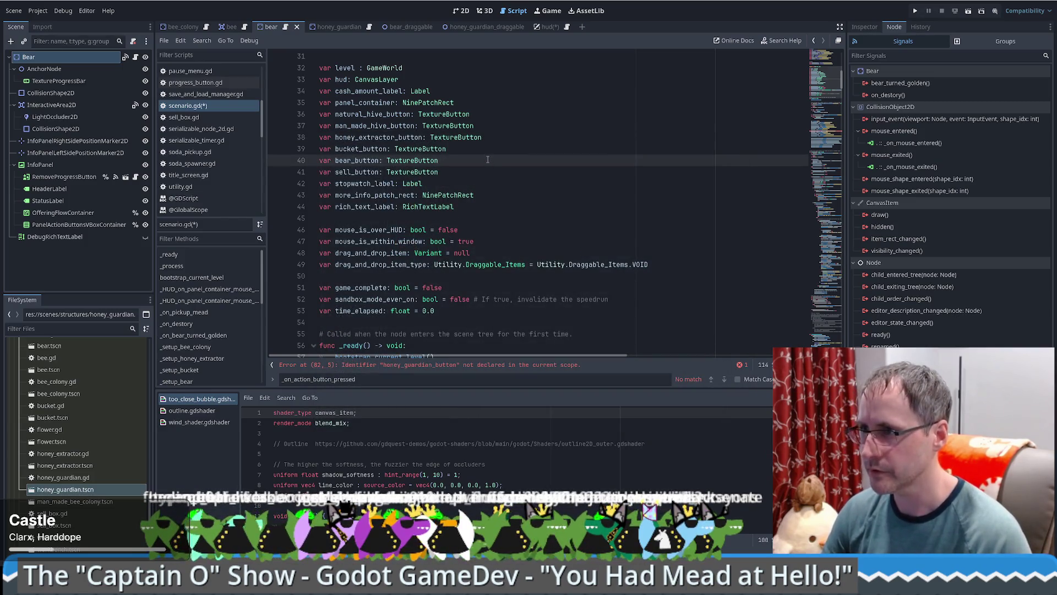
key("ctrl+shift+d")
left_click_drag(335, 171, 355, 172)
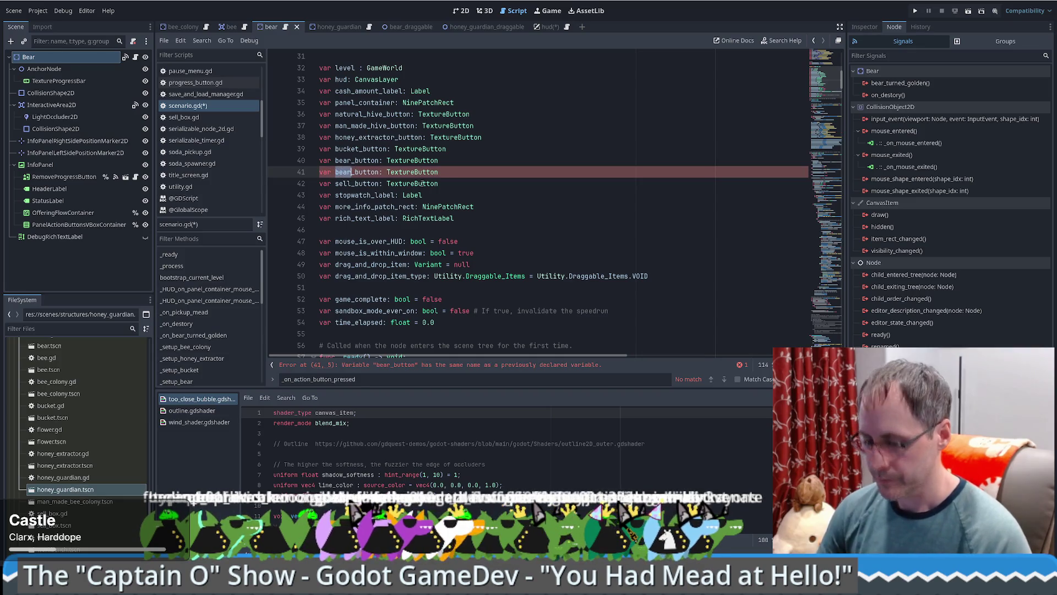
type("honey_guardian")
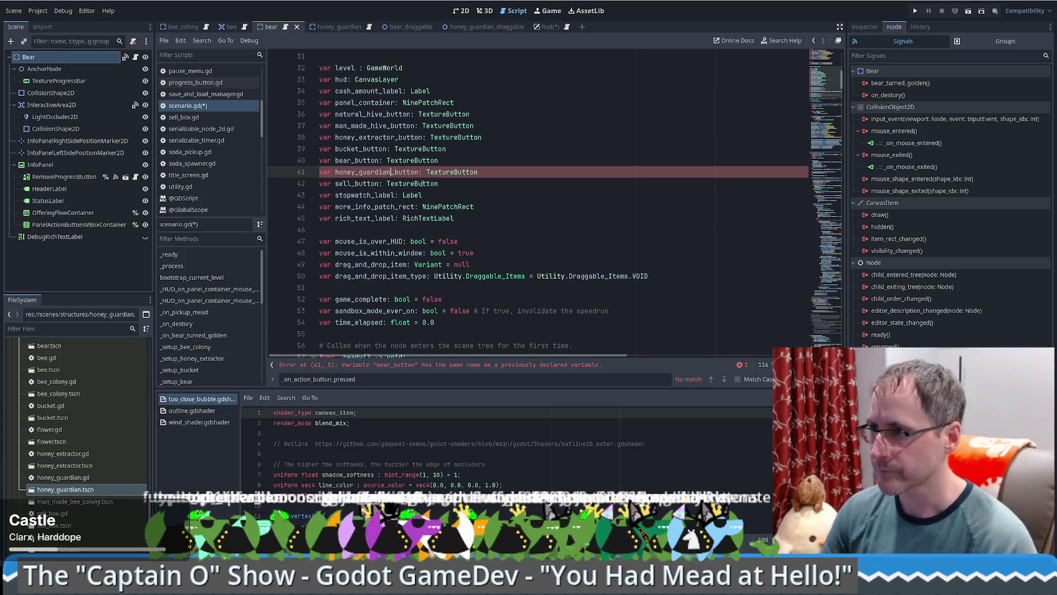
key("ctrl+d")
scroll(508, 174, "down", 2)
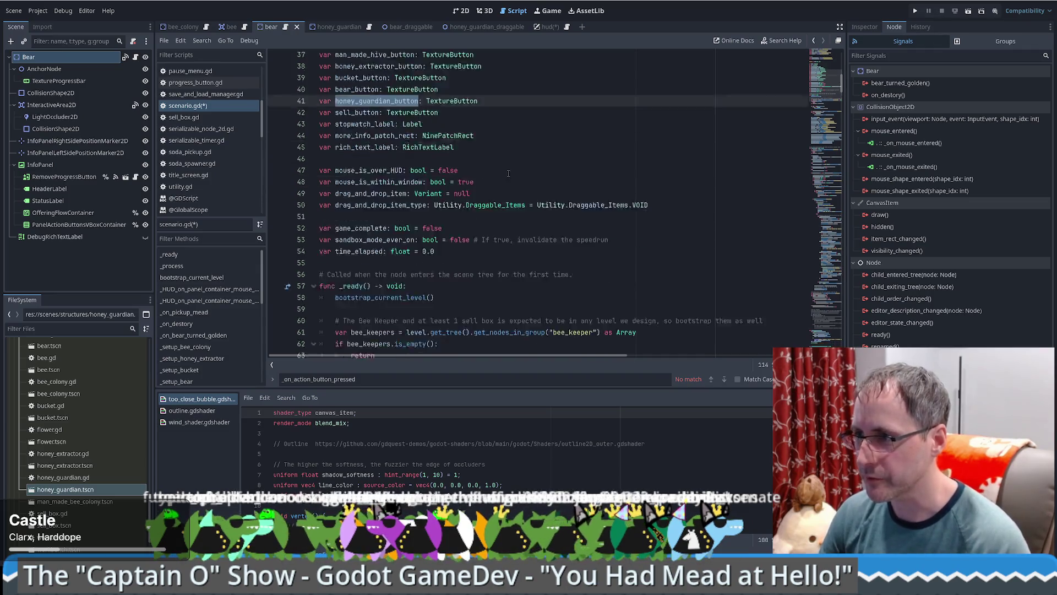
Step: Duplicate the bear_button lookup as honey_guardian_button fetching %HoneyGuardianButton
scroll(508, 174, "down", 8)
left_click(574, 311)
scroll(537, 307, "down", 1)
key("Up")
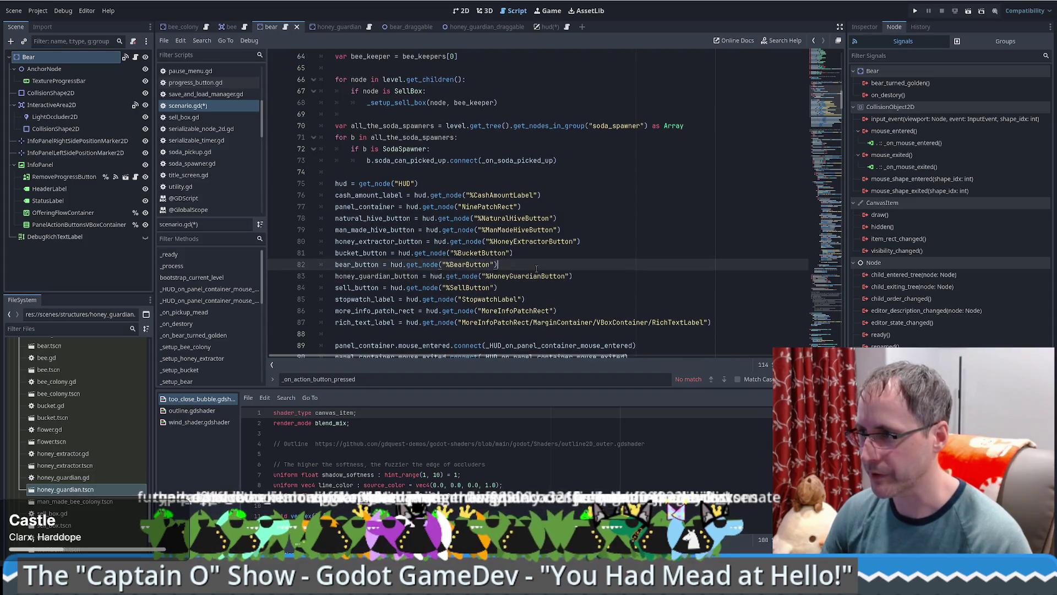
key("ctrl+shift+d")
key("Home")
key("ctrl+shift+Right")
type("honey_guardian_button")
left_click_drag(489, 276, 529, 275)
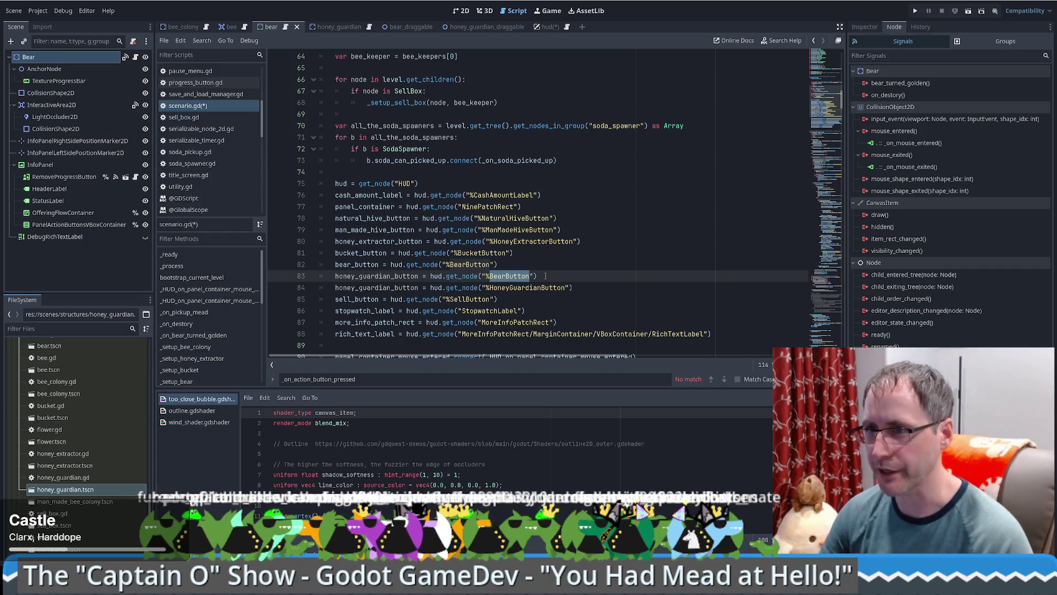
type("Honey")
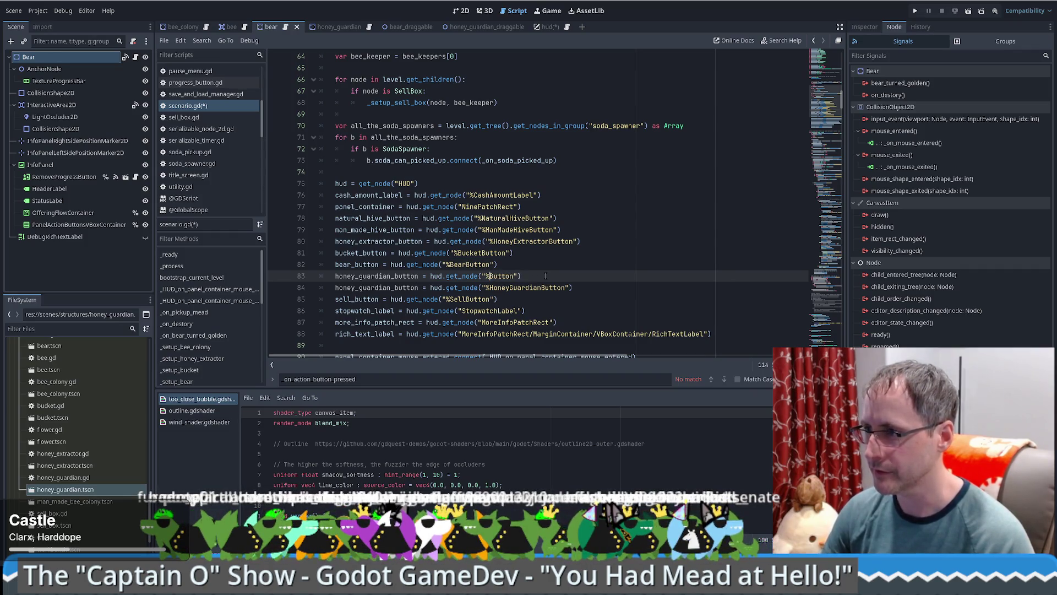
type("Guardian")
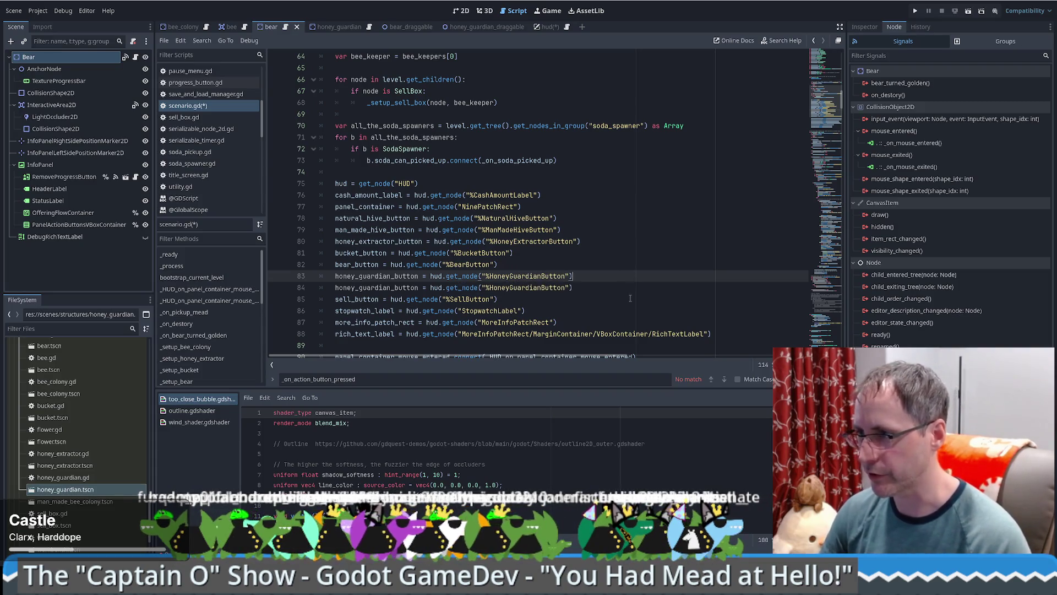
Step: Delete the extra duplicate honey_guardian_button line
double_click(405, 276)
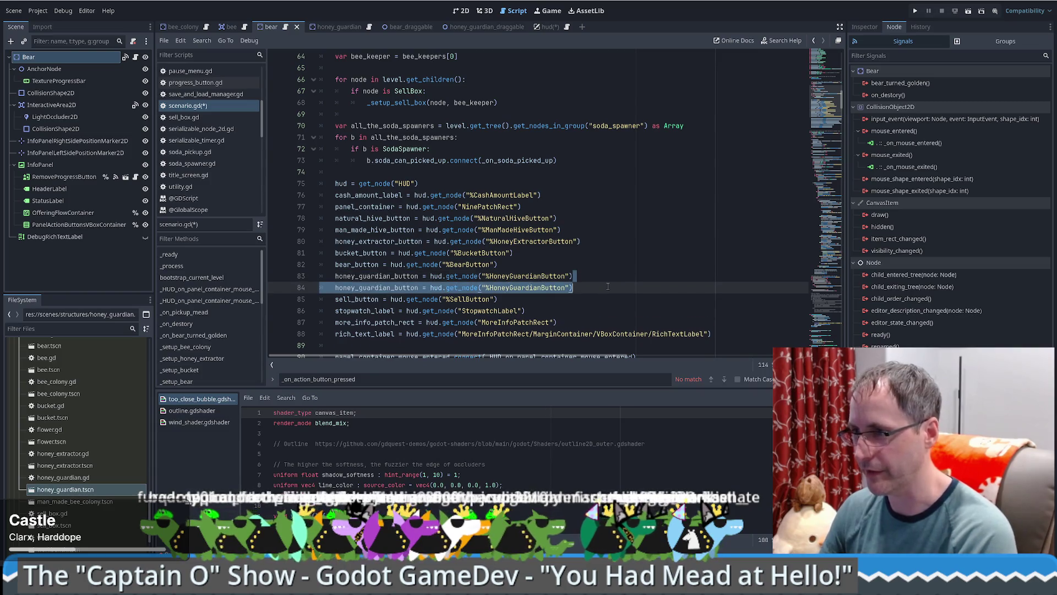
key("ctrl+shift+k")
scroll(573, 283, "down", 6)
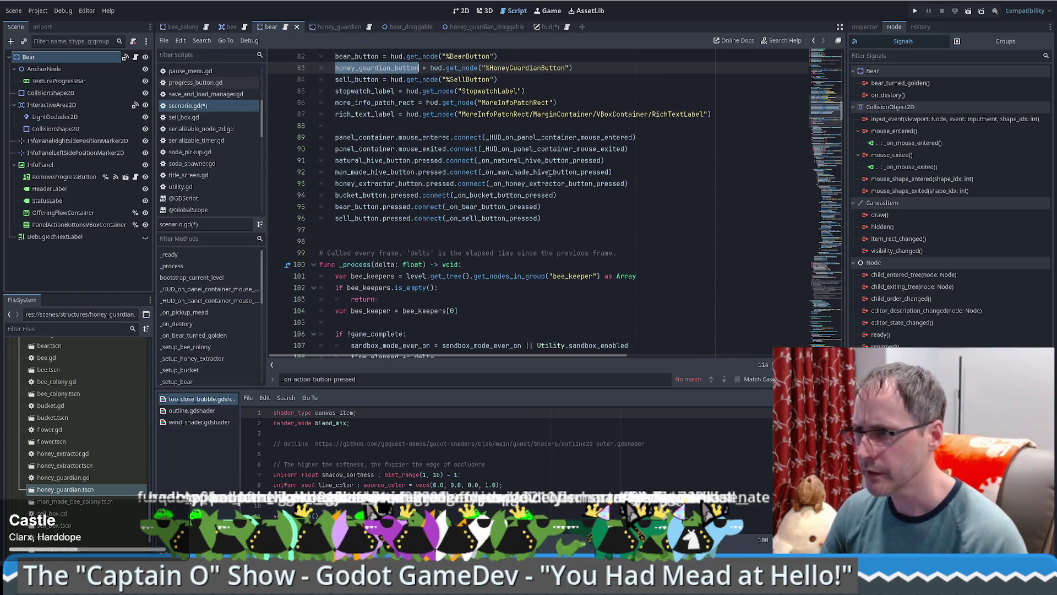
scroll(550, 173, "up", 2)
left_click(554, 277)
Step: Duplicate the bear_button.pressed.connect line and change it to honey_guardian_button
key("ctrl+shift+s")
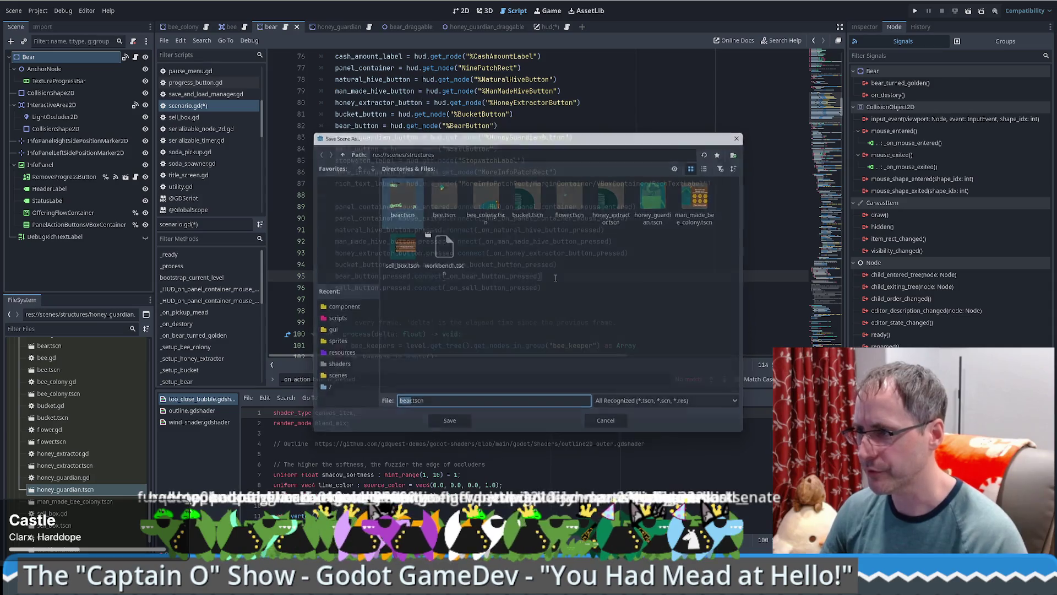
key("Escape")
key("ctrl+shift+d")
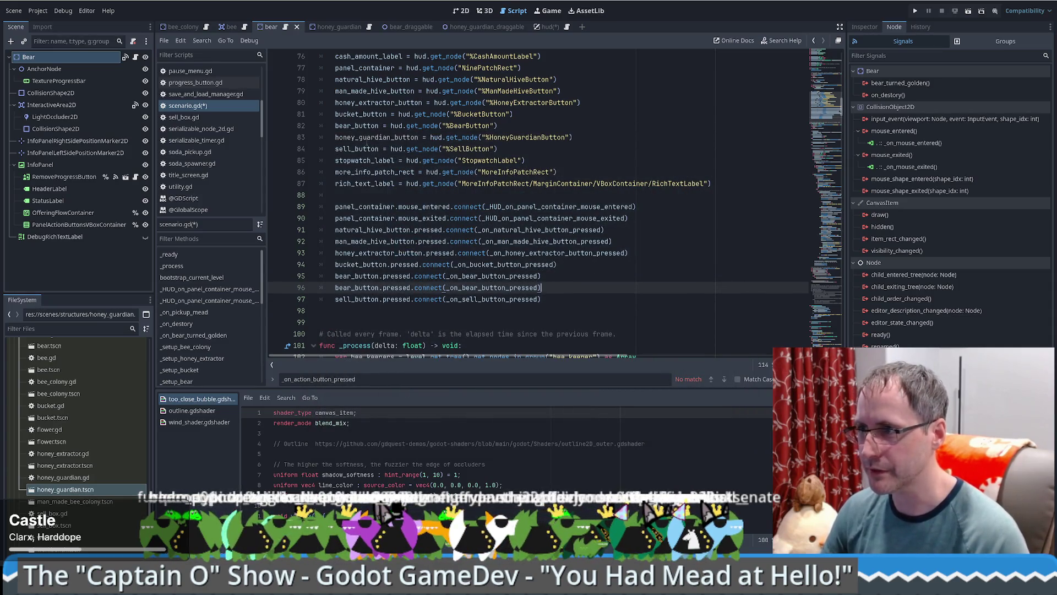
left_click(367, 141)
double_click(367, 141)
key("ctrl+c")
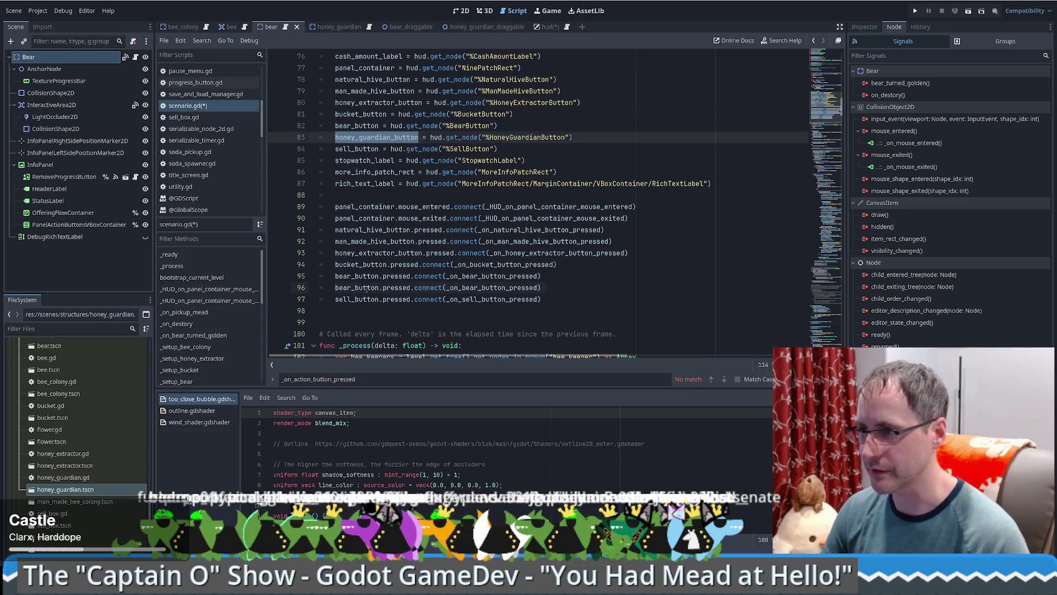
double_click(367, 288)
key("ctrl+v")
Step: Name the new handler _on_honey_guardian_pressed and compare it with _on_bear_button_pressed
double_click(535, 287)
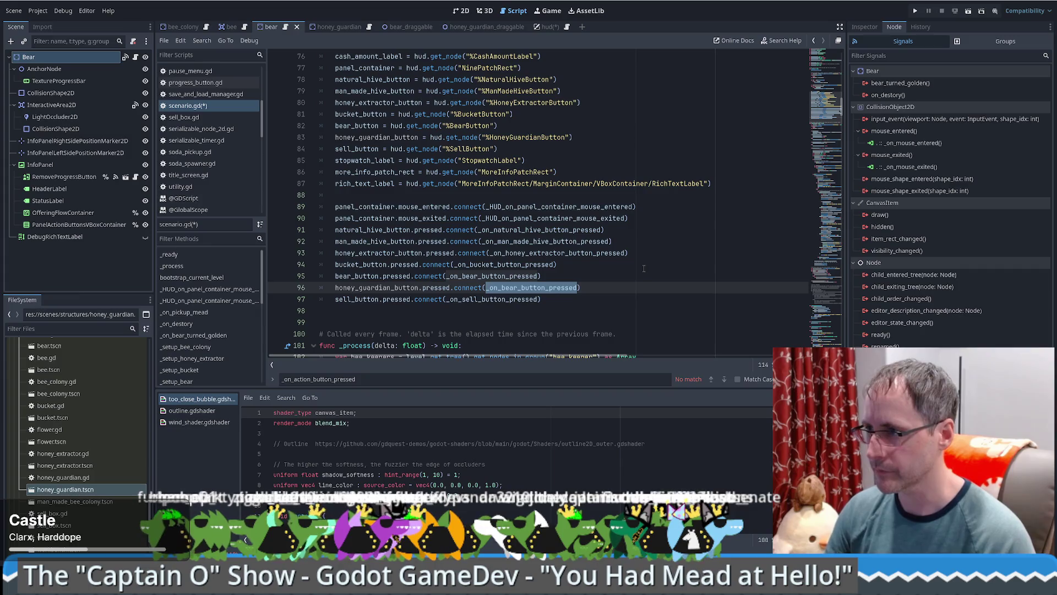
type("_on_honey_gua")
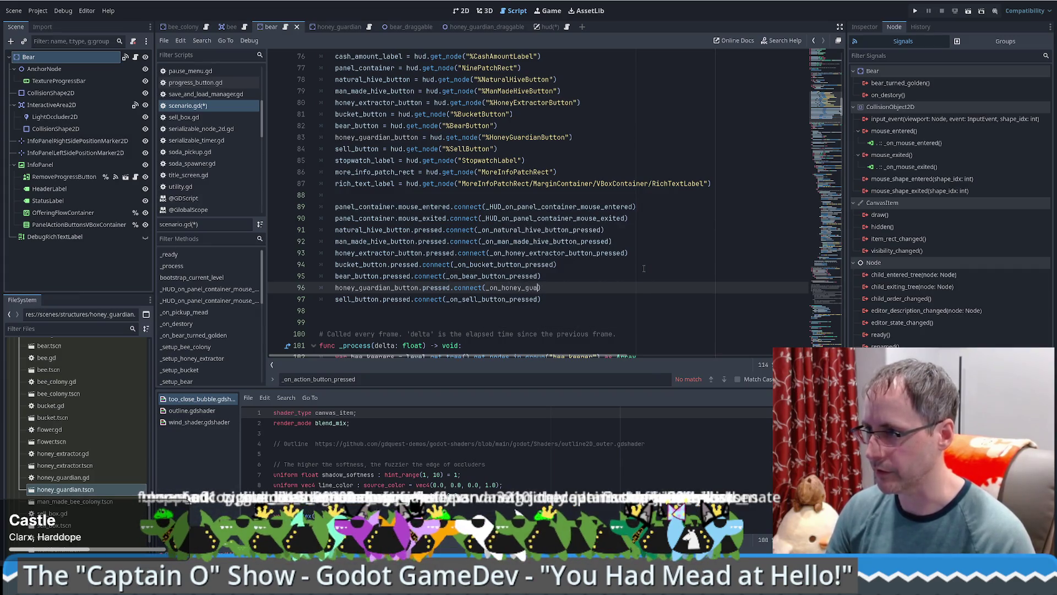
type("rdian_pressed")
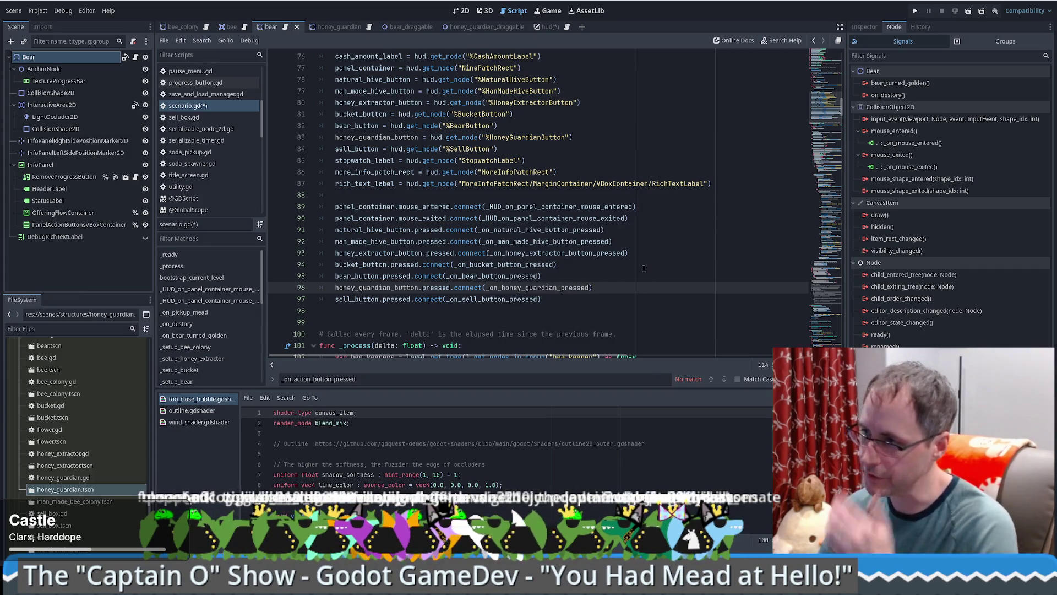
left_click(587, 272)
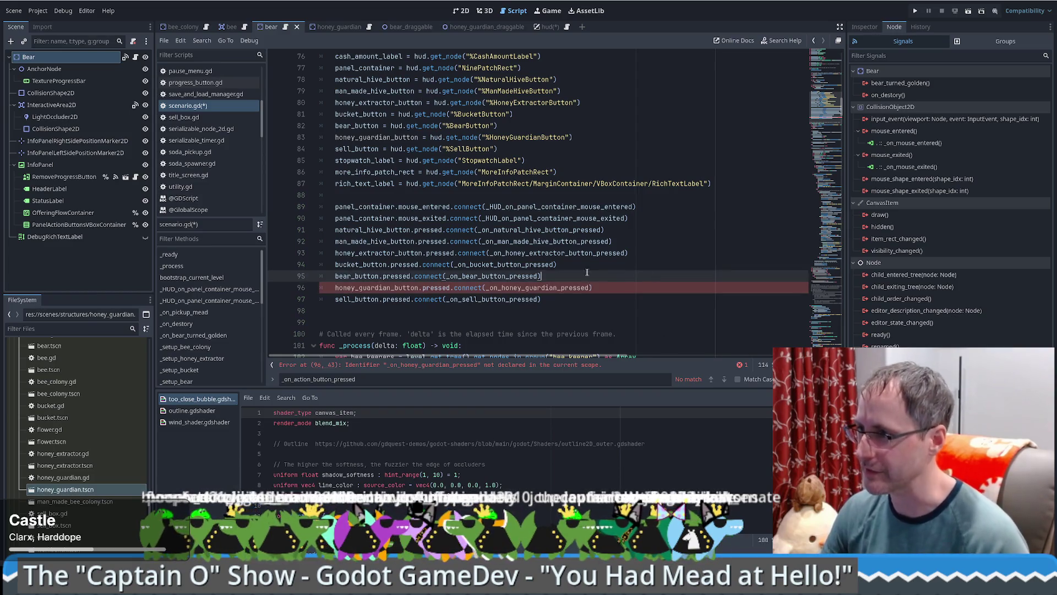
double_click(609, 291)
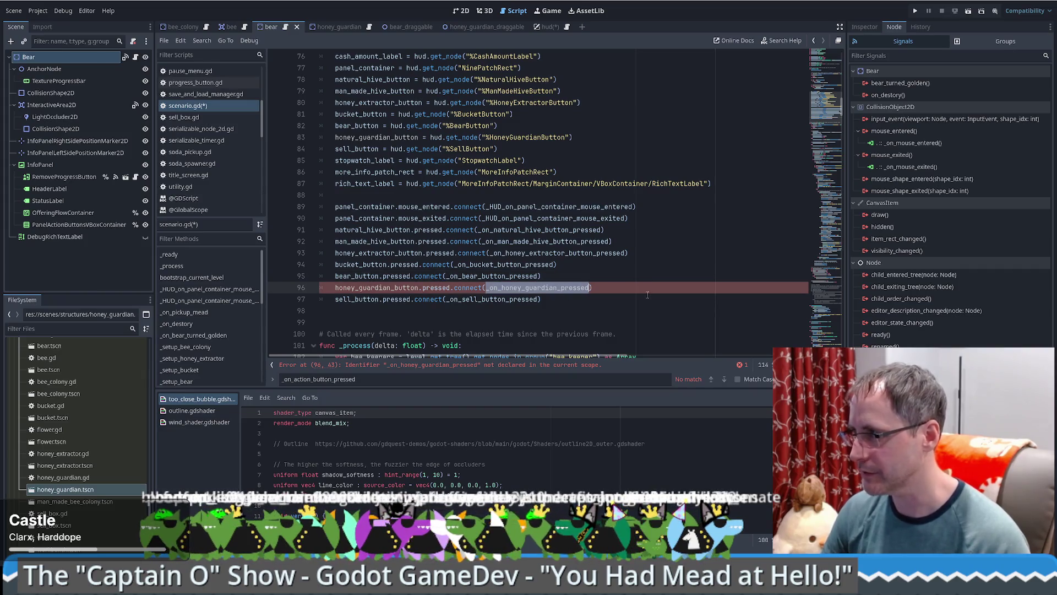
scroll(565, 239, "down", 2)
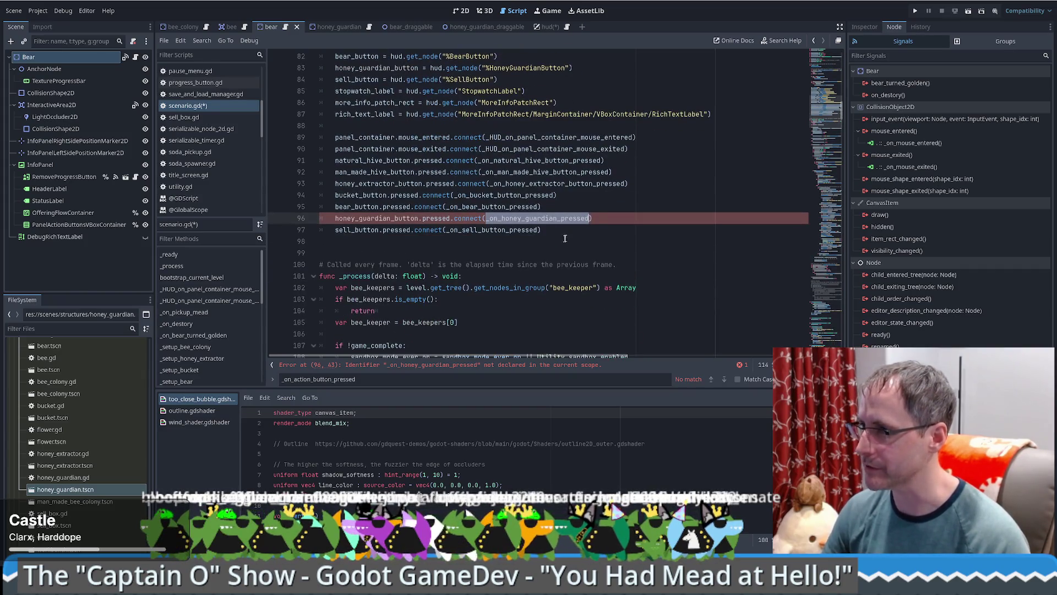
double_click(486, 208)
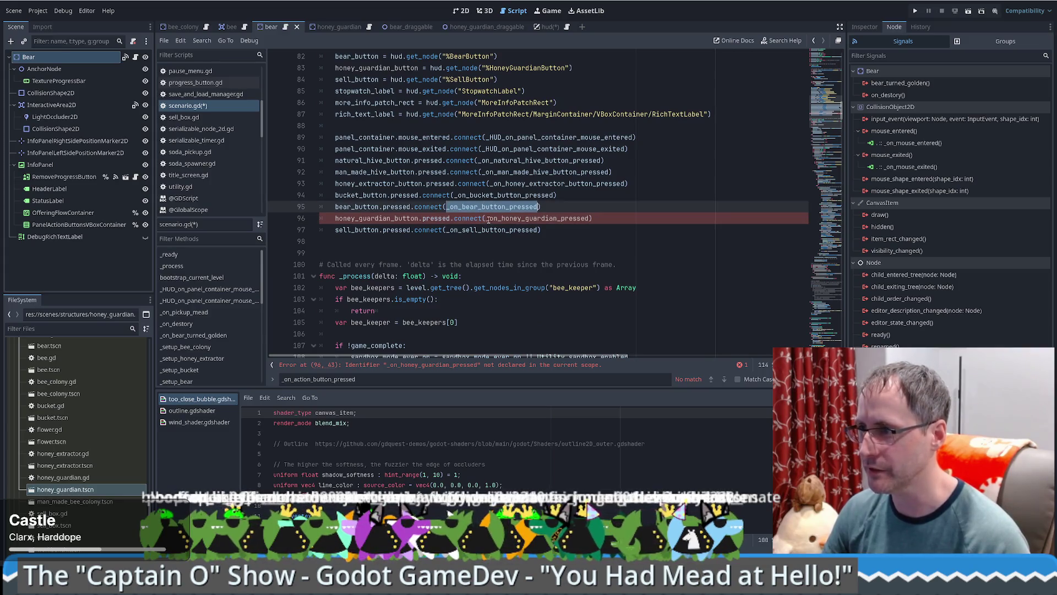
double_click(490, 219)
scroll(573, 267, "down", 4)
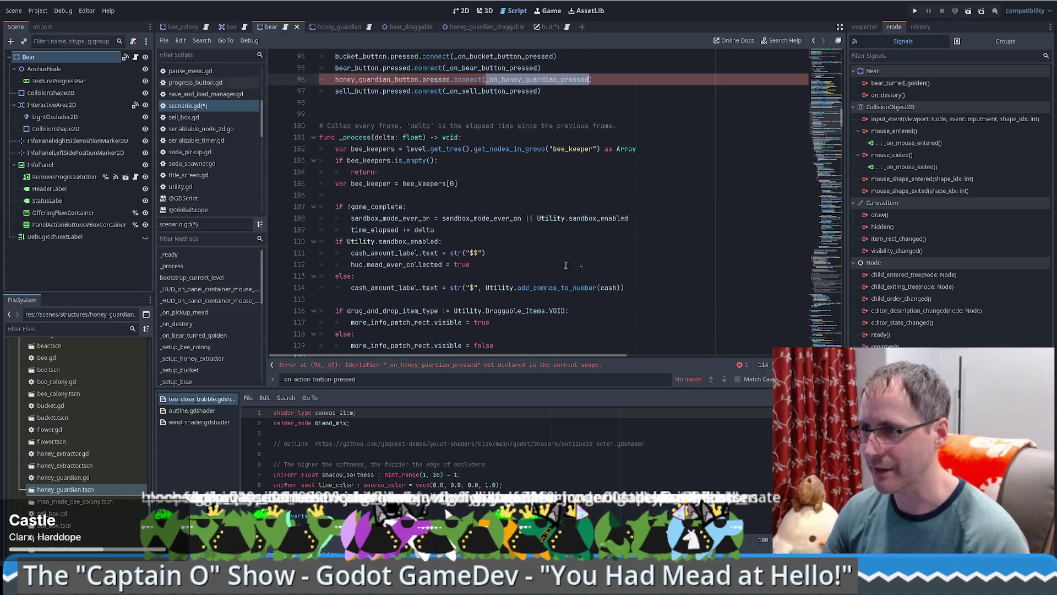
scroll(581, 270, "down", 2)
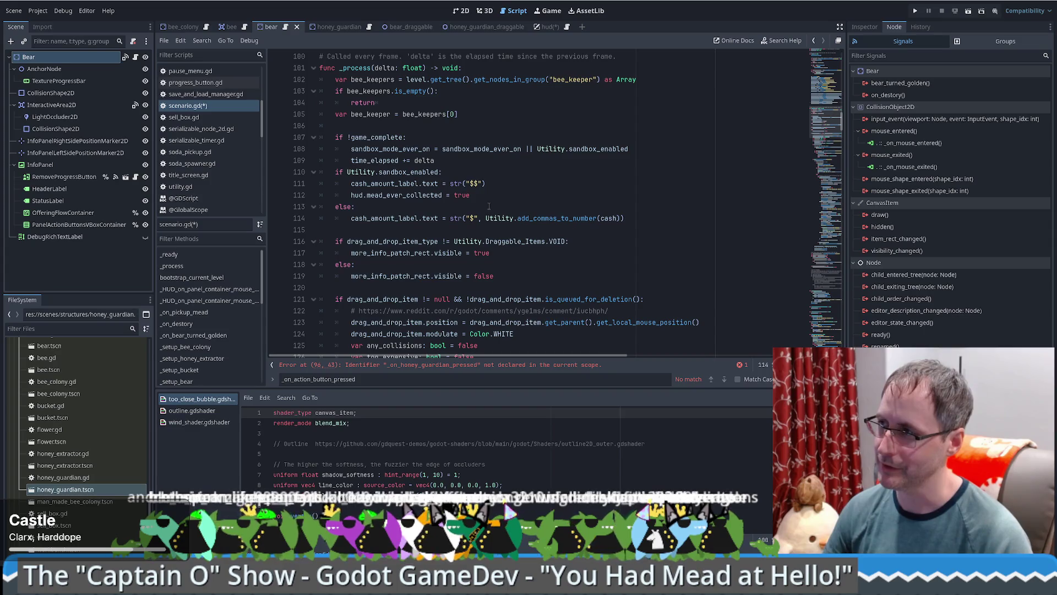
scroll(466, 245, "down", 1)
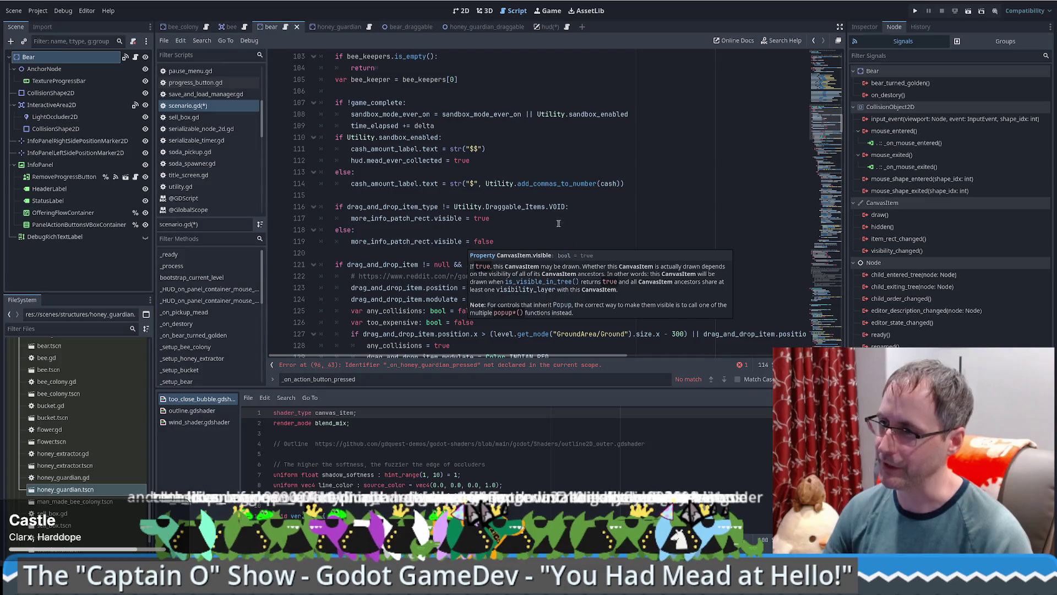
left_click(528, 230)
left_click(514, 251)
scroll(572, 246, "down", 3)
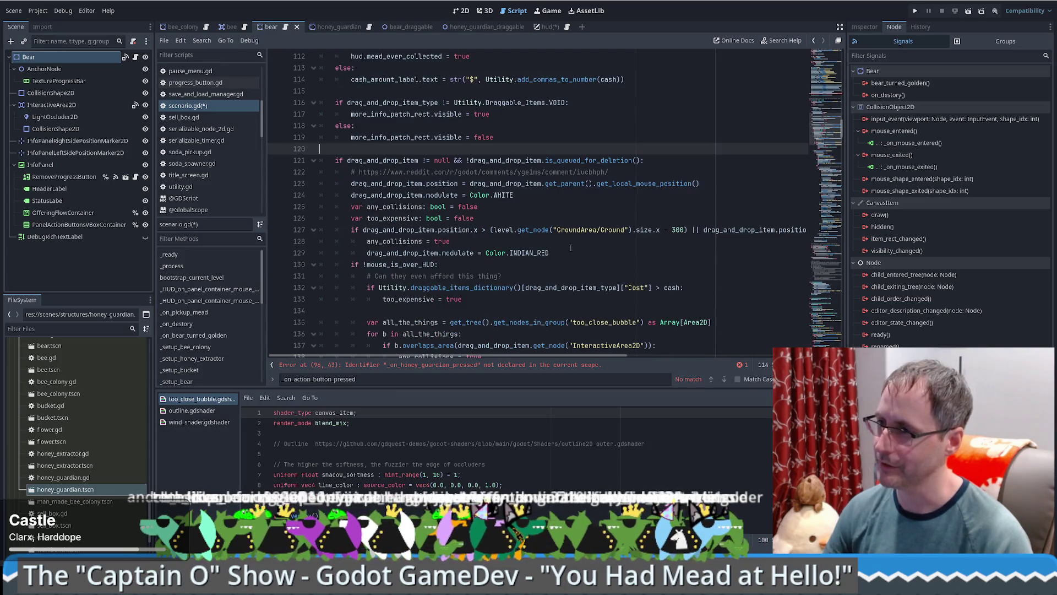
scroll(573, 238, "down", 2)
scroll(551, 229, "up", 5)
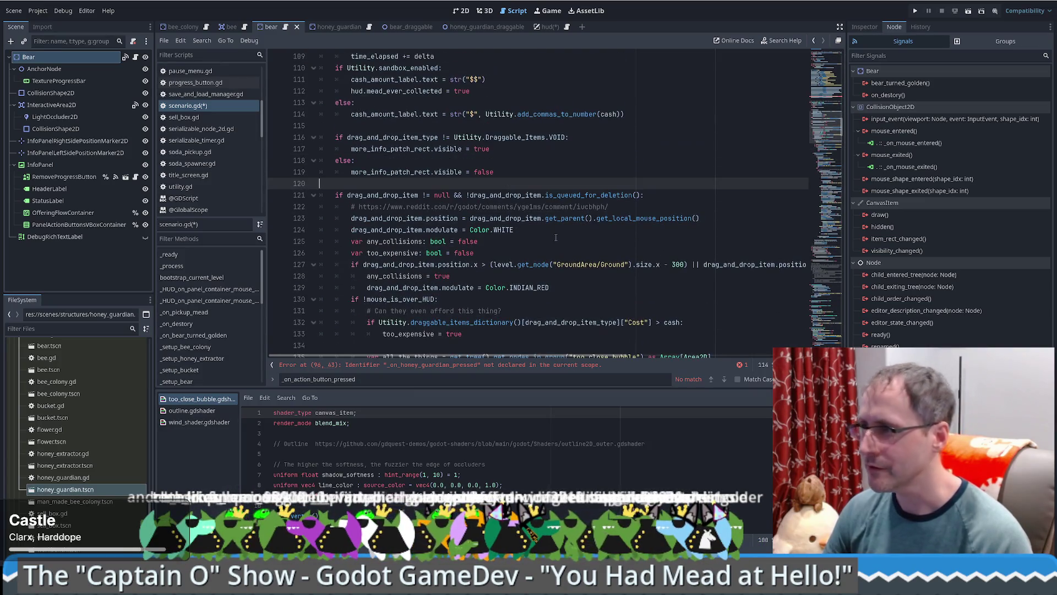
scroll(524, 219, "down", 2)
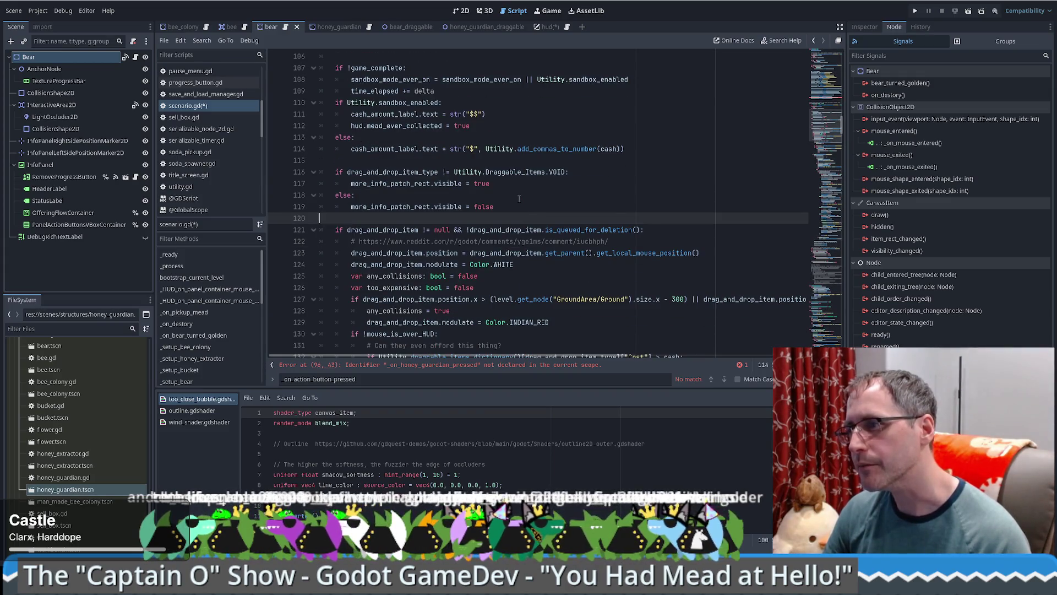
scroll(441, 256, "down", 4)
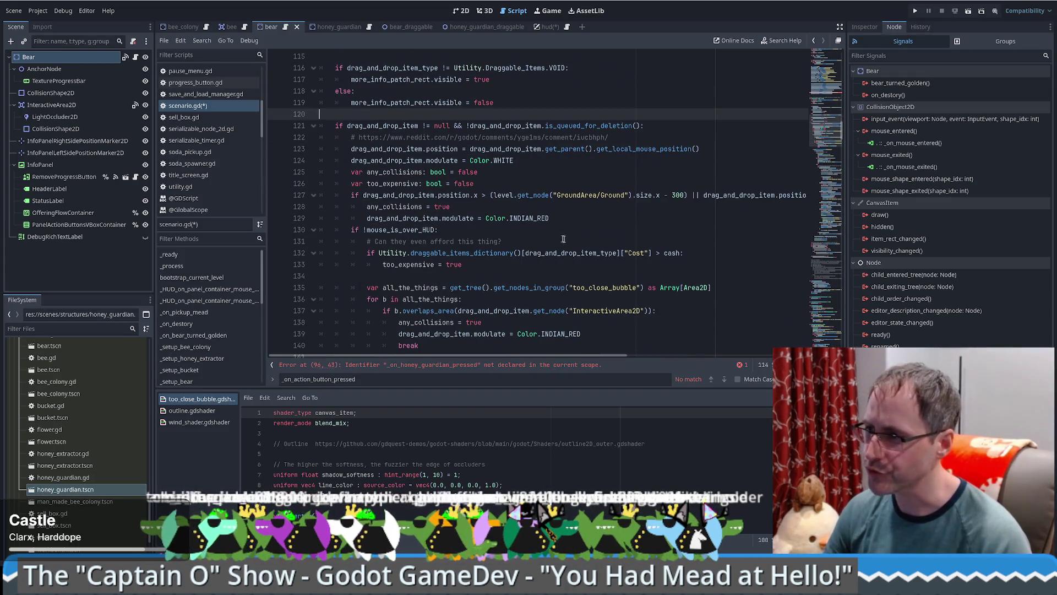
scroll(547, 245, "down", 1)
scroll(547, 245, "down", 12)
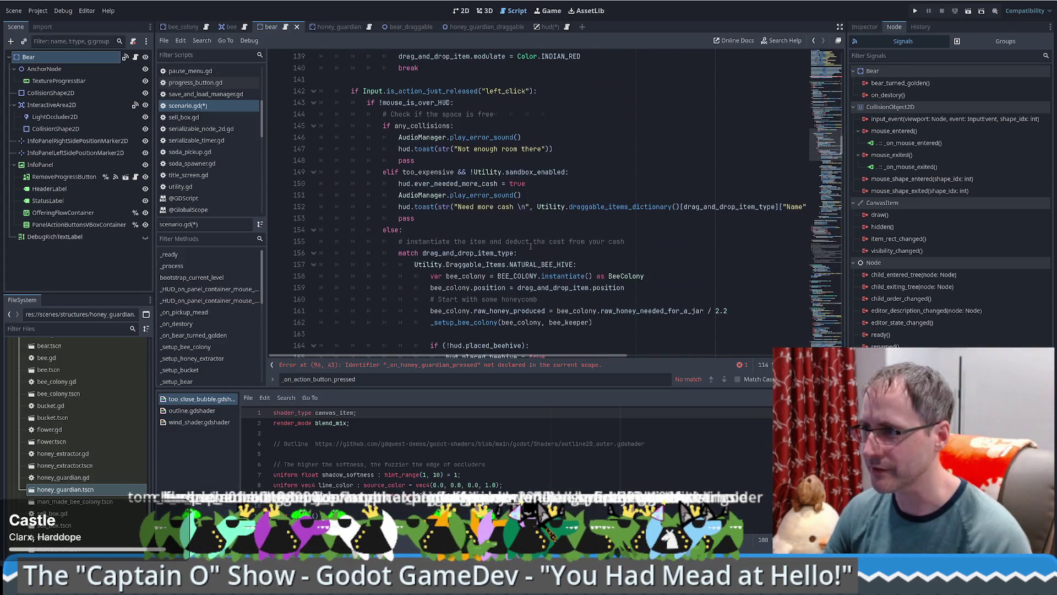
Step: Open utility.gd and duplicate the BEAR entry in the items dictionary
scroll(562, 245, "up", 3)
scroll(545, 176, "down", 2)
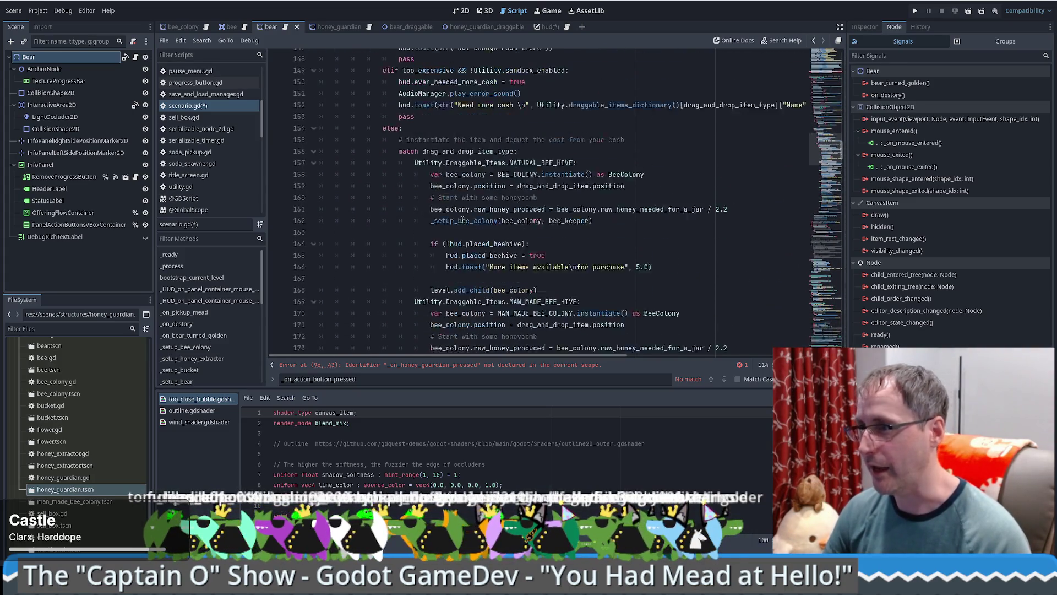
left_click(535, 160, "ctrl")
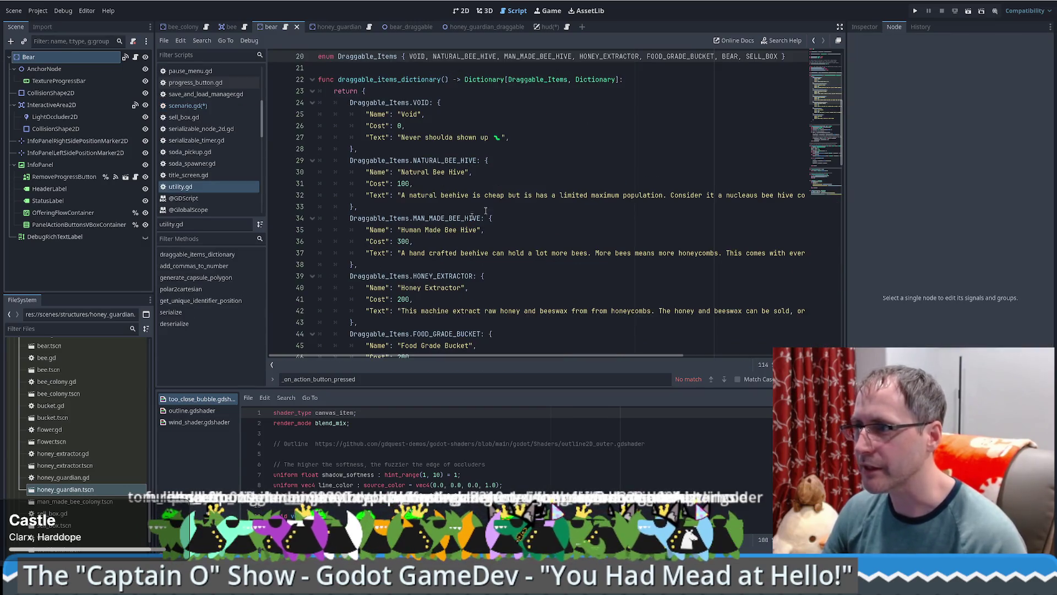
scroll(466, 189, "down", 7)
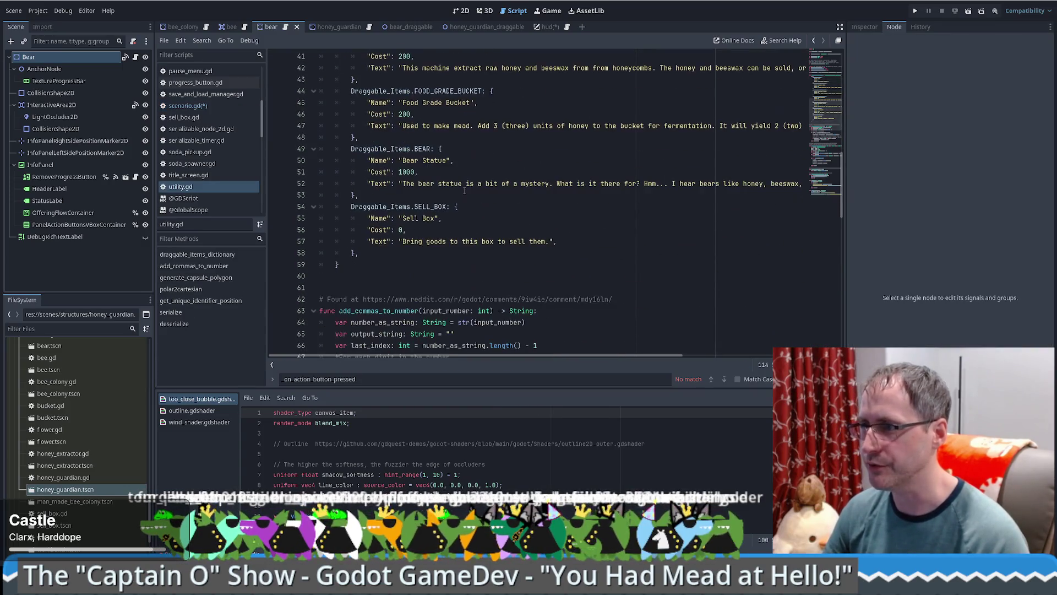
mouse_move(363, 195)
left_mouse_down()
mouse_move(355, 149)
mouse_move(380, 137)
left_mouse_up()
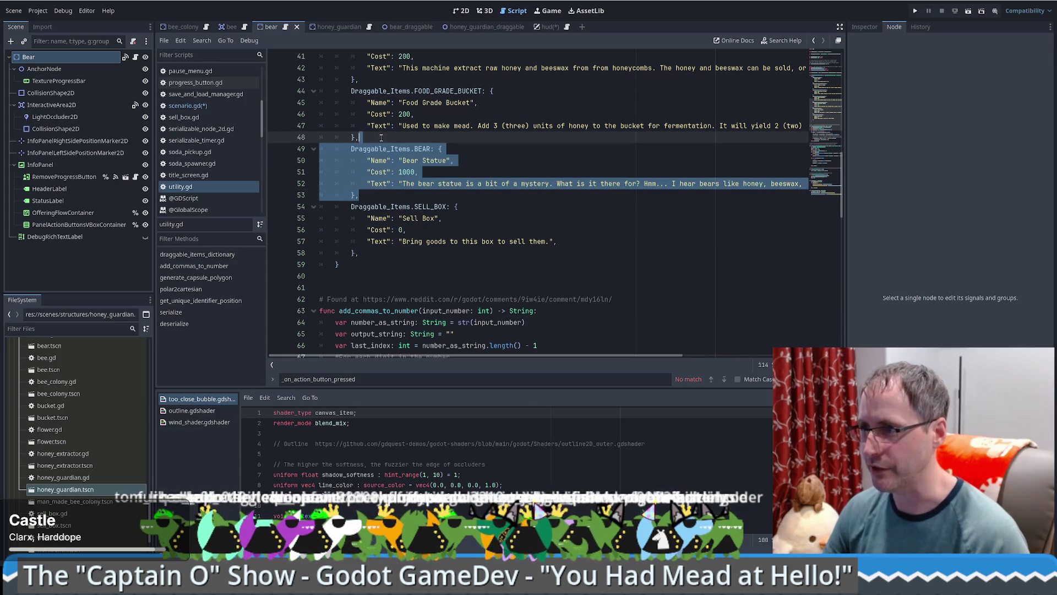
key("Delete")
key("ctrl+z")
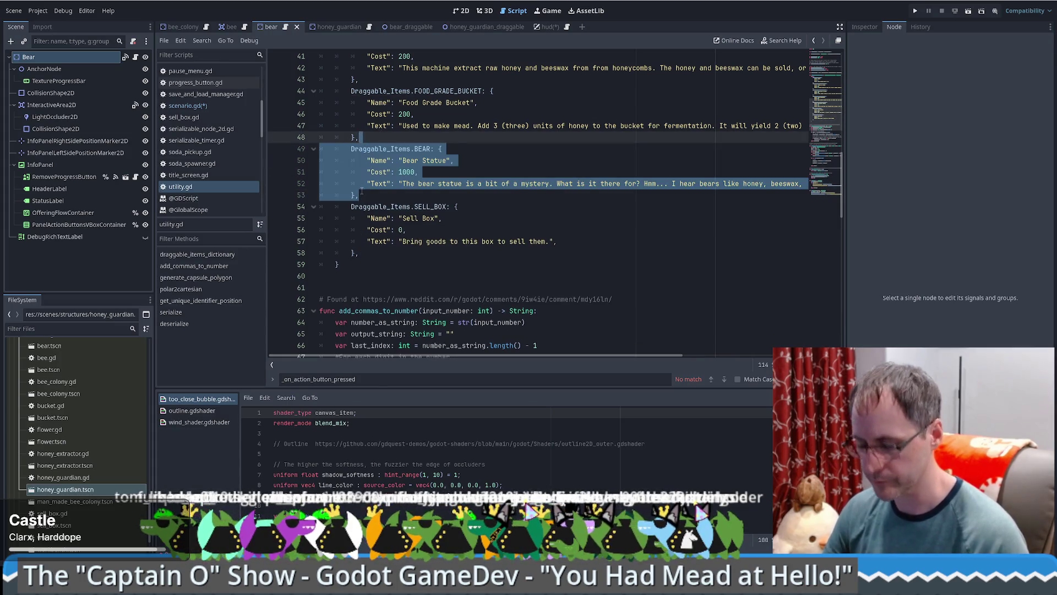
key("ctrl+shift+d")
Step: Append HONEY_GUARDAIN to the Draggable_Items enum after BEAR
double_click(423, 207)
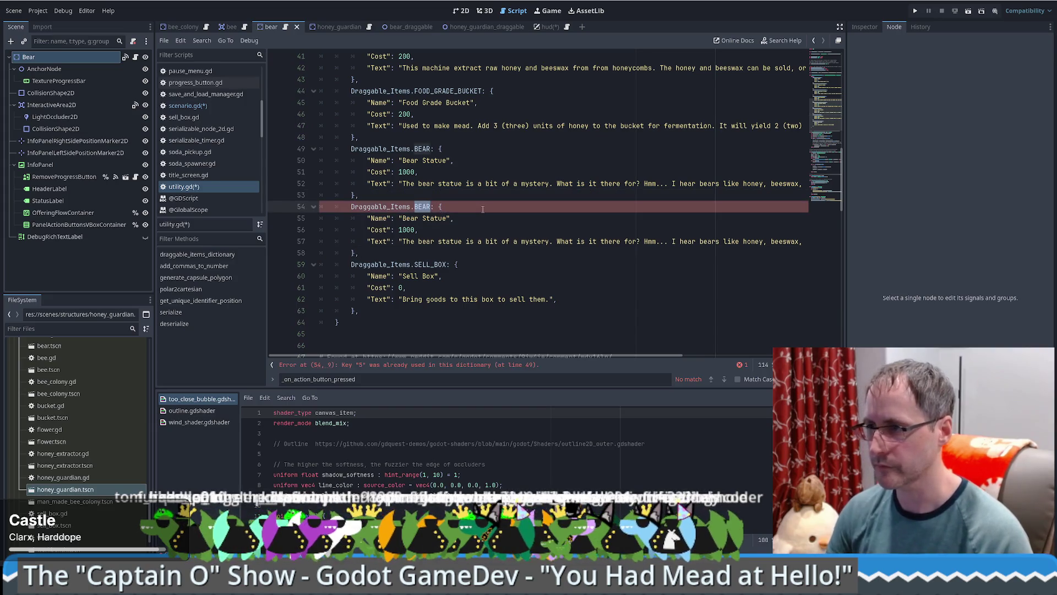
left_click(425, 207, "ctrl")
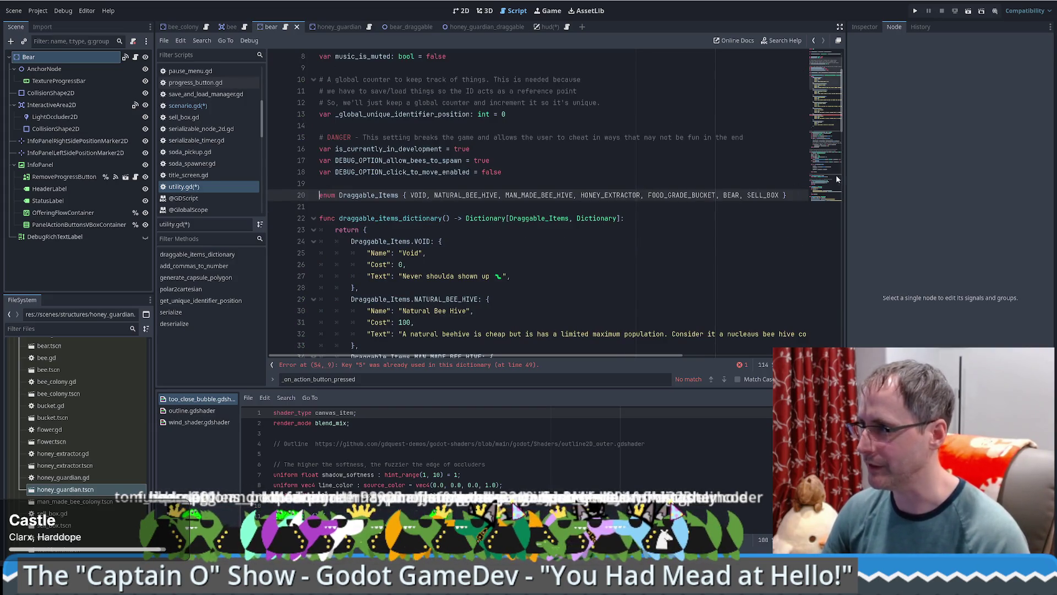
type(", G")
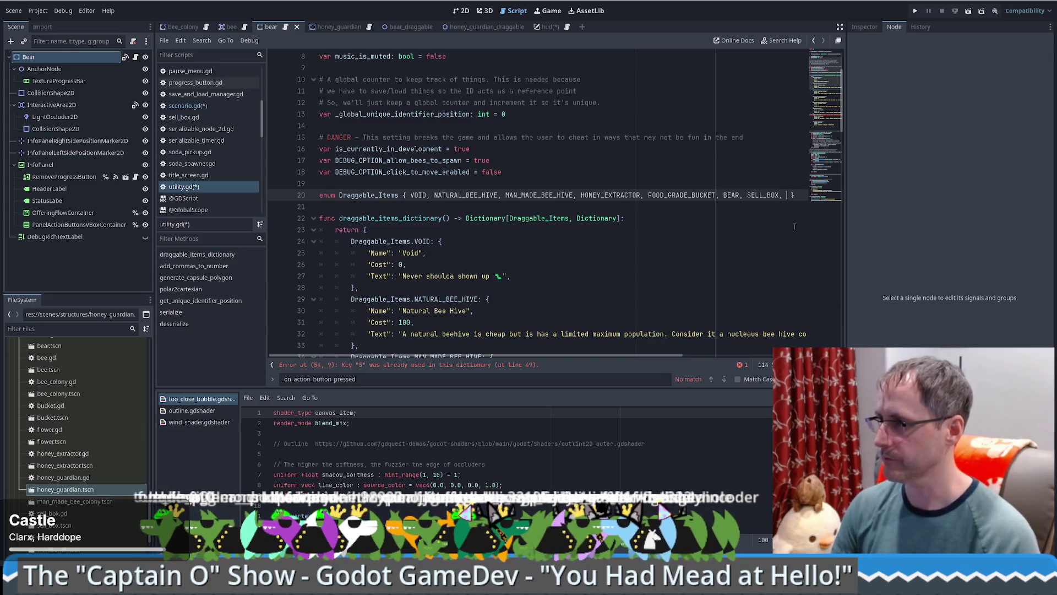
type("UARD")
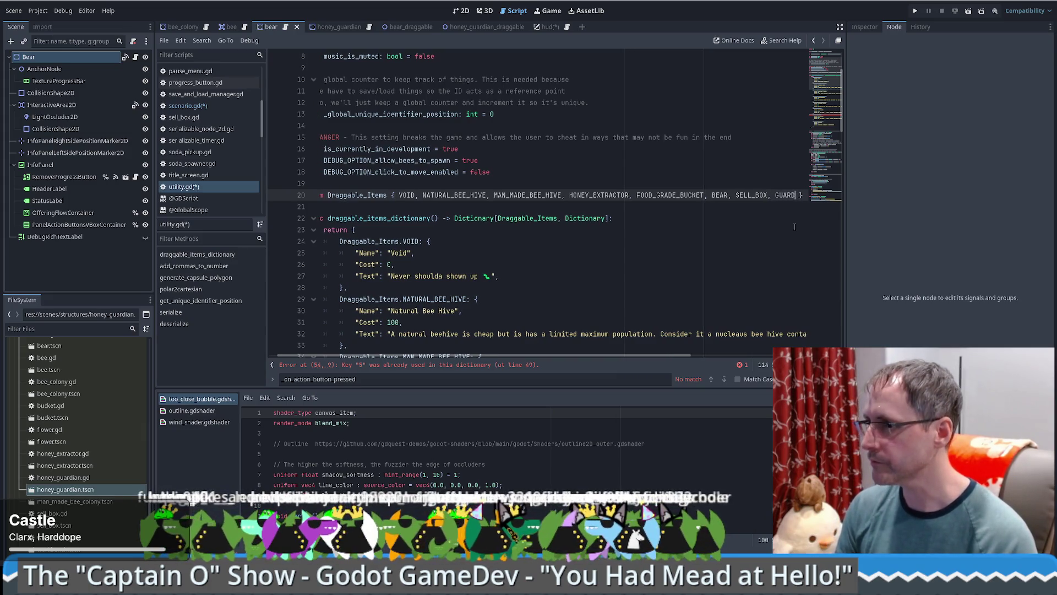
key("BackSpace")
key("BackSpace")
key("BackSpace")
type("HONEY")
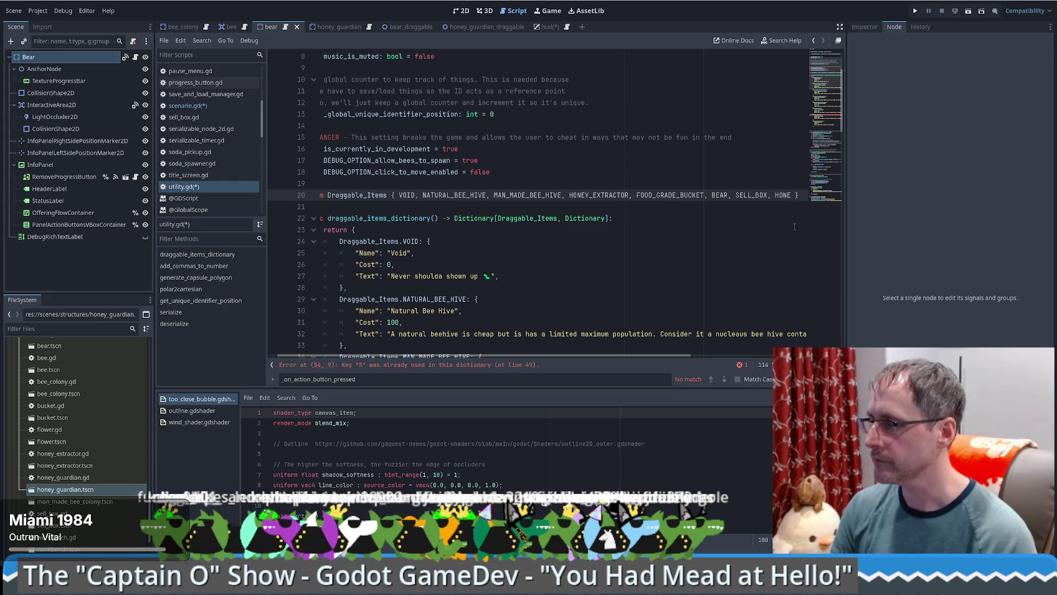
type("_GUARDAIN")
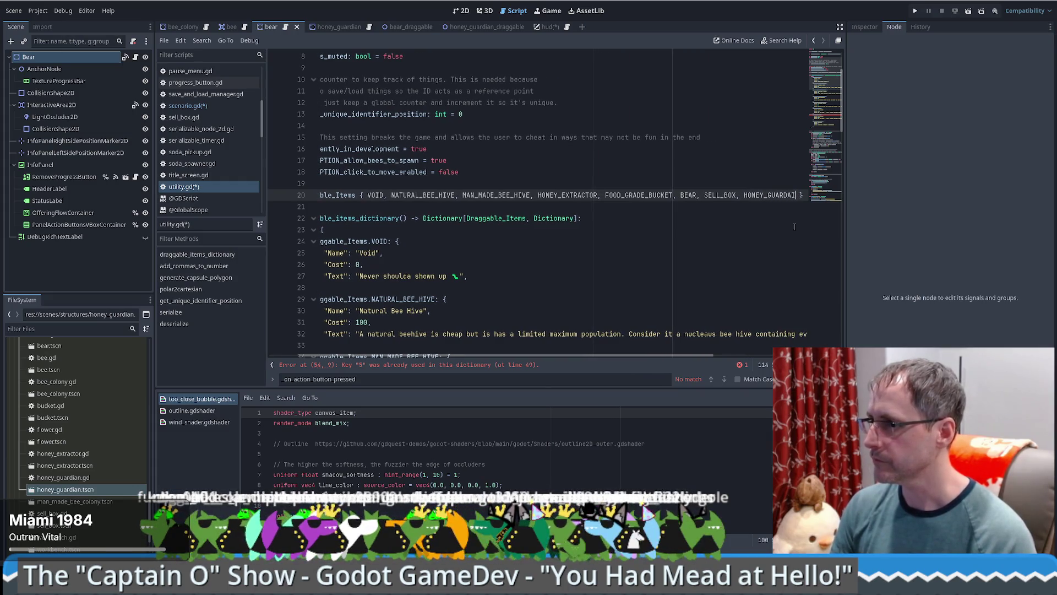
double_click(778, 196)
key("ctrl+c")
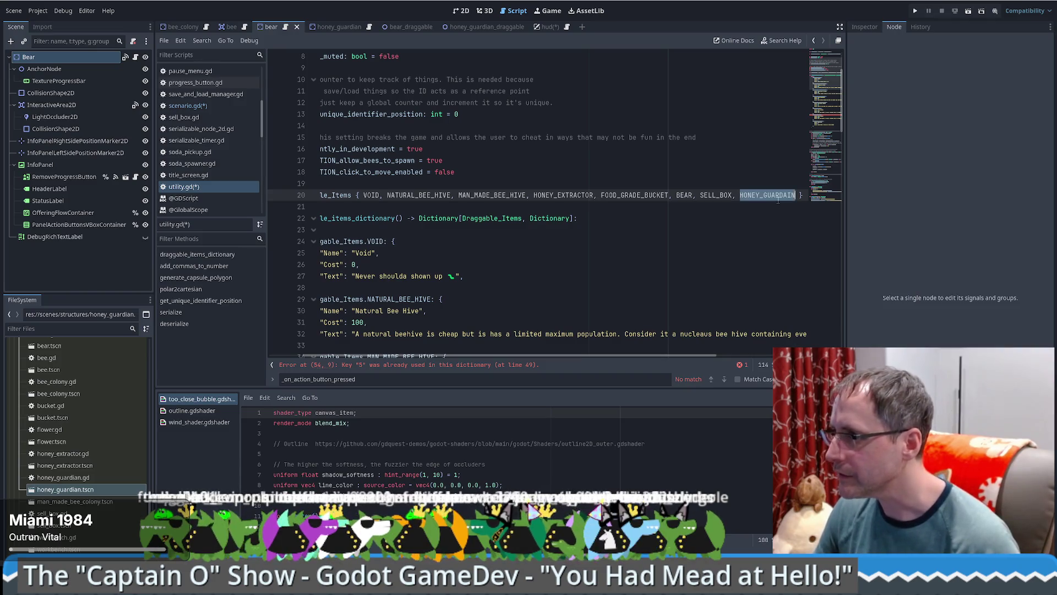
left_click(385, 364)
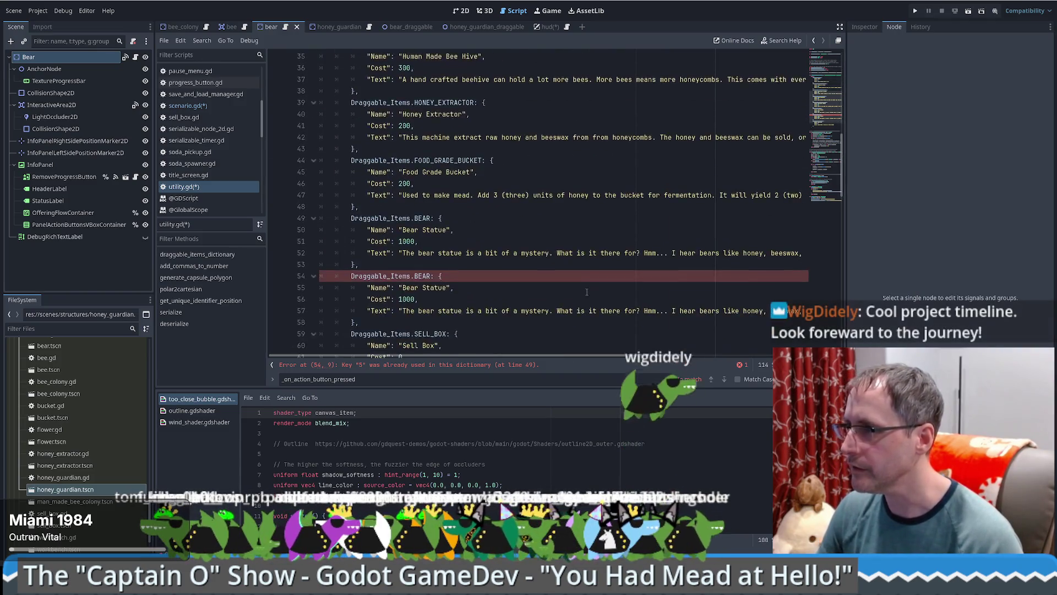
Step: Rekey the duplicated entry to HONEY_GUARDAIN and rename it 'Honey Guardian'
double_click(424, 172)
key("ctrl+v")
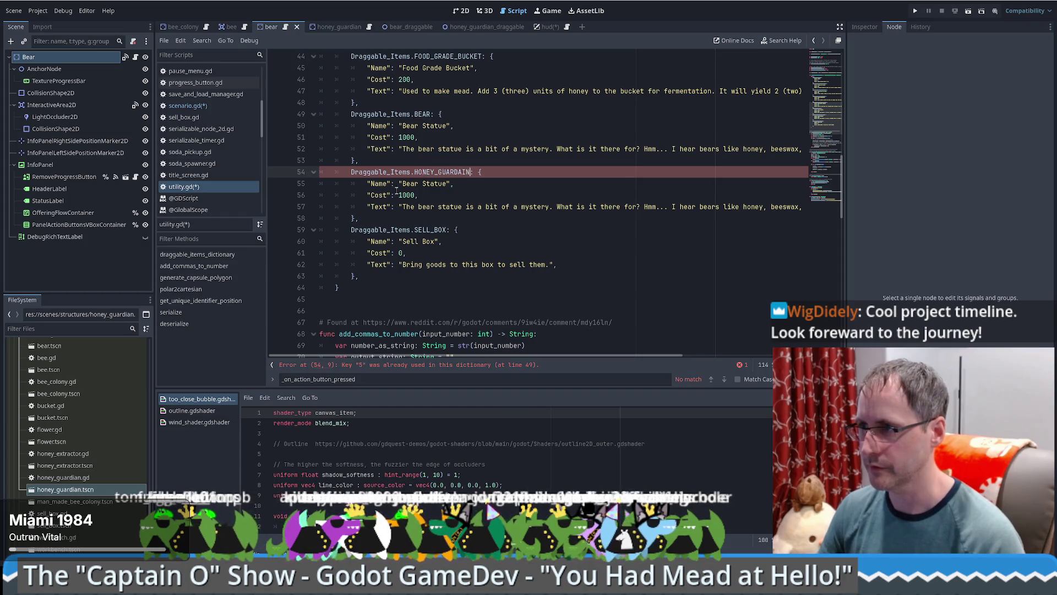
left_click_drag(401, 183, 445, 184)
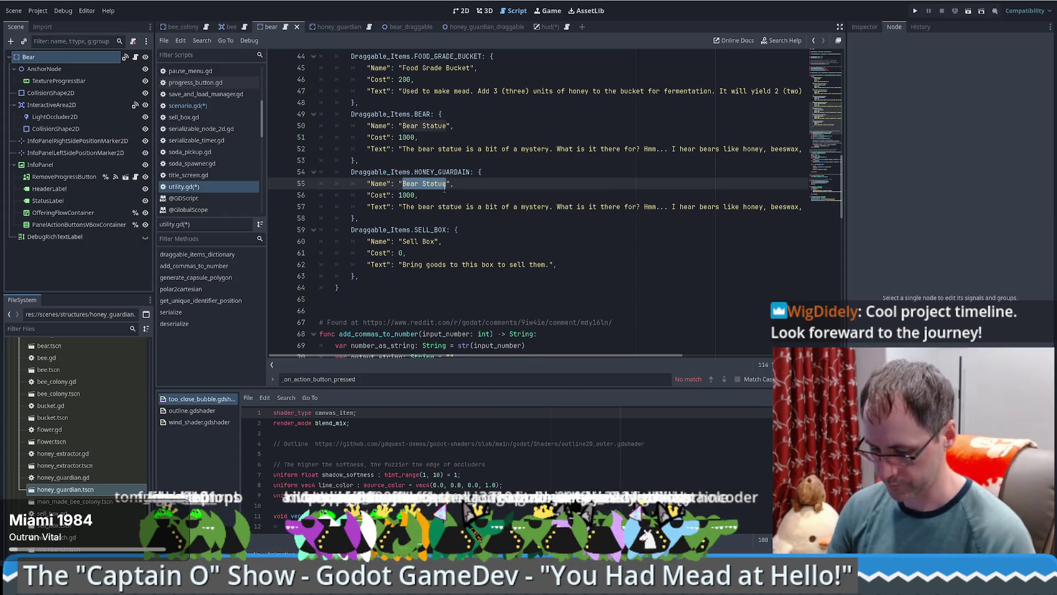
type("Honey Guardian")
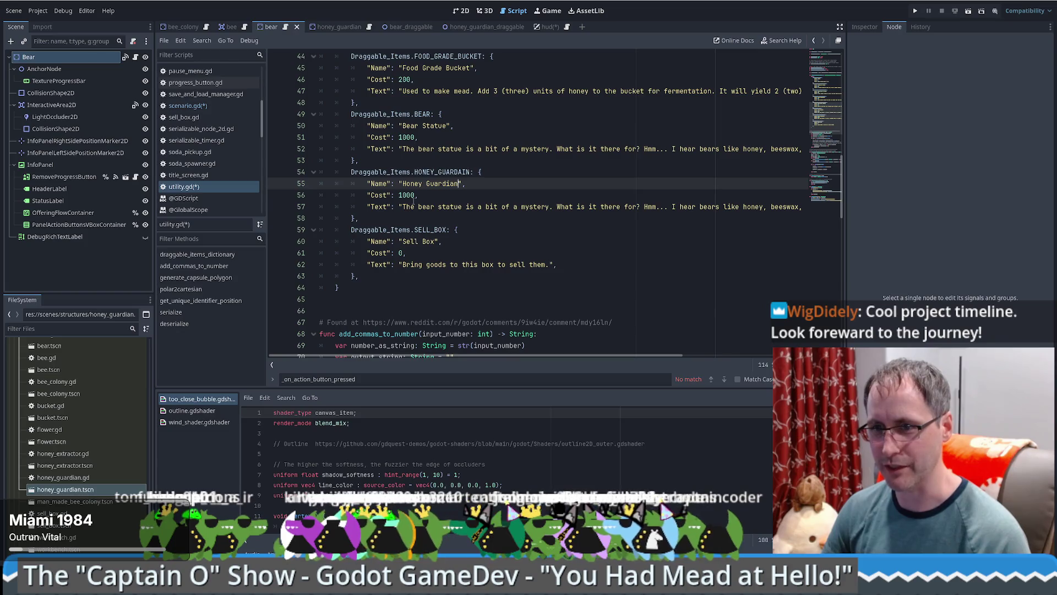
left_click(414, 197)
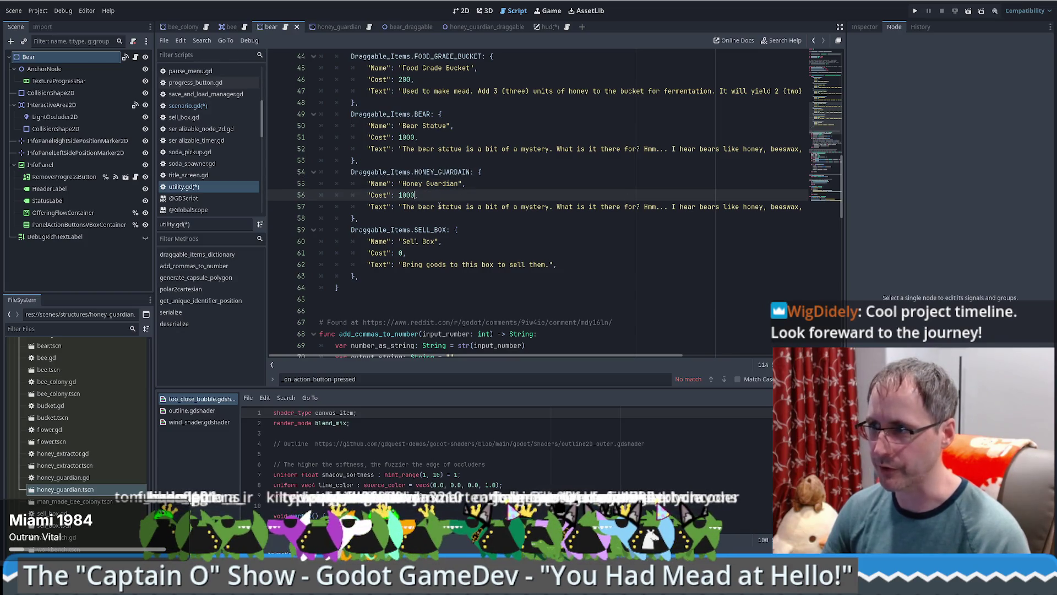
left_click(419, 206)
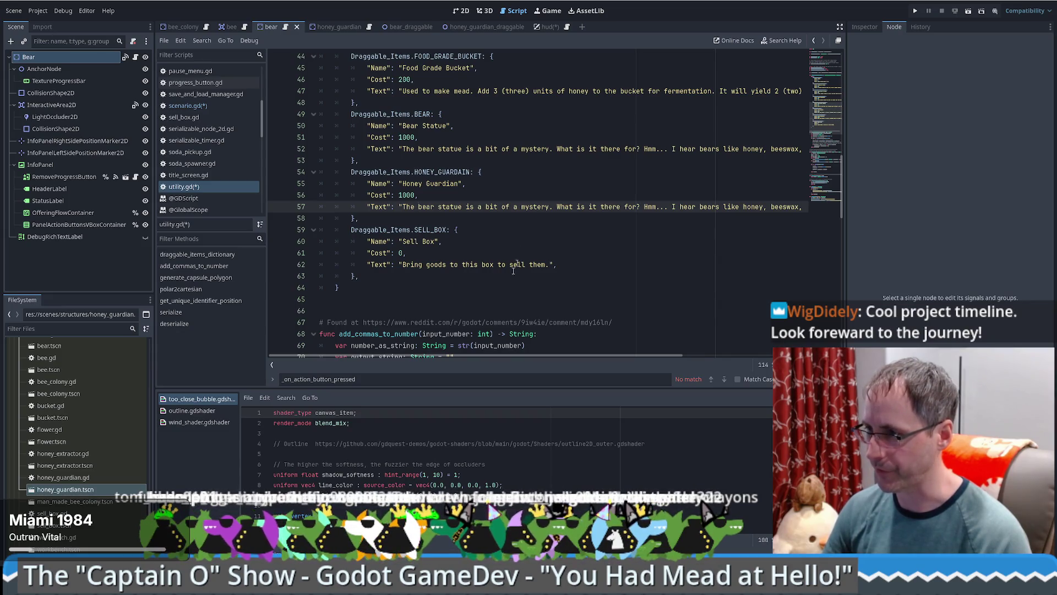
Step: Replace 'bear' with 'Honey Guardian' in the entry's description
mouse_move(465, 354)
left_mouse_down()
mouse_move(479, 352)
mouse_move(460, 352)
left_mouse_up()
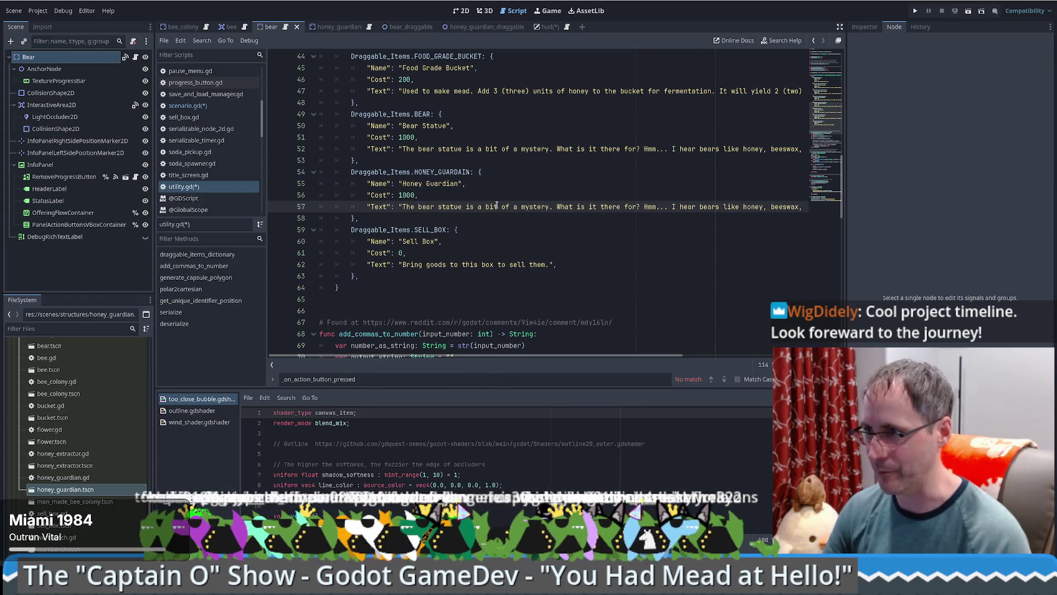
double_click(434, 207)
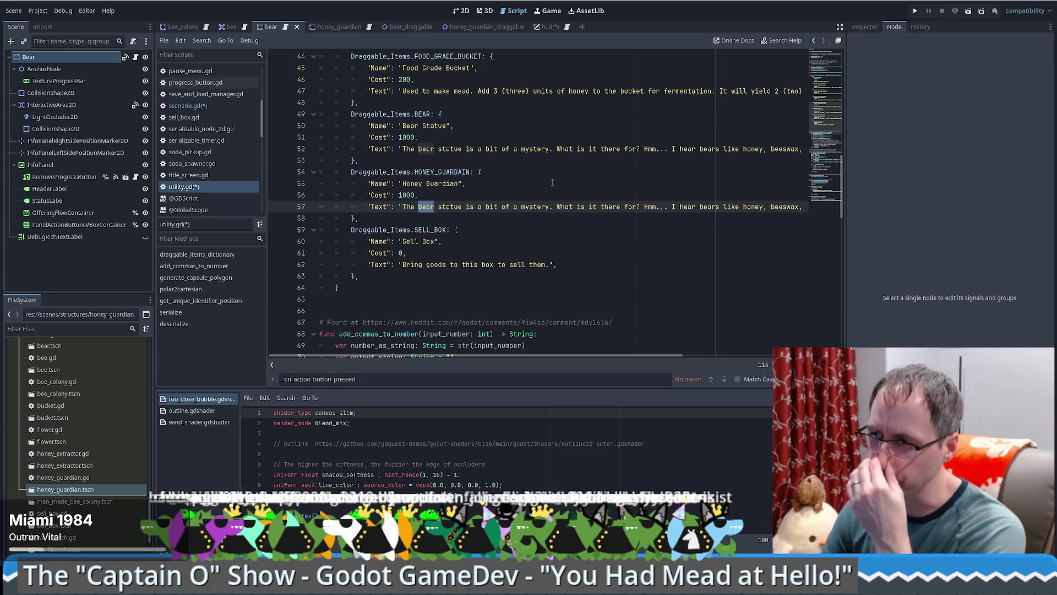
type("Honey Gu")
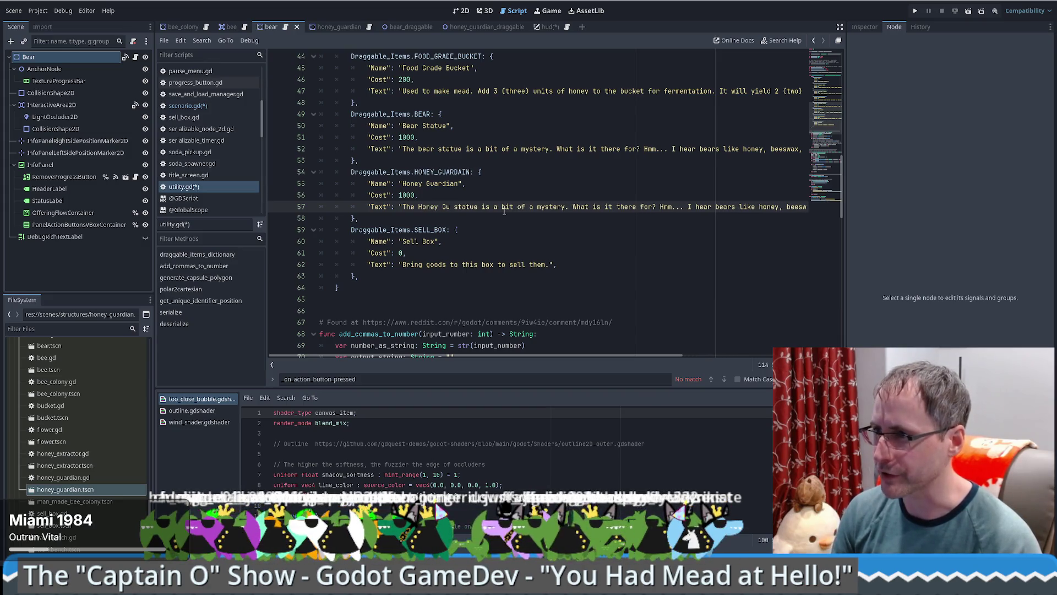
type("ardian")
key("Delete")
key("Delete")
key("Delete")
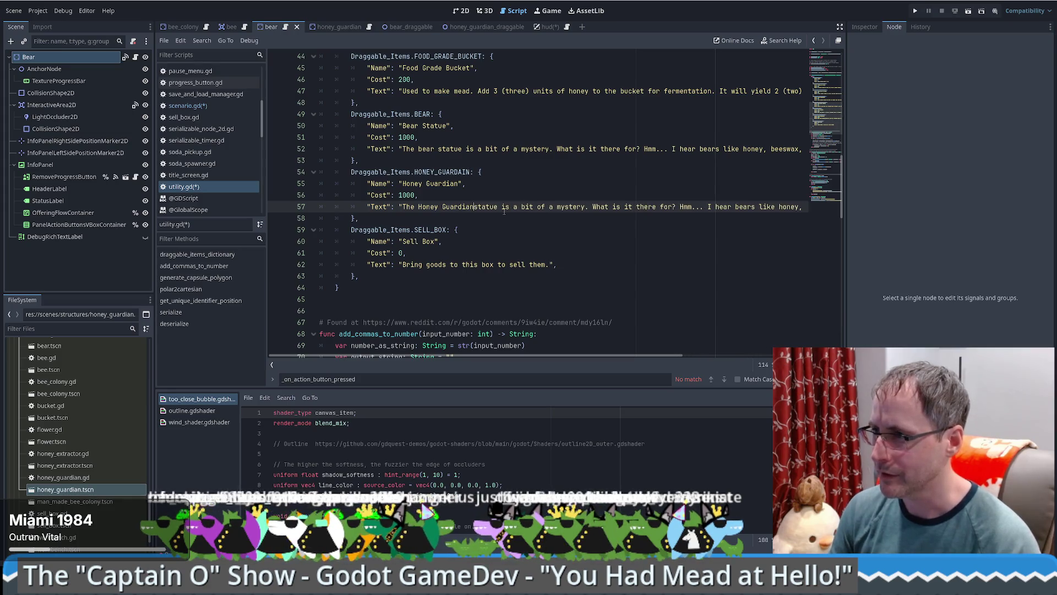
key("Delete")
key("Delete")
key("Delete")
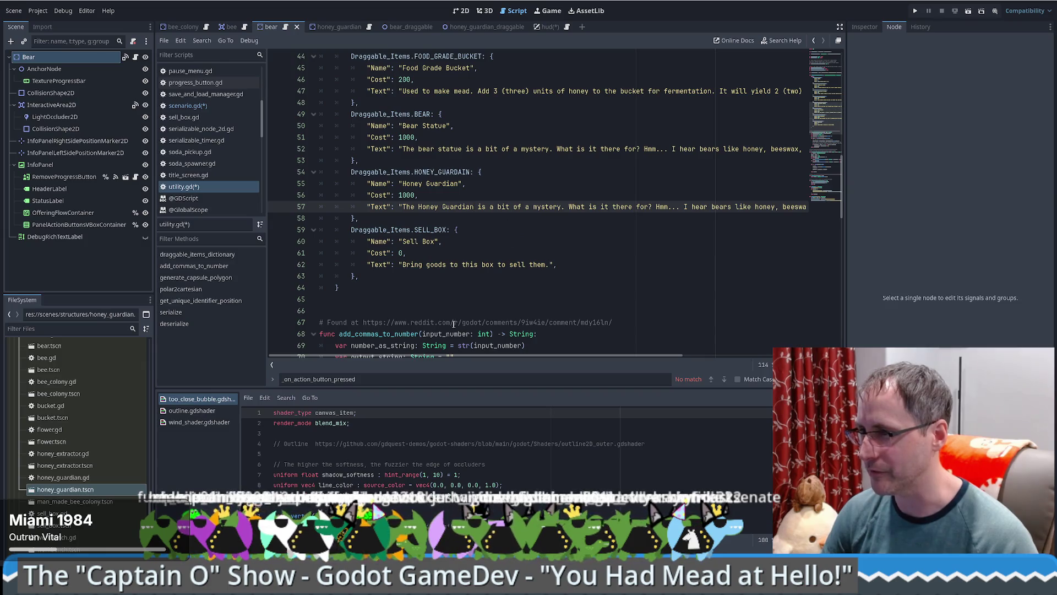
Step: Change 'bears' to 'this guardian' and remove ', beeswax' from the description
mouse_move(432, 355)
left_mouse_down()
mouse_move(481, 353)
mouse_move(465, 352)
left_mouse_up()
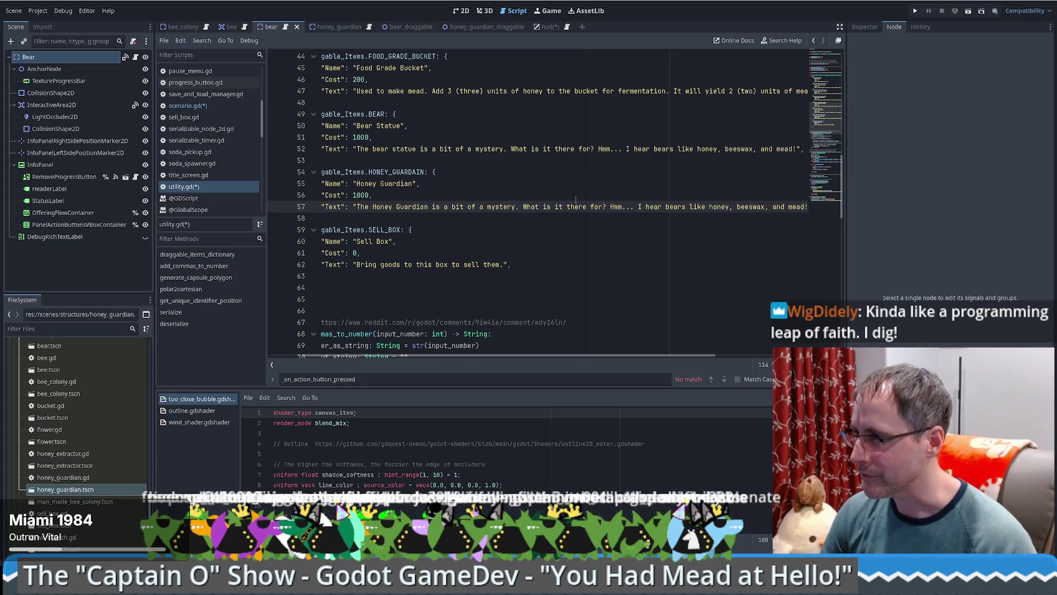
double_click(751, 207)
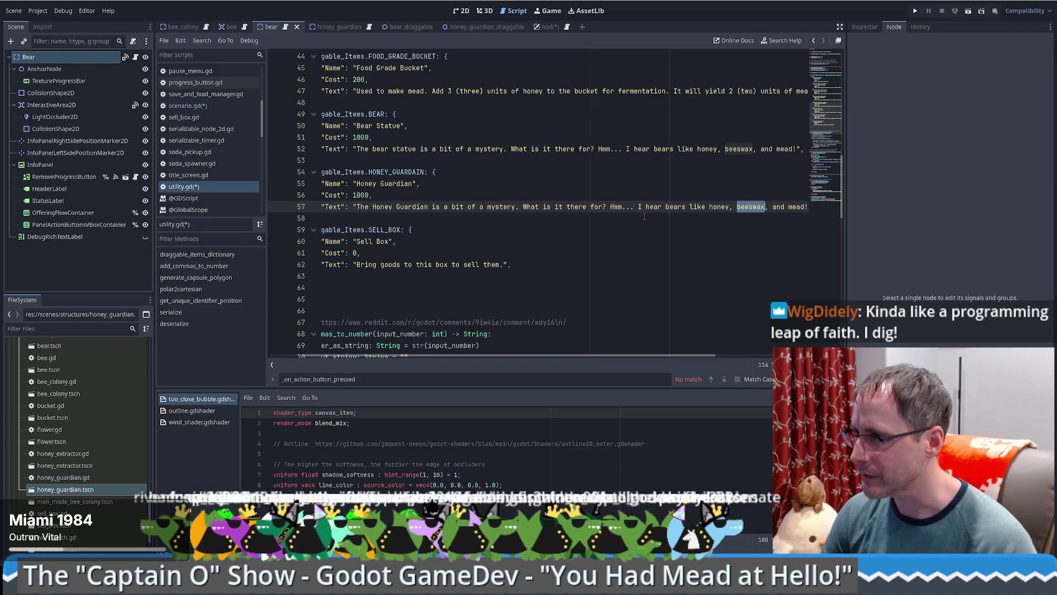
left_click(611, 207)
double_click(675, 207)
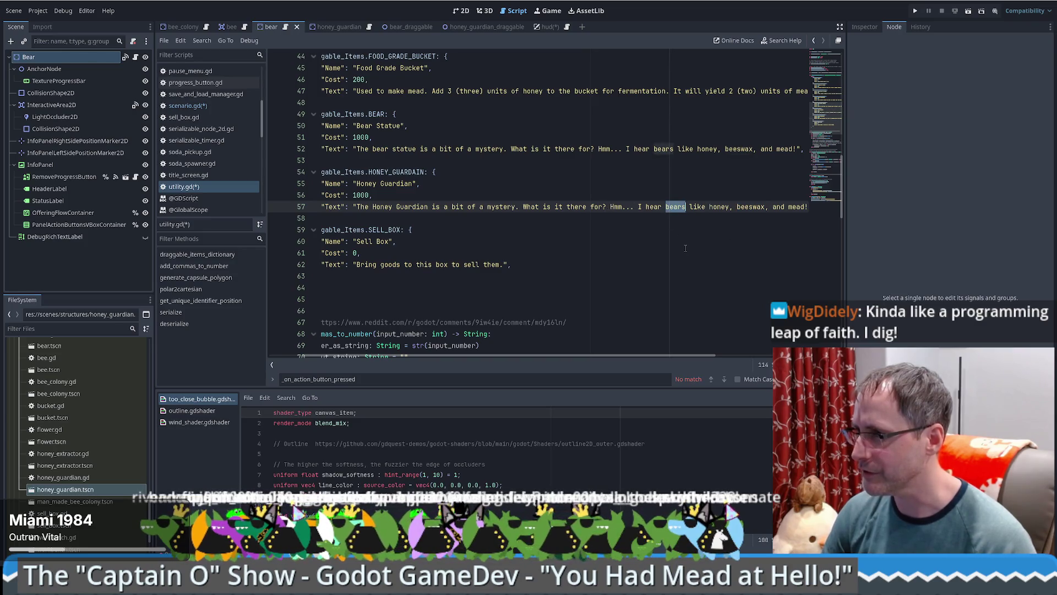
type("this guardian")
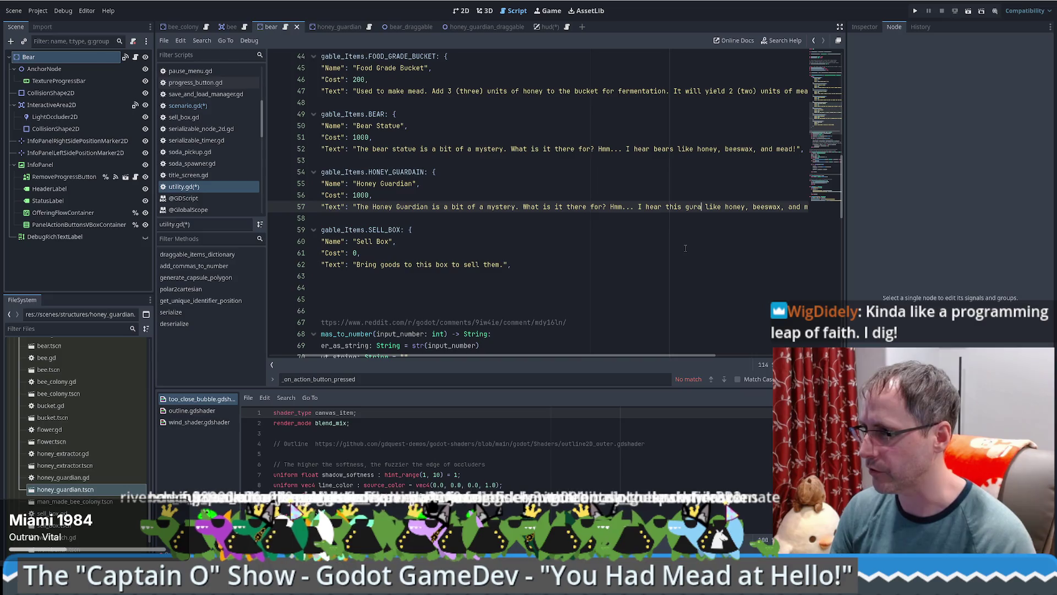
left_click(791, 207)
key("BackSpace")
key("BackSpace")
key("BackSpace")
key("Delete")
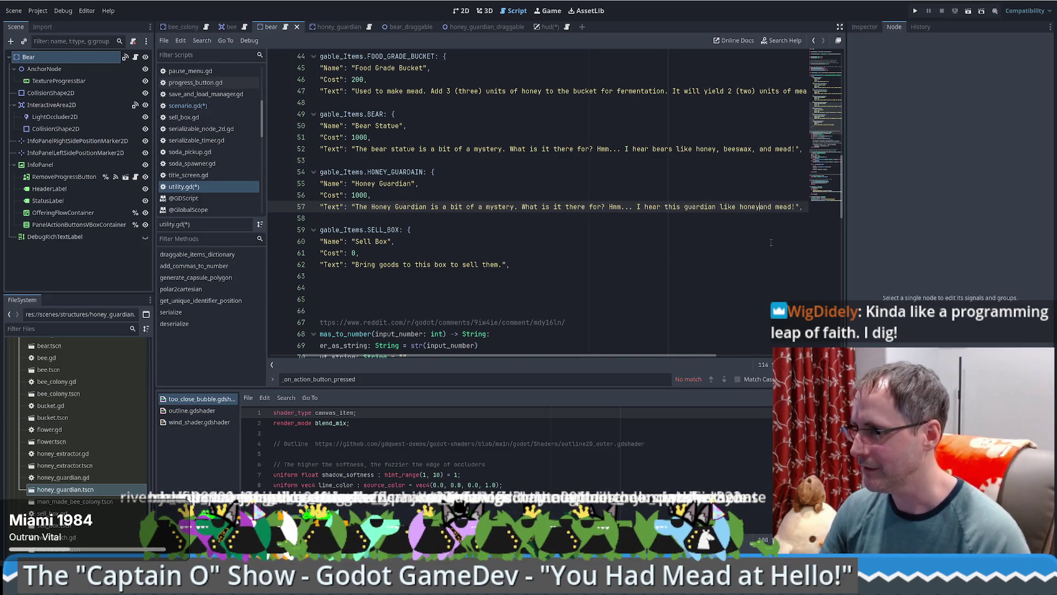
key("Right")
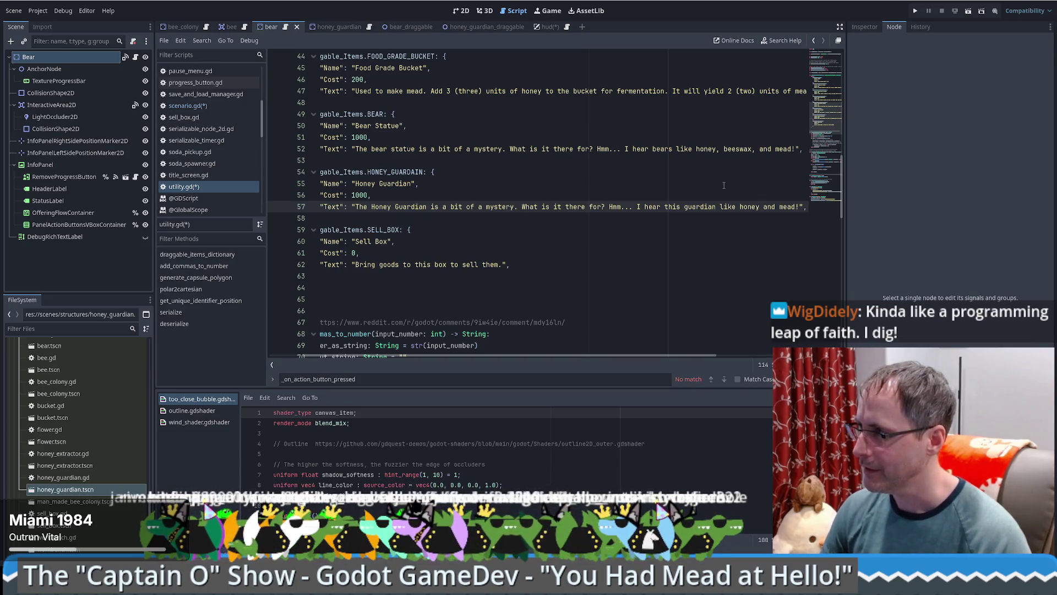
Step: Review the new HONEY_GUARDAIN dictionary entry and its enum definition in utility.gd
left_click(449, 219)
mouse_move(536, 355)
left_mouse_down()
mouse_move(485, 361)
mouse_move(618, 361)
mouse_move(516, 334)
left_mouse_up()
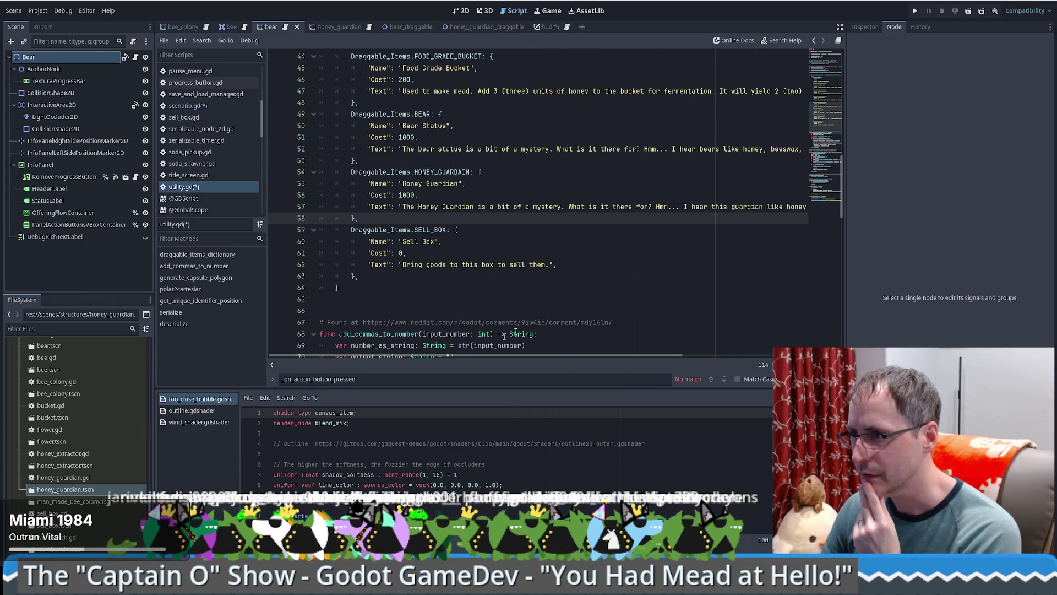
left_click(497, 197)
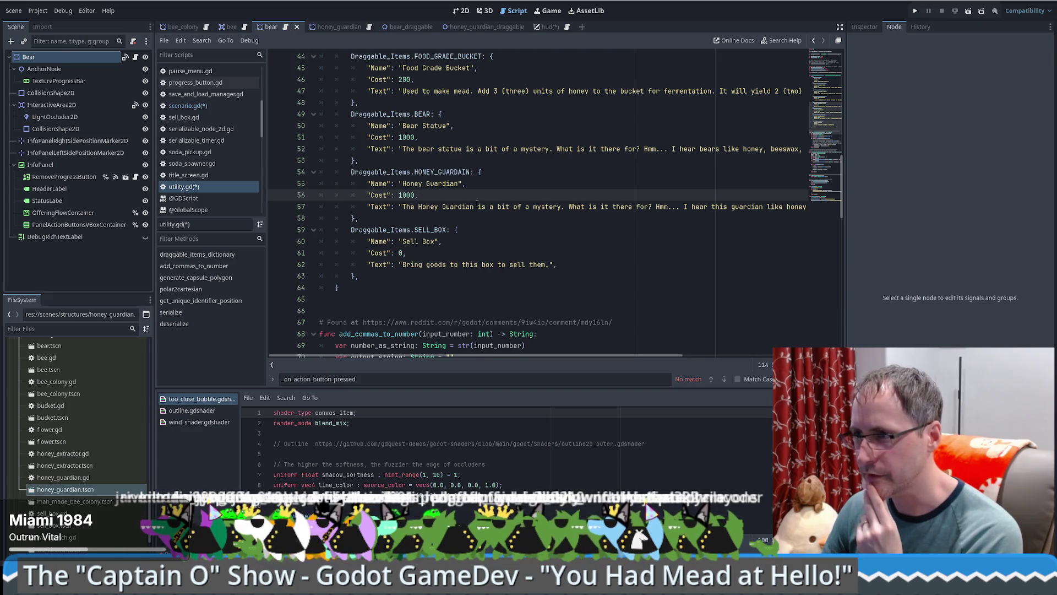
scroll(477, 204, "down", 1)
key("Down")
key("Down")
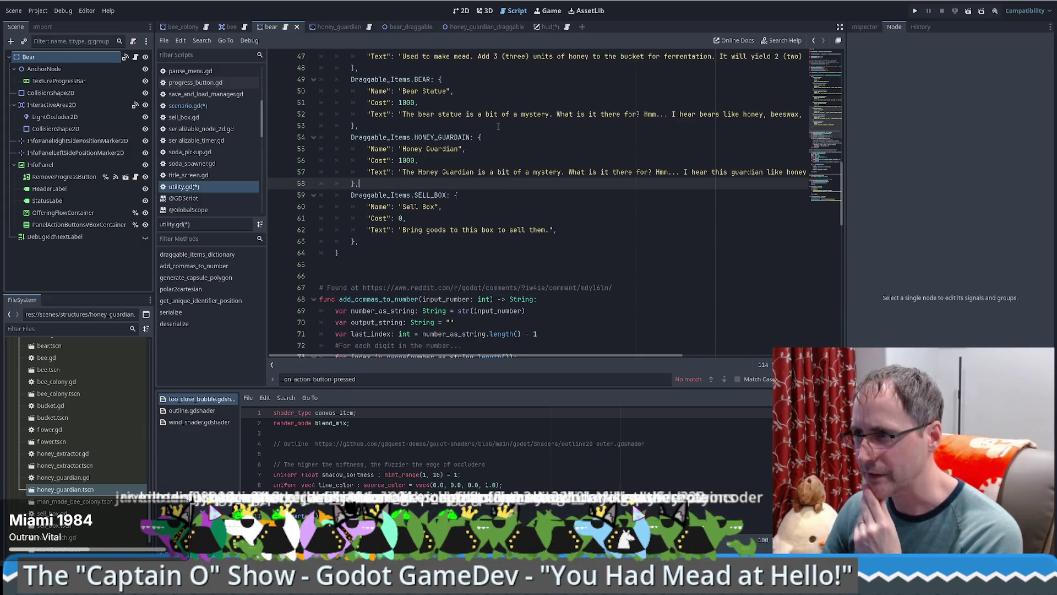
scroll(468, 135, "down", 2)
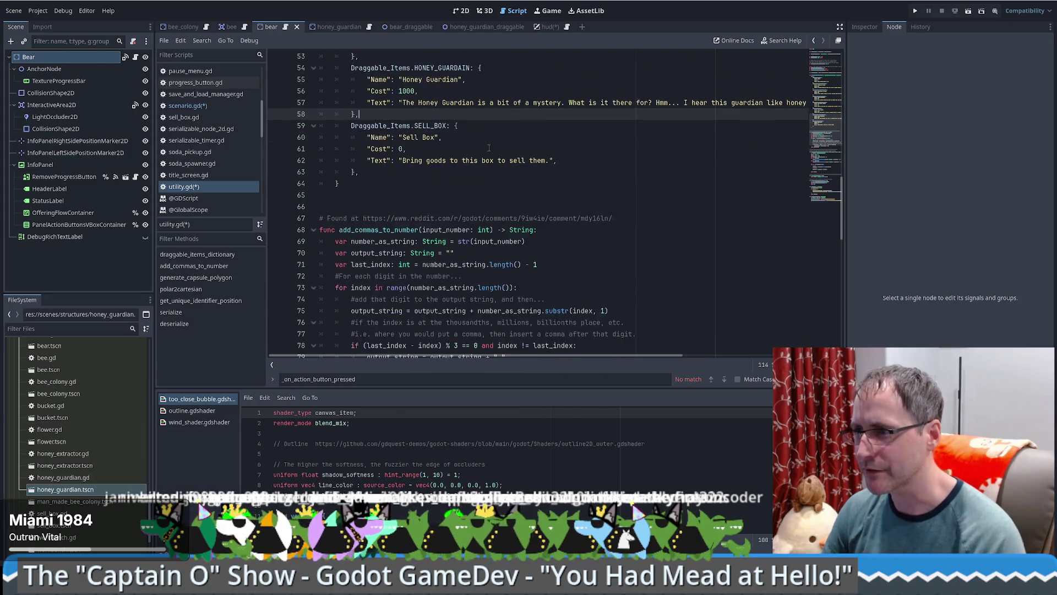
scroll(440, 137, "up", 2)
key("alt+Left")
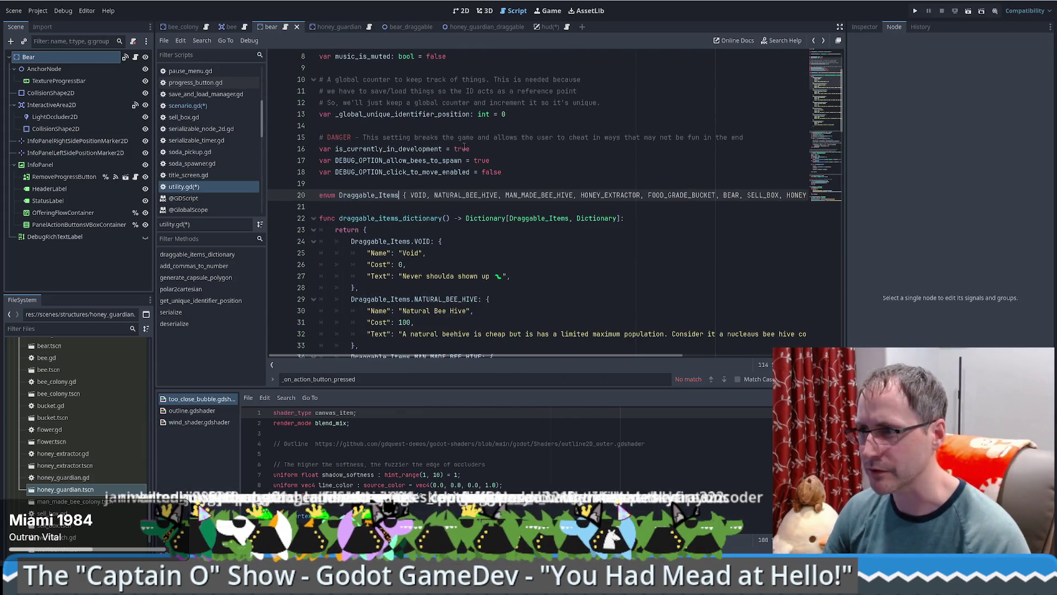
key("alt+Right")
scroll(545, 256, "up", 1)
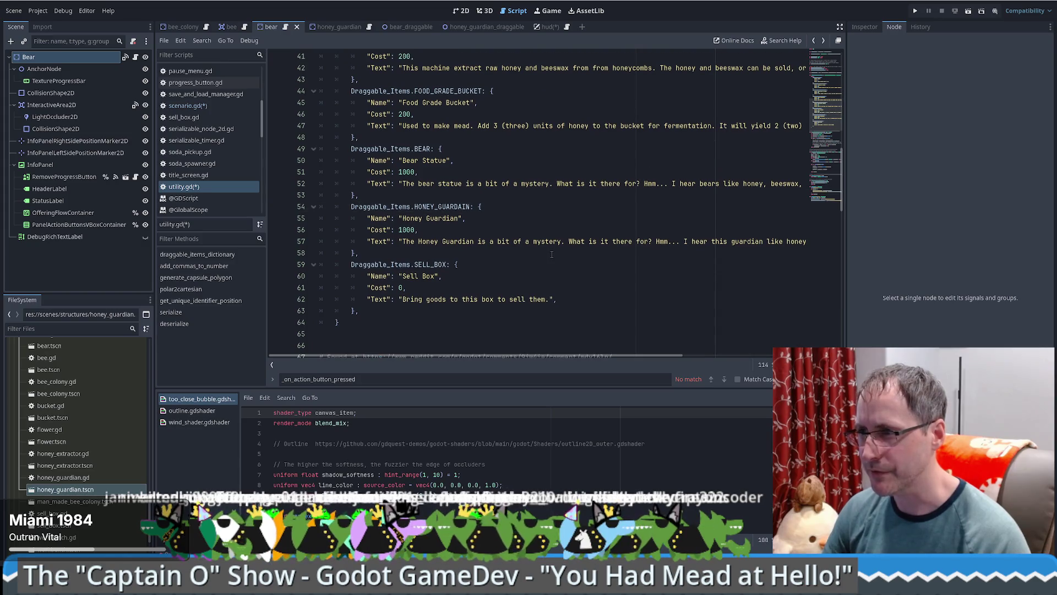
scroll(506, 229, "down", 8)
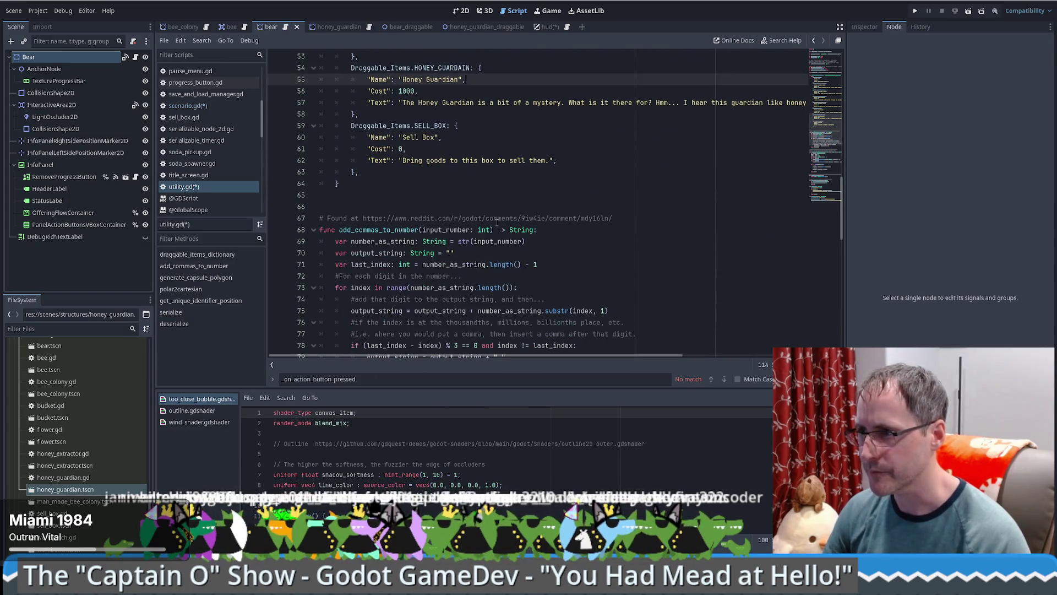
scroll(508, 203, "down", 1)
scroll(507, 198, "down", 8)
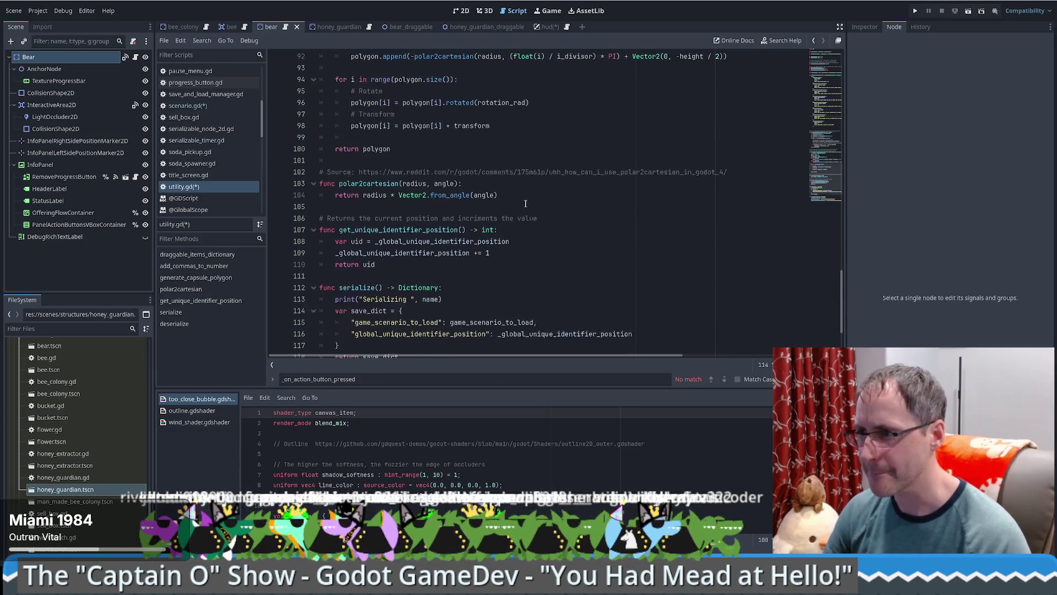
scroll(525, 204, "down", 3)
scroll(565, 159, "up", 9)
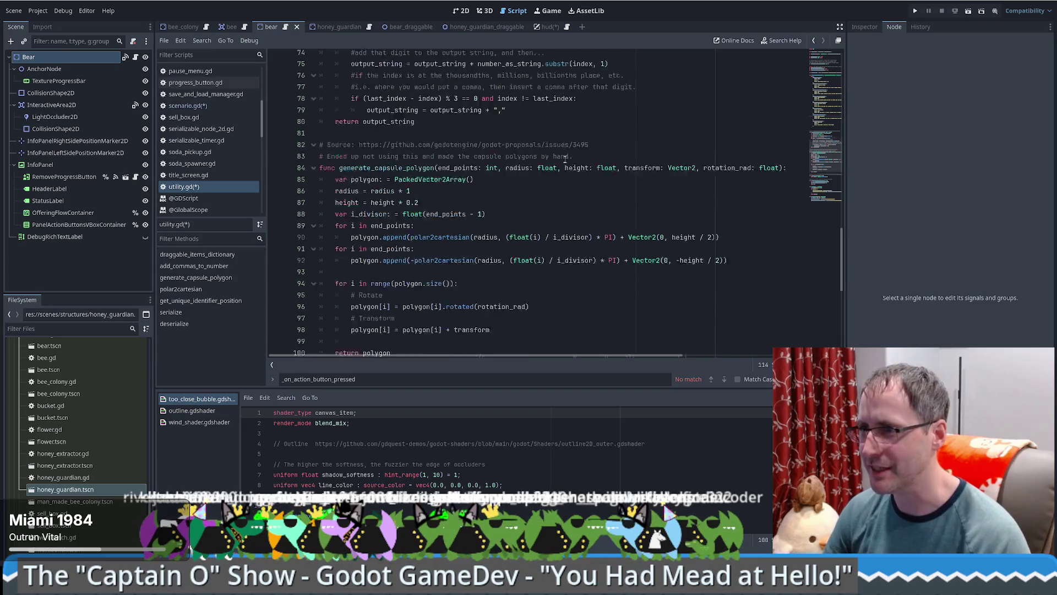
scroll(568, 165, "up", 20)
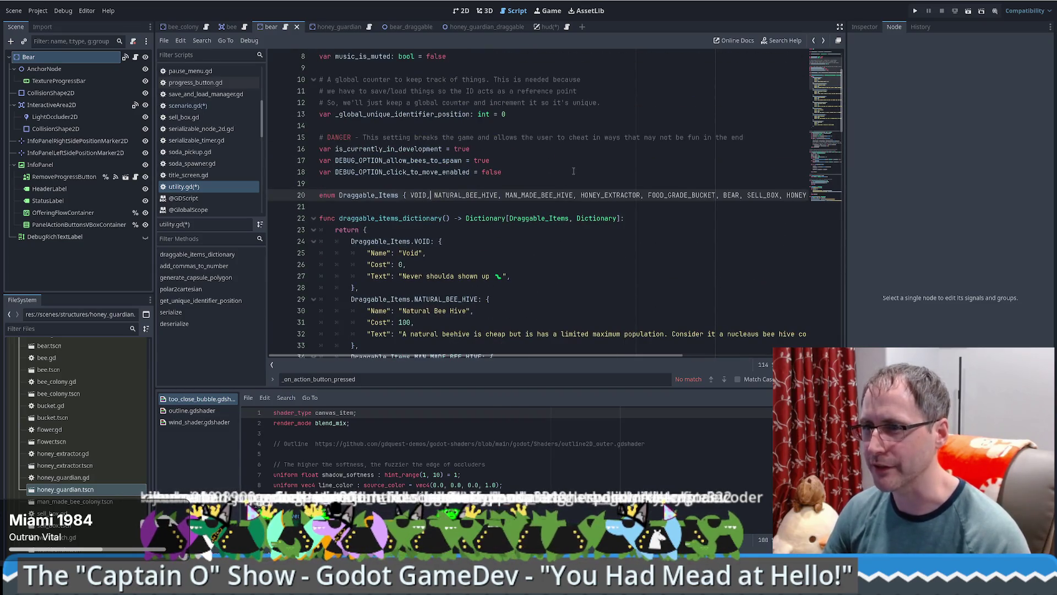
Step: Save utility.gd and return to scenario.gd
key("ctrl+s")
key("ctrl+Home")
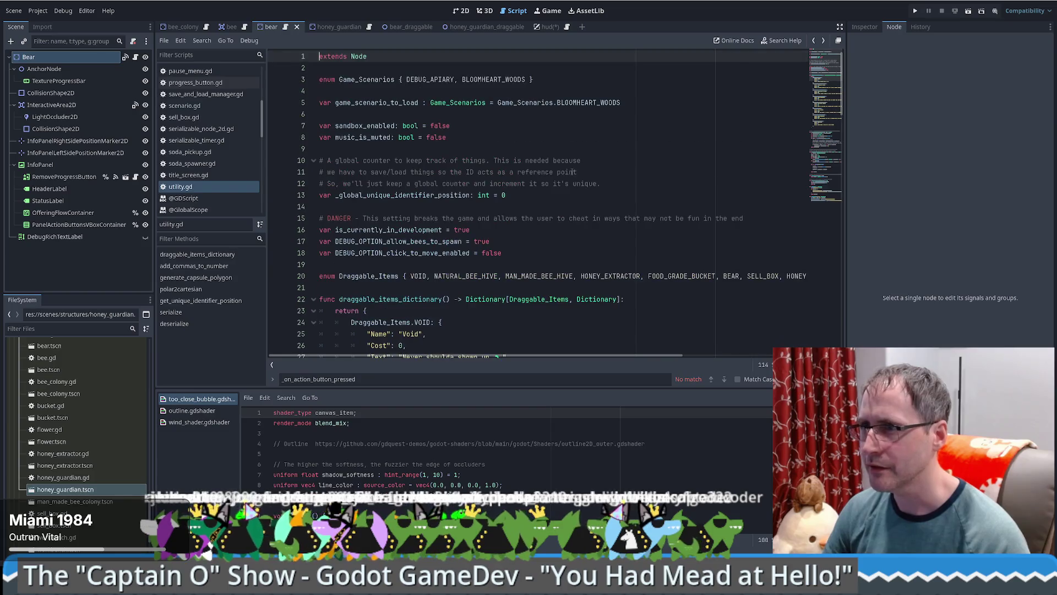
key("Down")
key("Down")
key("Down")
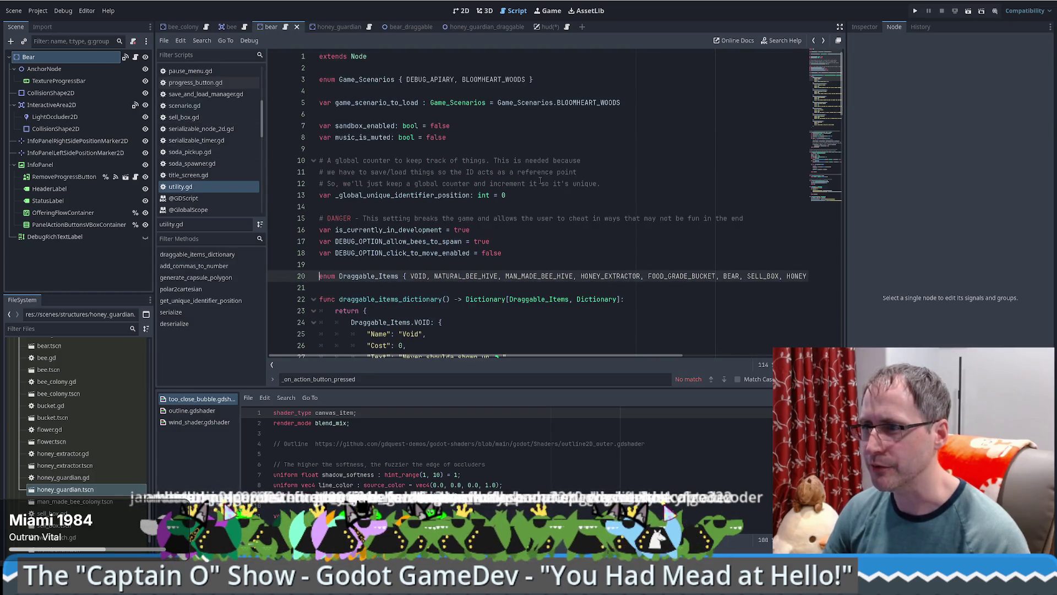
key("alt+Left")
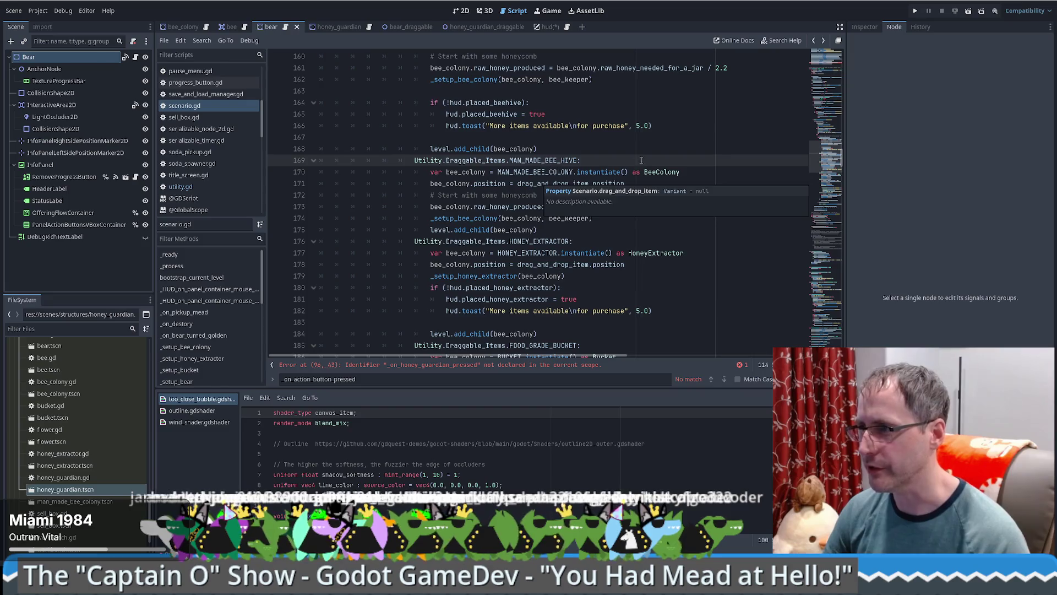
Step: Duplicate the BEAR spawning block in scenario.gd
scroll(642, 160, "up", 3)
scroll(559, 200, "down", 6)
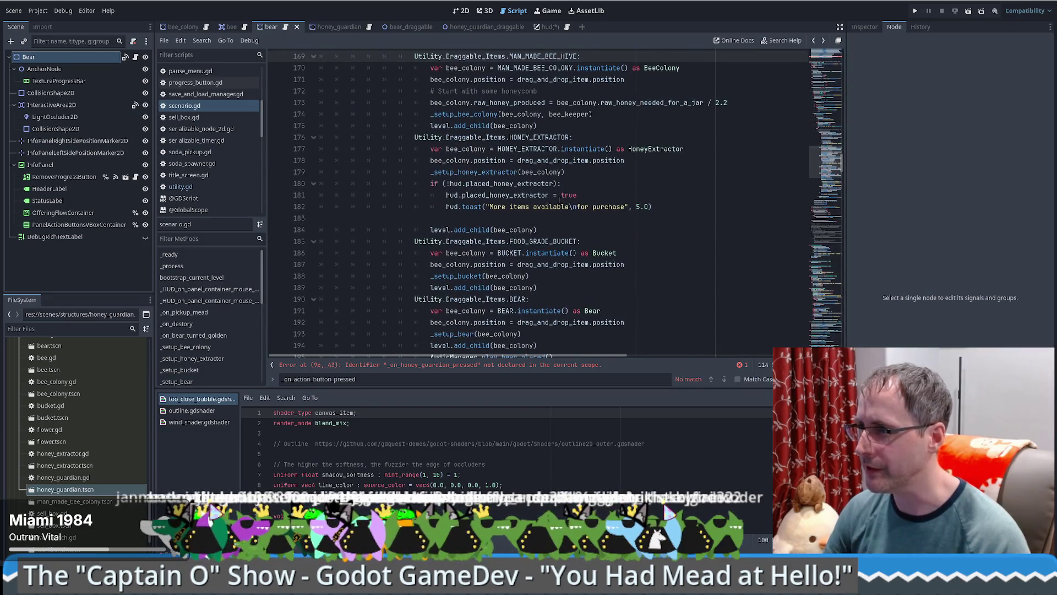
scroll(409, 299, "down", 4)
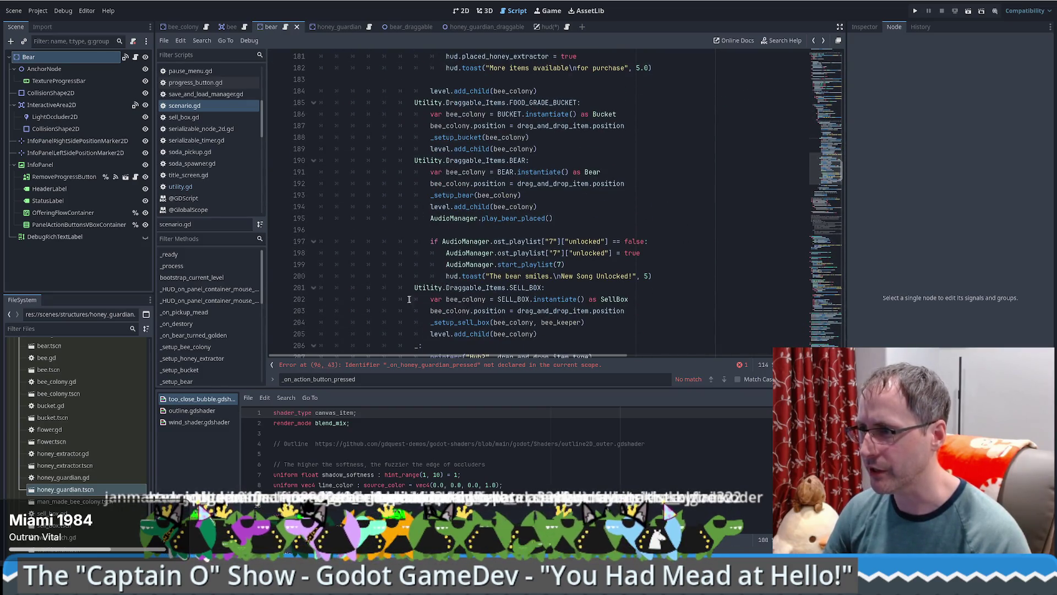
scroll(409, 299, "down", 1)
left_click_drag(655, 241, 623, 119)
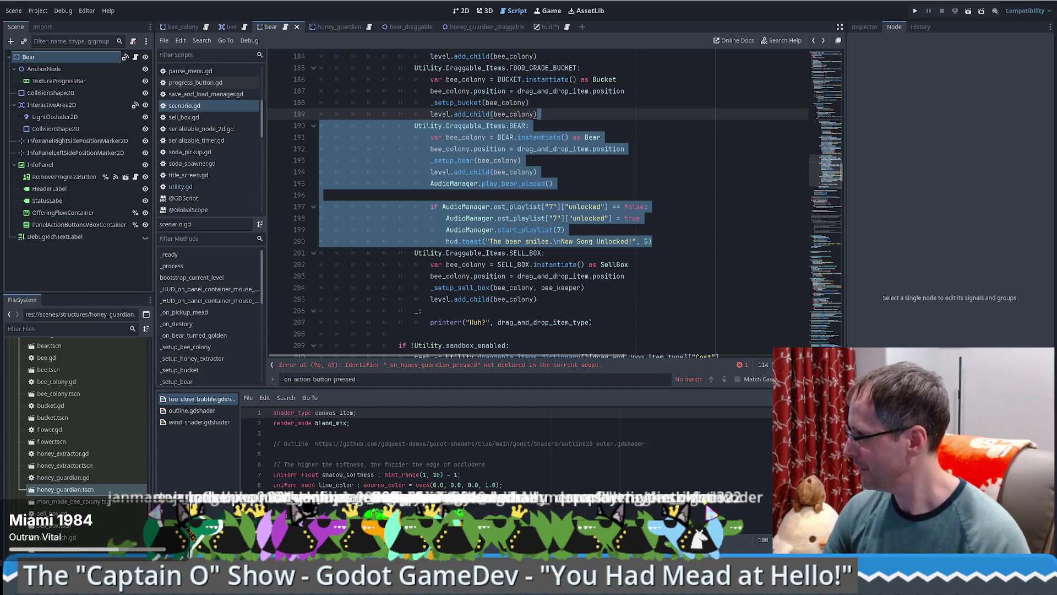
left_click(553, 183)
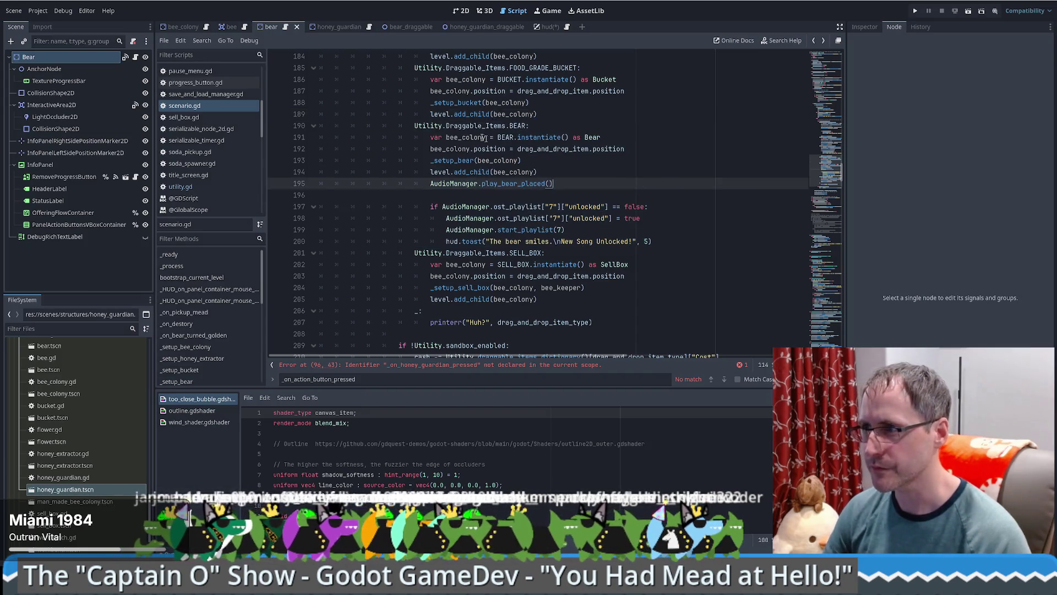
left_click_drag(542, 113, 652, 241)
key("ctrl+shift+d")
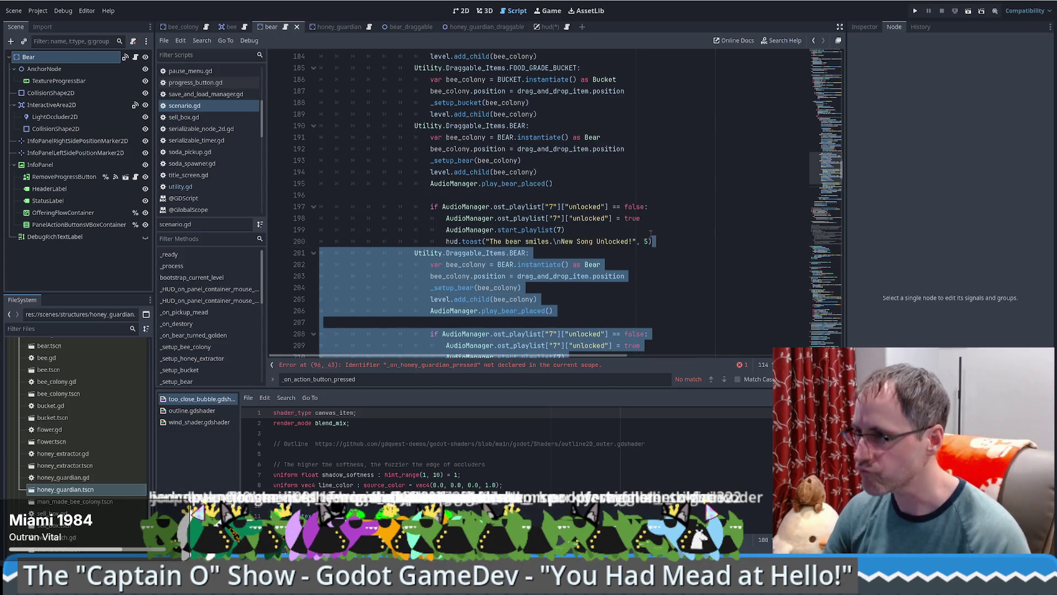
Step: Change the copy's BEAR references to HONEY_GUARDAIN and HONEY_GUARDIAN
scroll(652, 234, "down", 1)
key("ctrl+d")
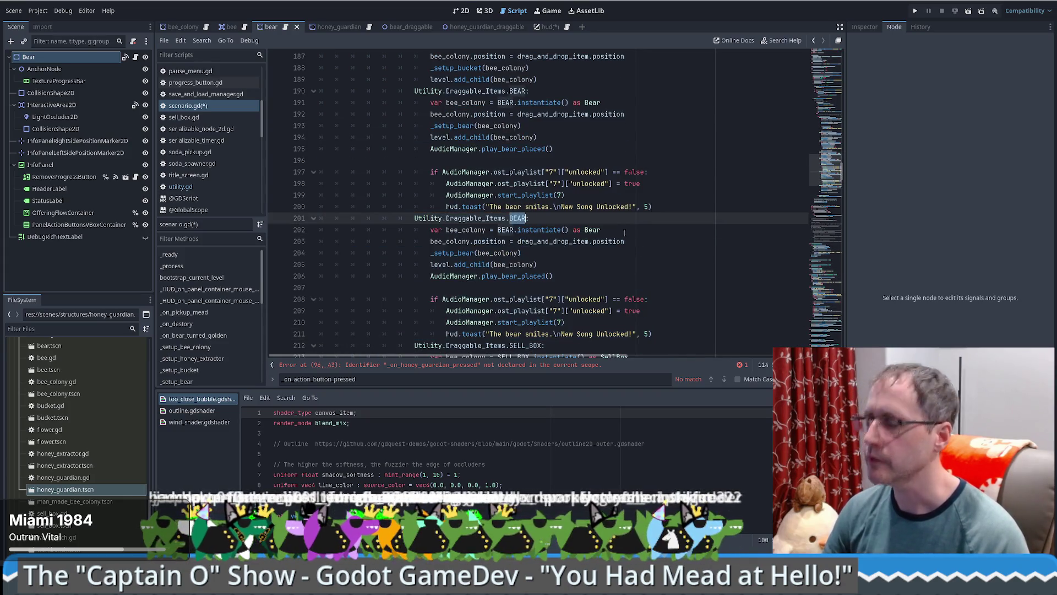
type("HON")
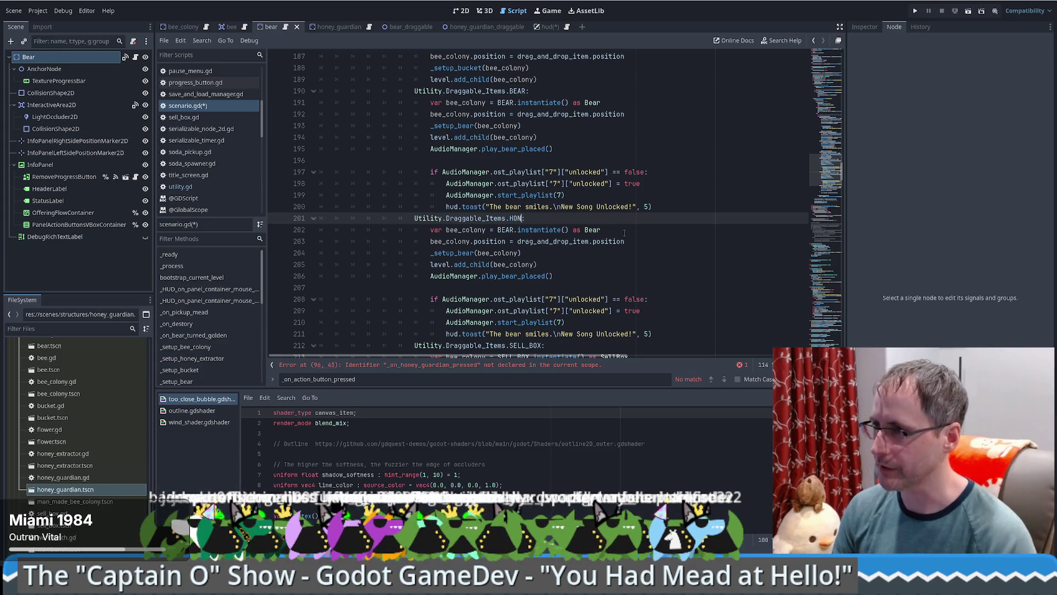
key("Down")
key("Return")
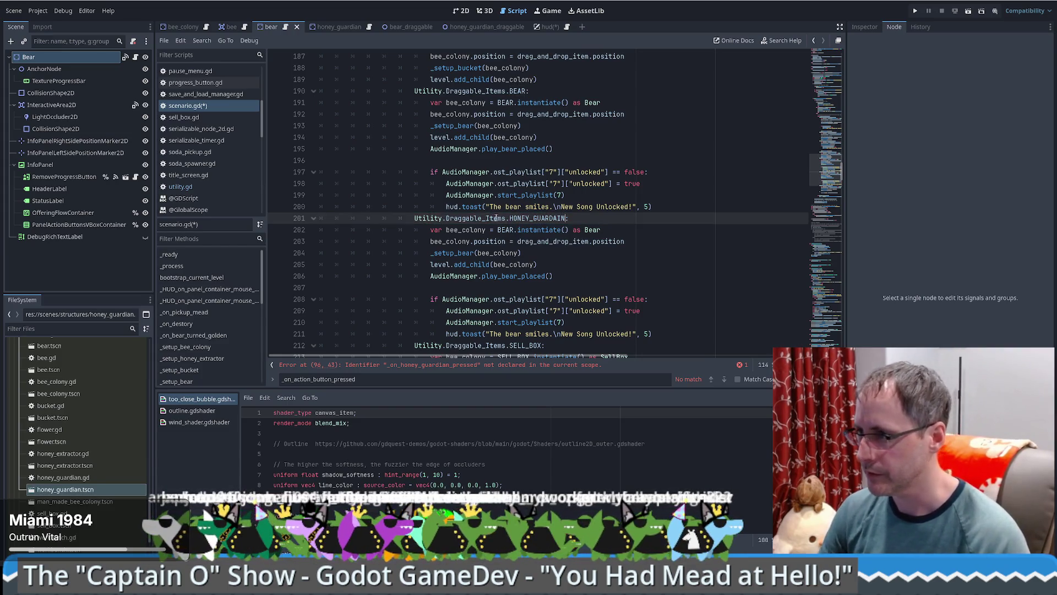
double_click(506, 229)
type("HONEY_G")
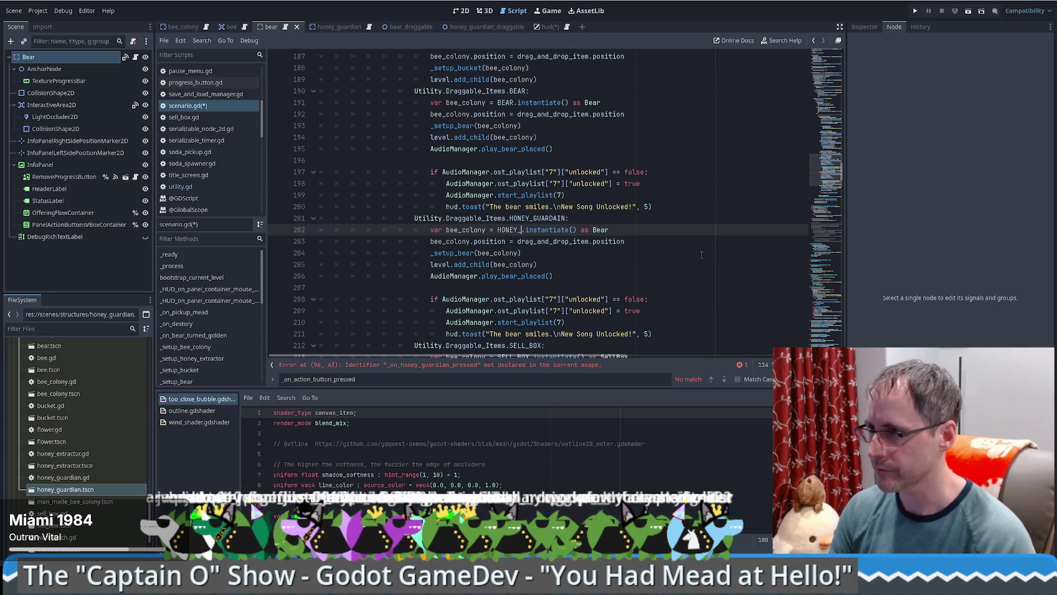
key("Return")
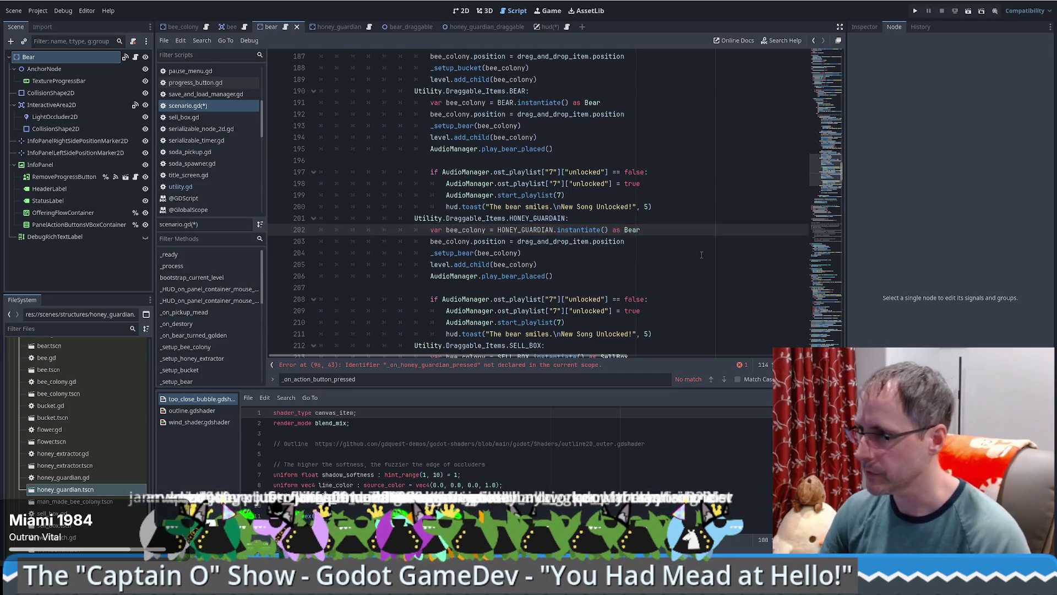
left_click(627, 229, "ctrl")
key("alt+Left")
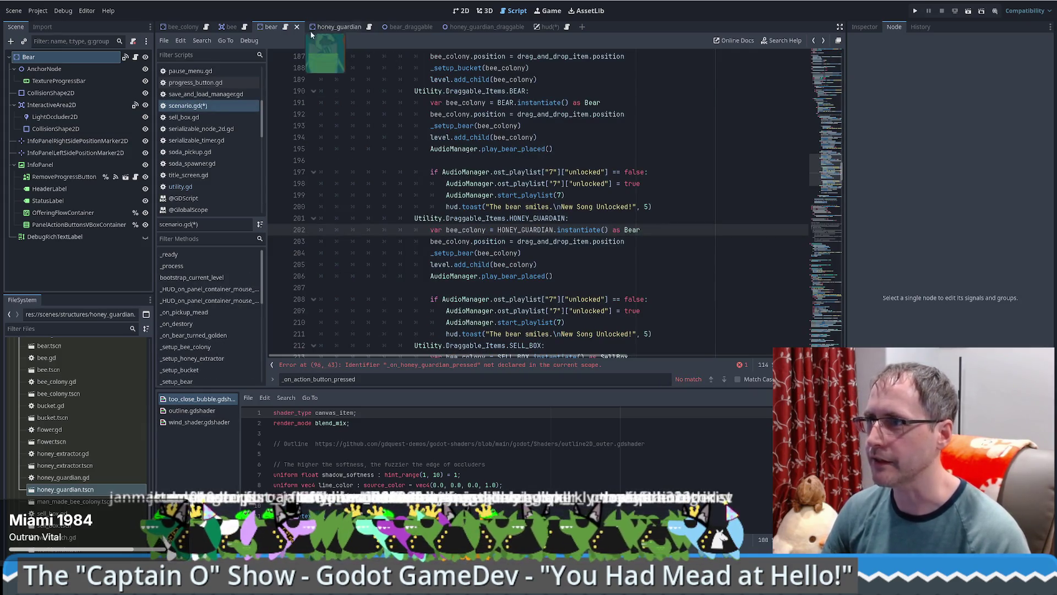
Step: Cast the new instance as HoneyGuardian, matching honey_guardian.gd's class name
left_click(331, 26)
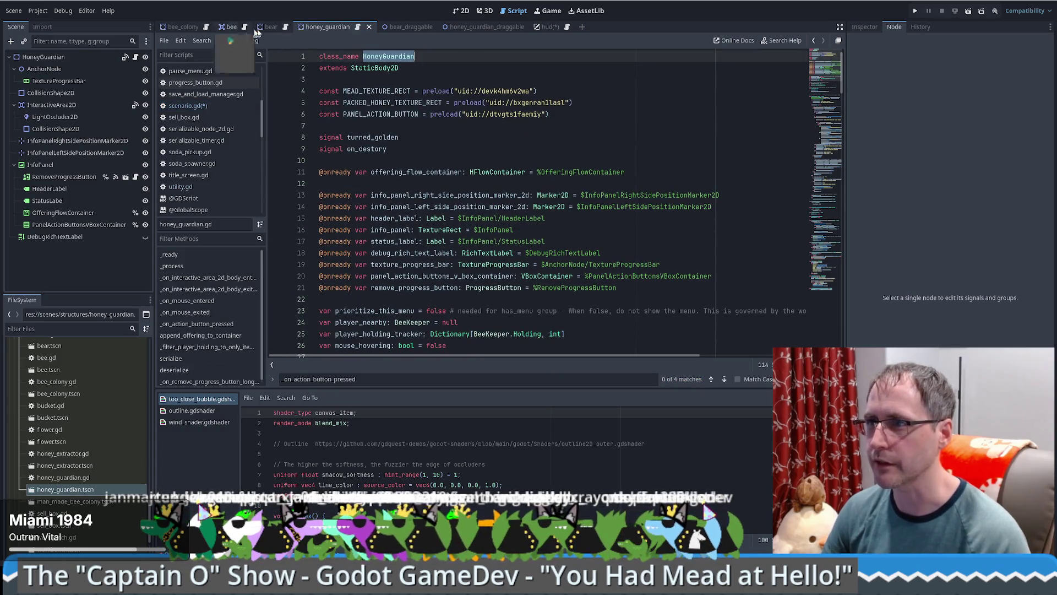
key("alt+Left")
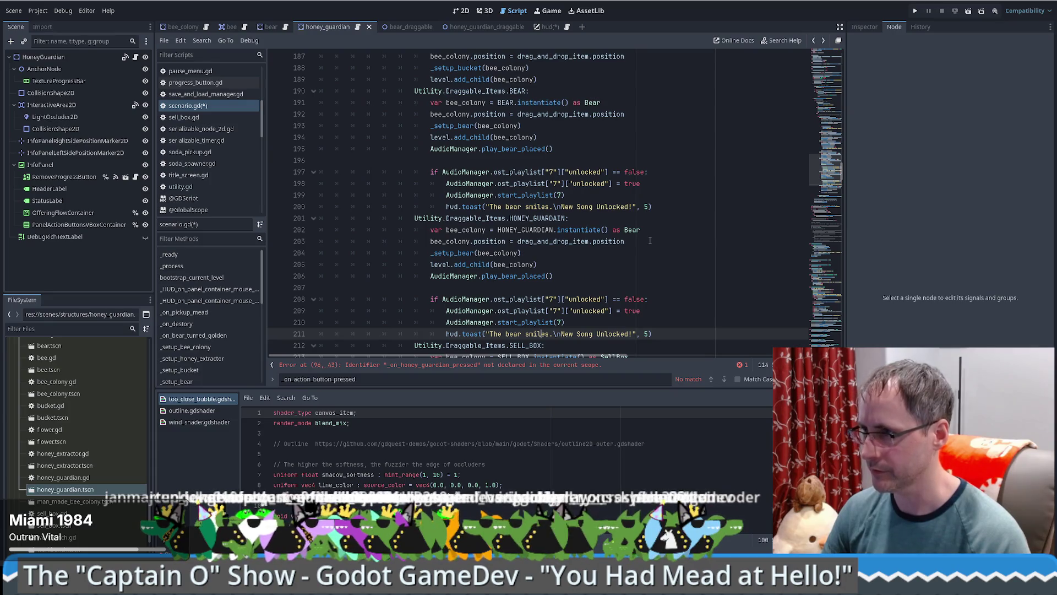
double_click(632, 230)
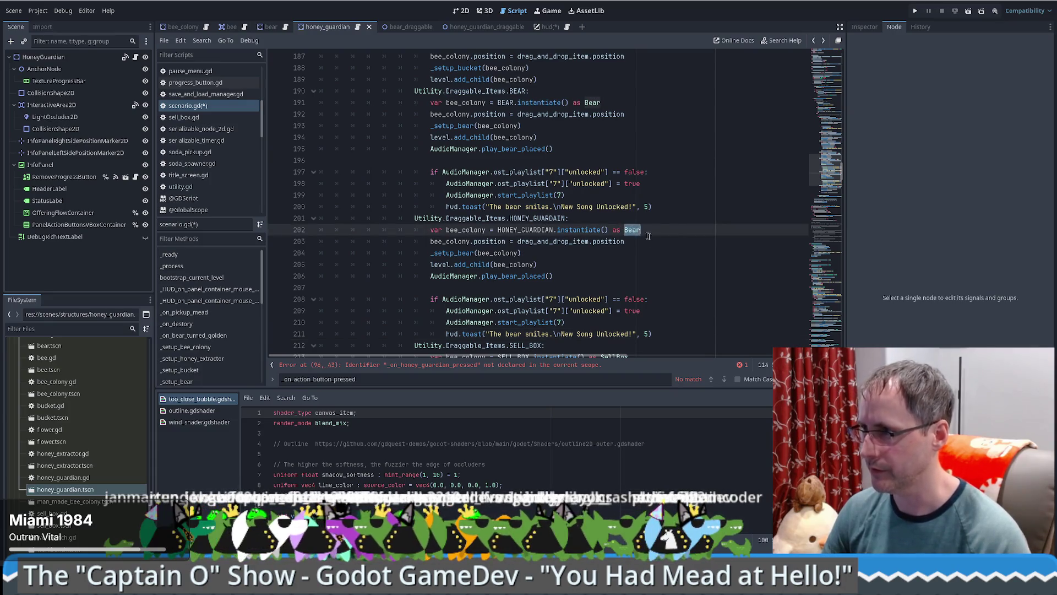
type("HoneyGuardian")
left_click(514, 229)
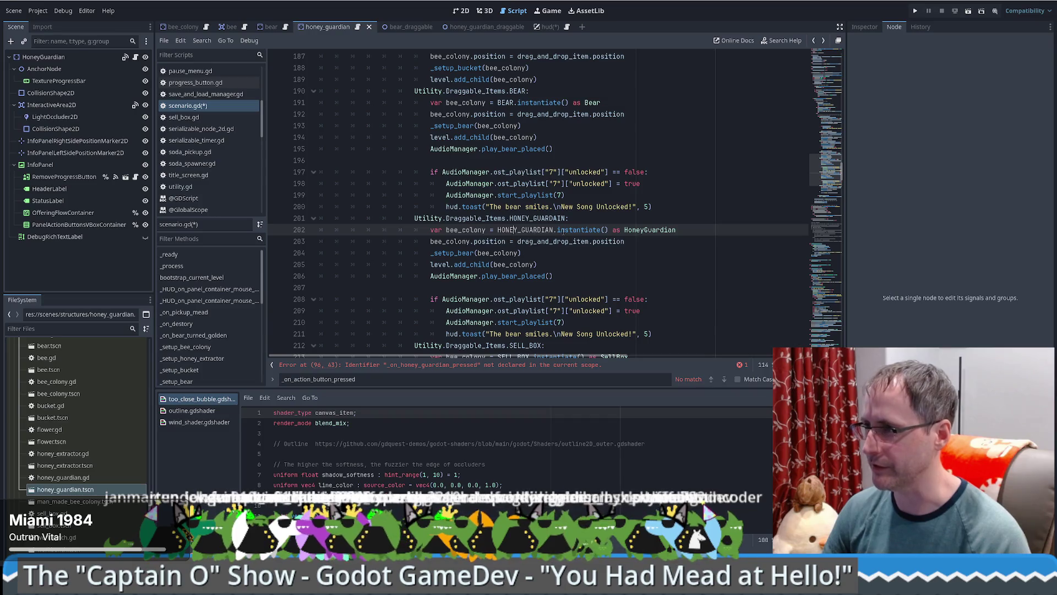
Step: Rename the copied _setup_bear call to _setup_honey_guardian
scroll(668, 235, "down", 1)
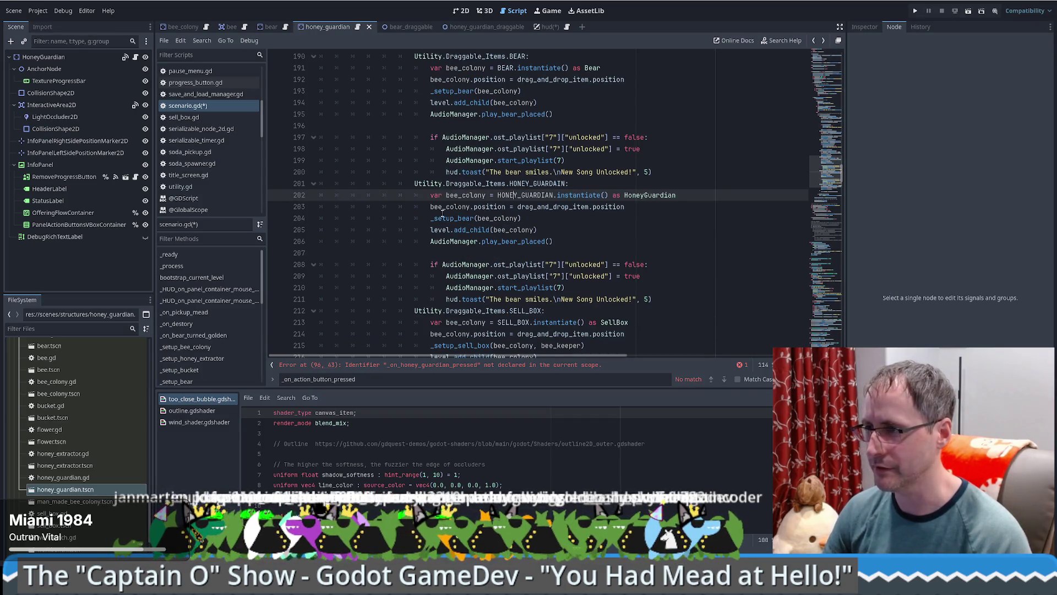
scroll(462, 184, "down", 1)
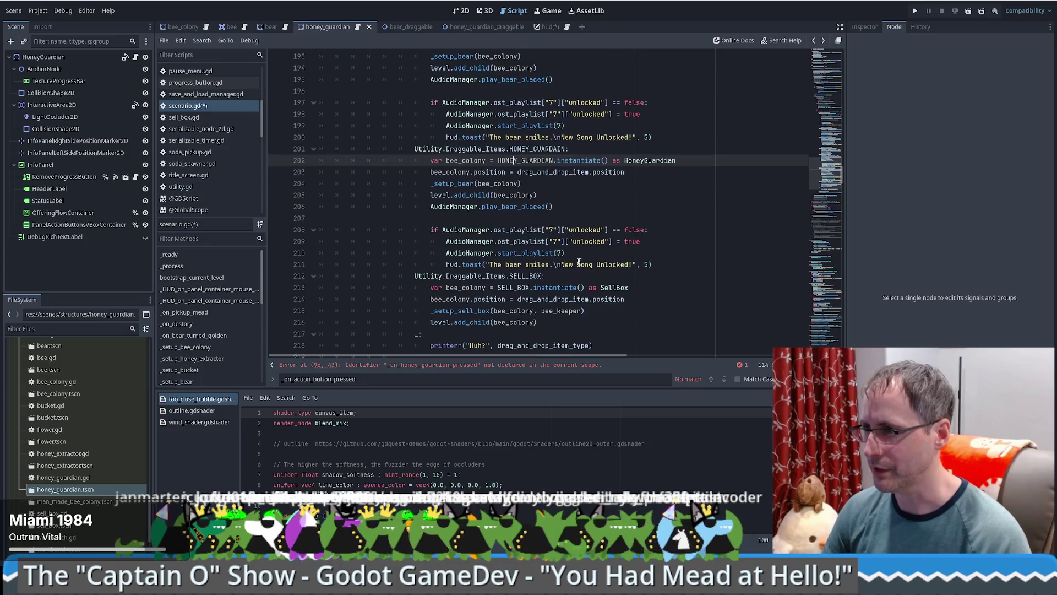
double_click(461, 183)
type("h")
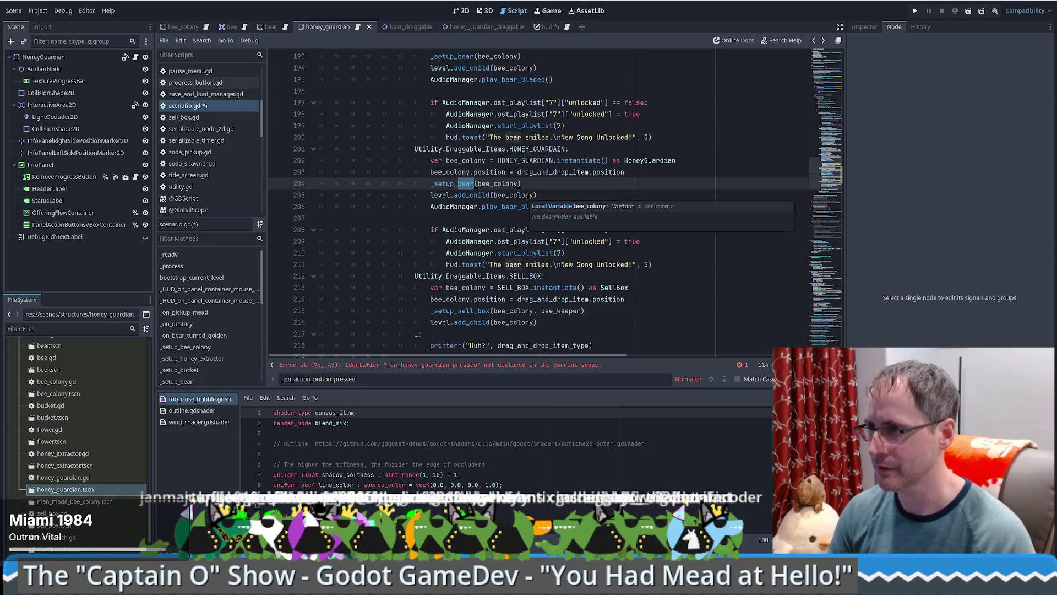
type("oney_gu")
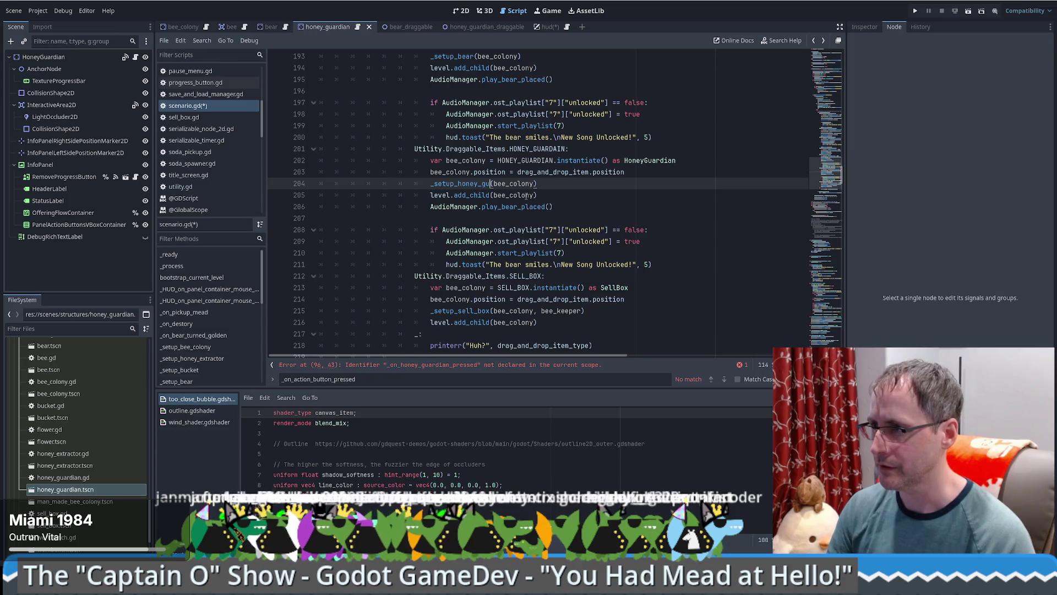
type("ardian")
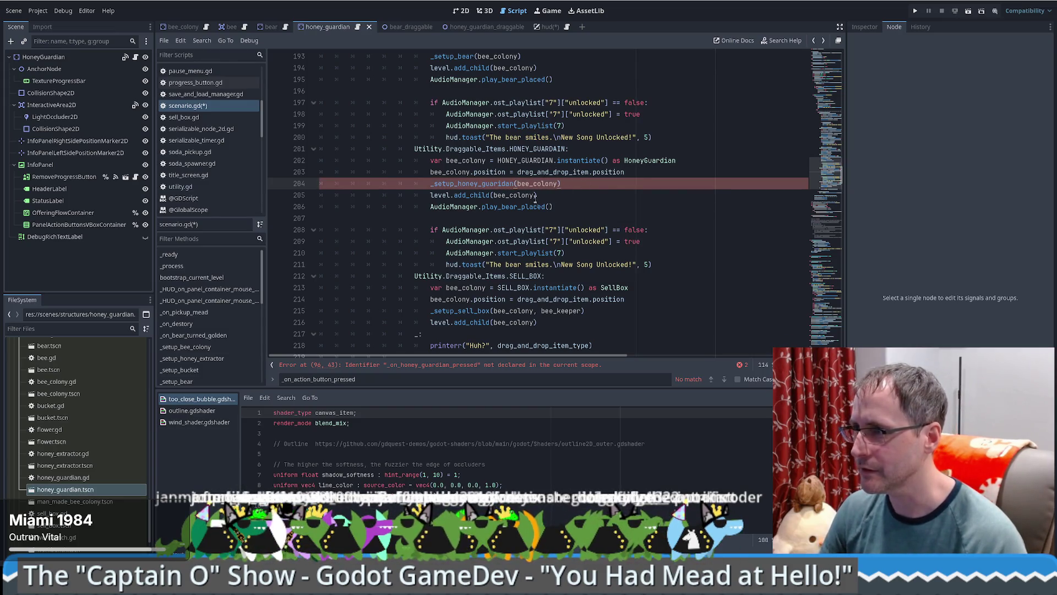
key("Left")
key("Left")
key("BackSpace")
key("BackSpace")
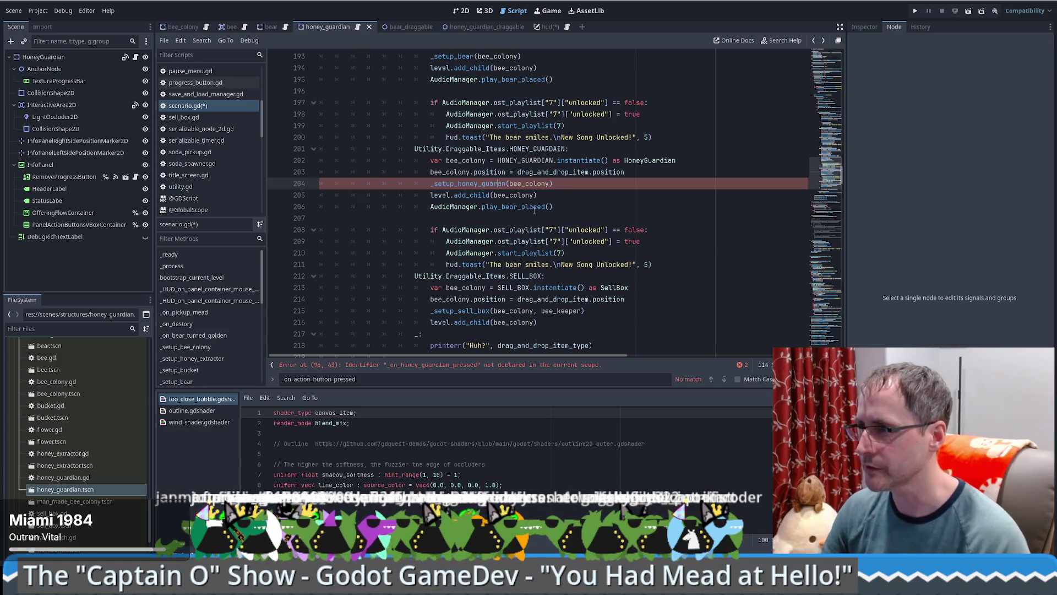
type("di")
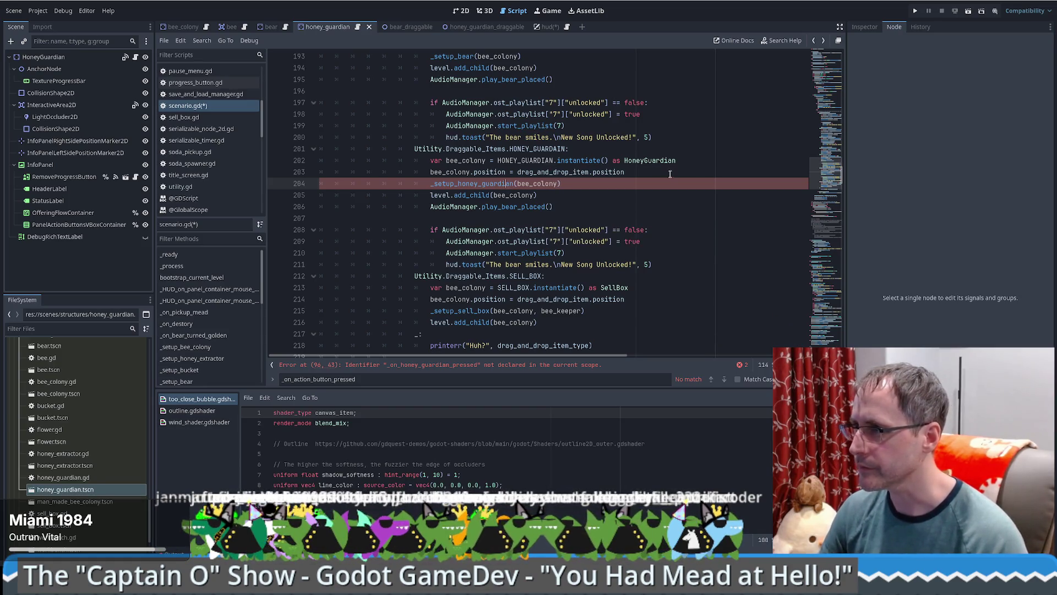
left_click(502, 195)
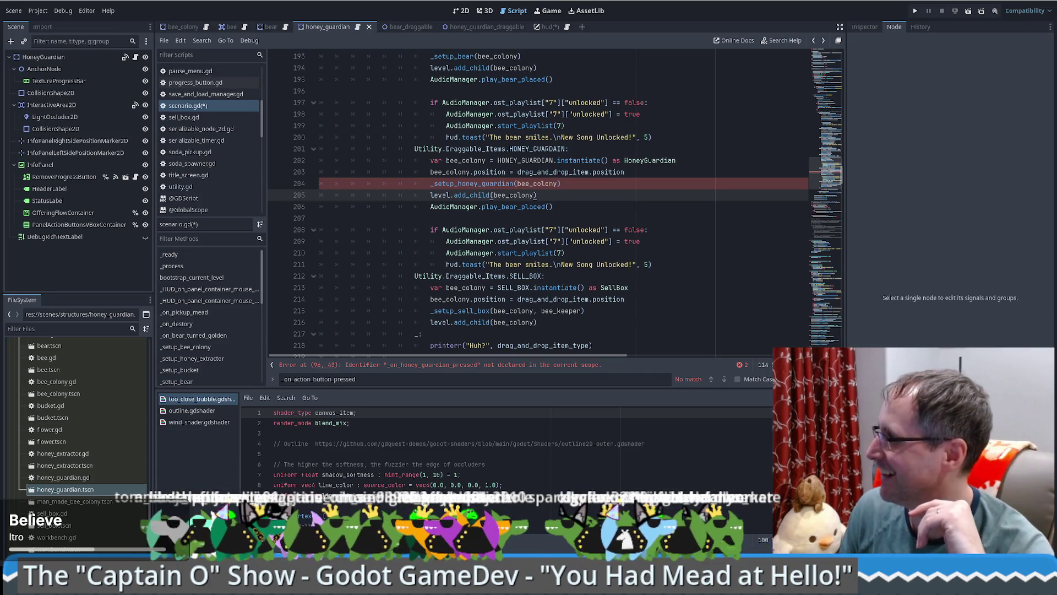
Step: Remove the AudioManager.play_bear_placed() line from the honey guardian branch
key("Down")
key("Down")
key("Down")
key("End")
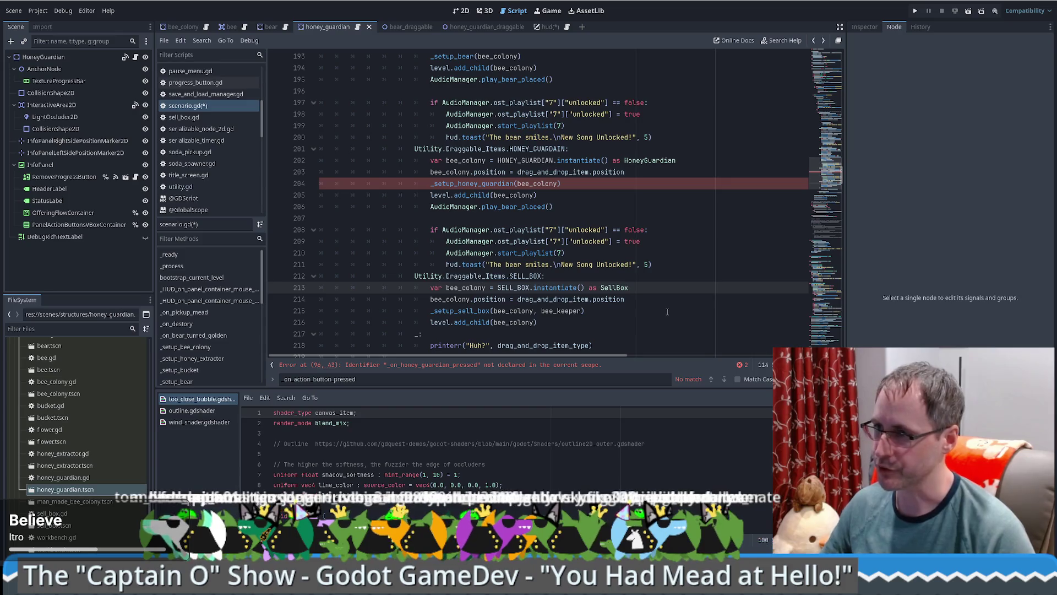
left_click(619, 187)
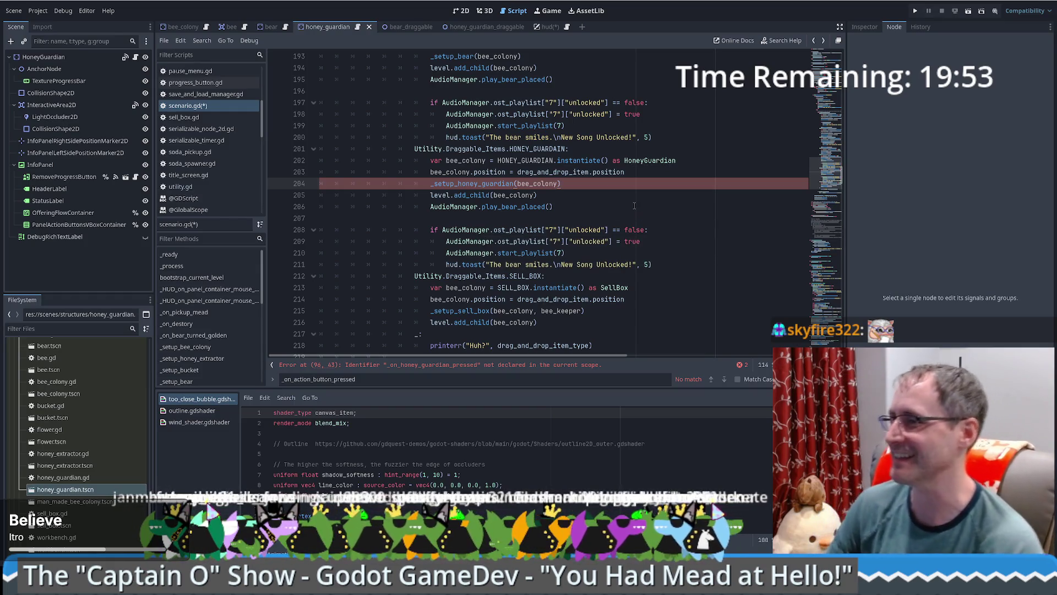
left_click(666, 172)
left_click(471, 179)
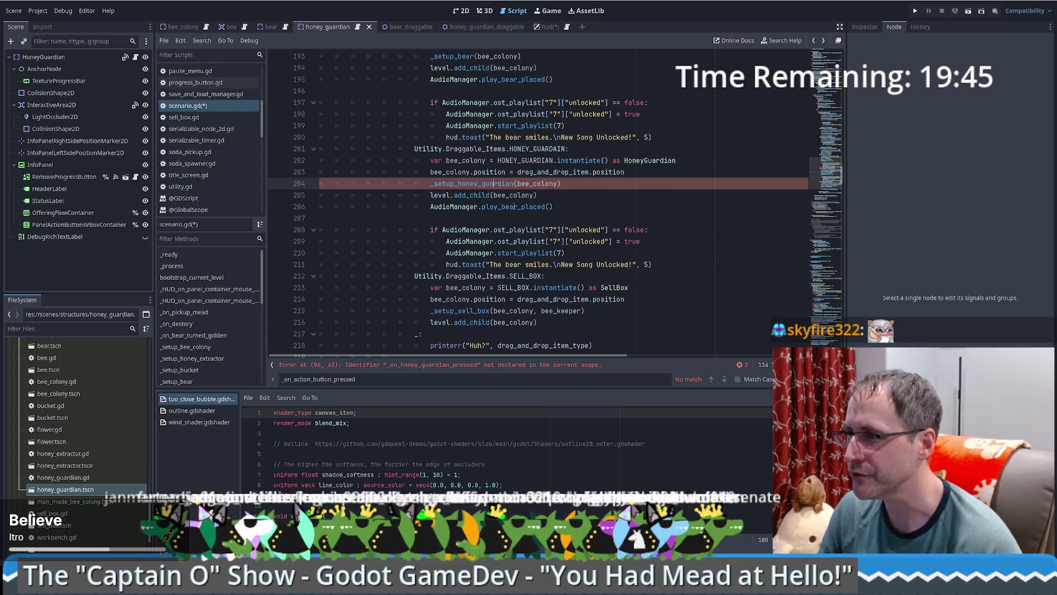
left_click(427, 207)
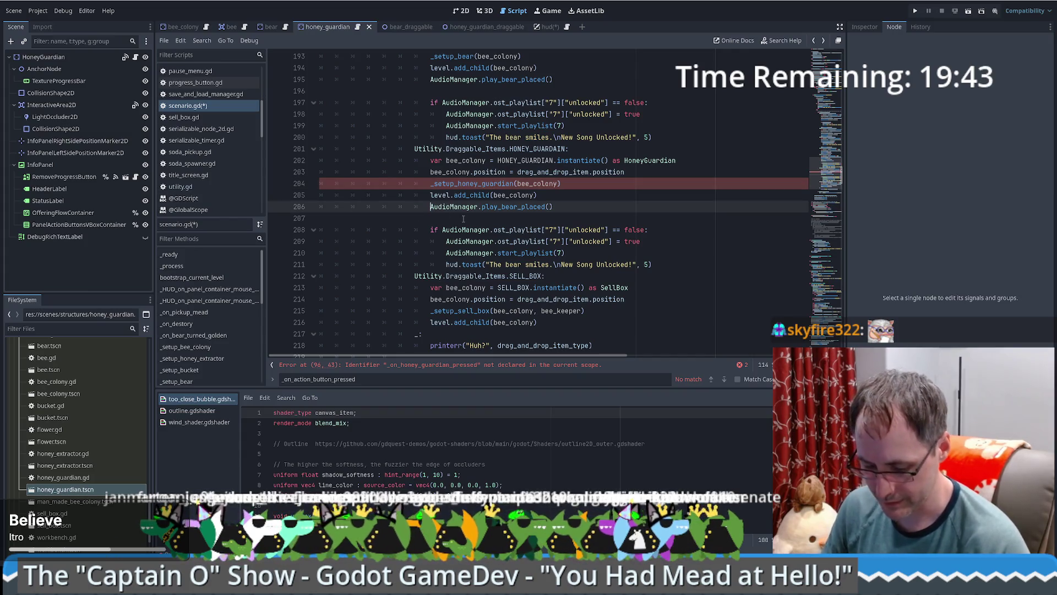
key("ctrl+k")
left_click_drag(581, 194, 584, 205)
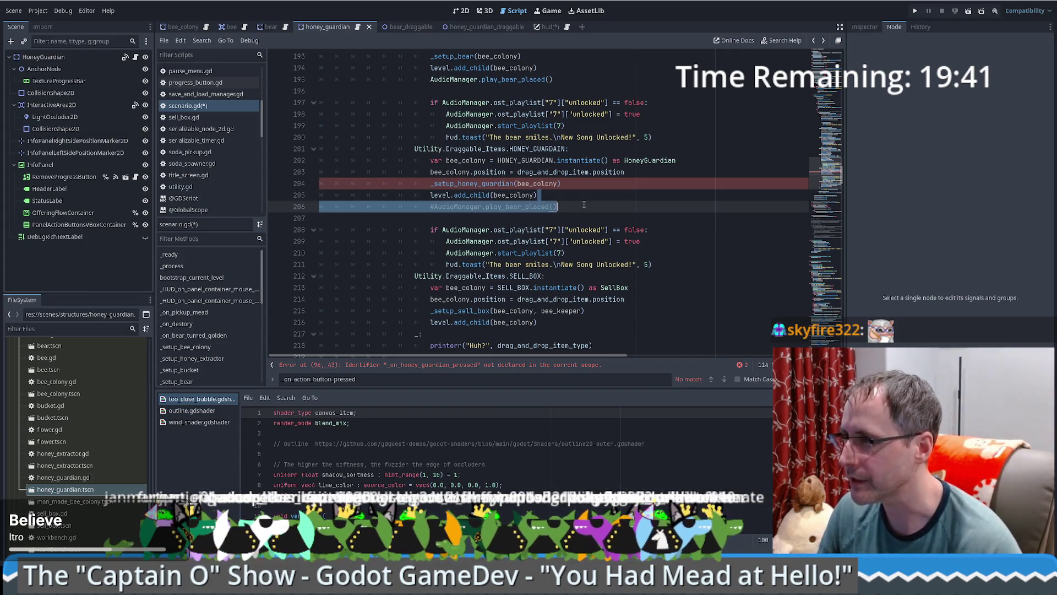
key("Delete")
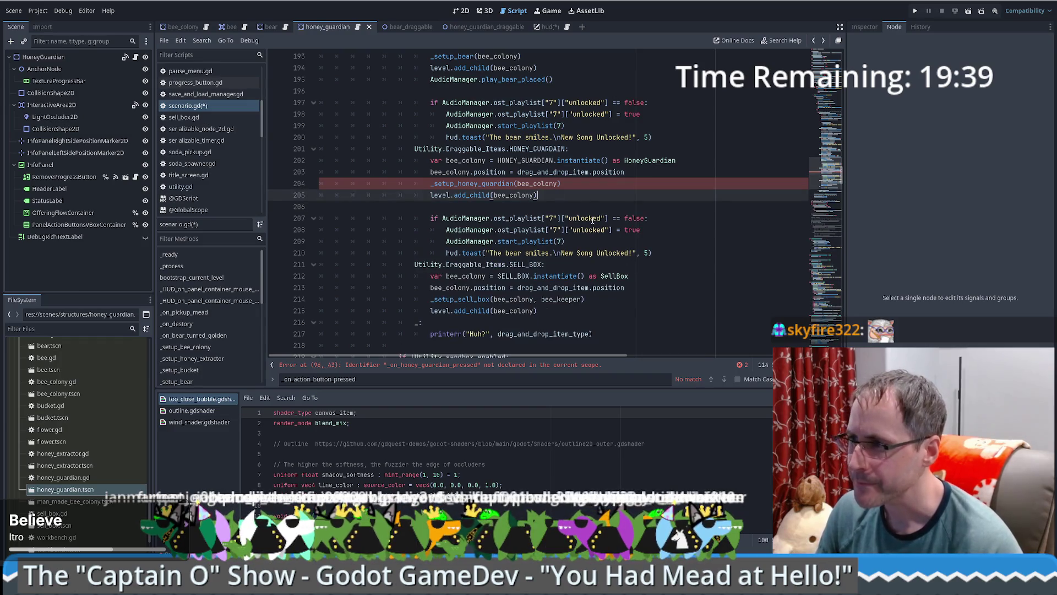
Step: Delete the ost_playlist song-unlock block from the branch
left_click_drag(664, 257, 643, 199)
key("Delete")
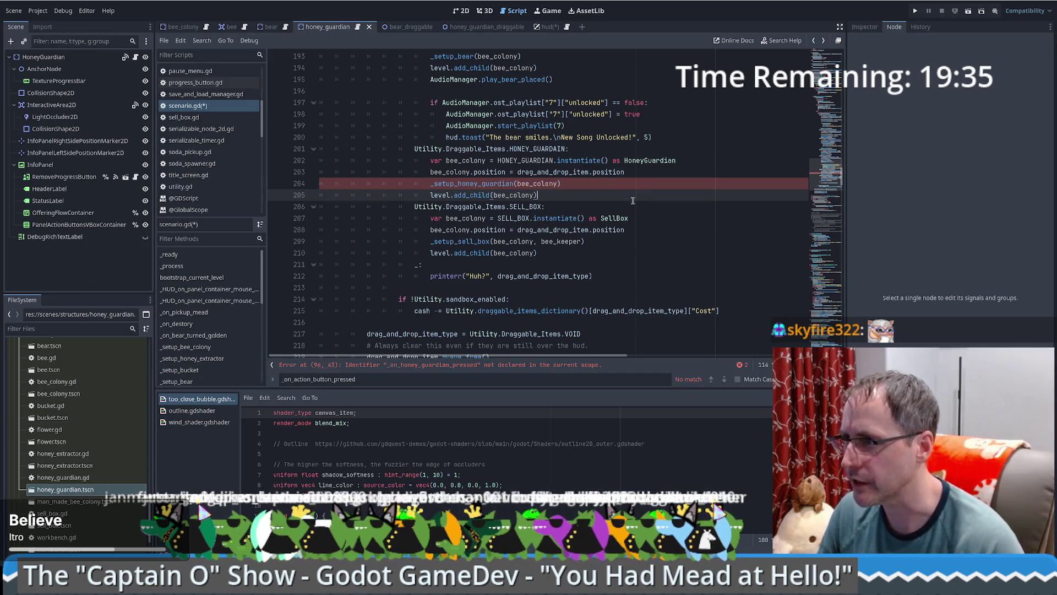
double_click(504, 183)
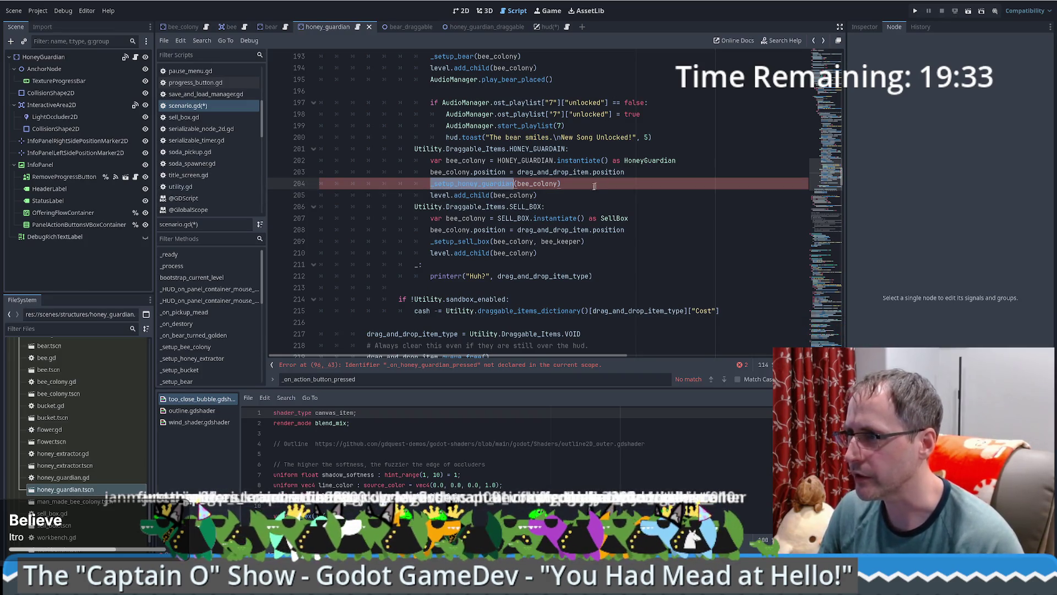
Step: Duplicate the _setup_bear function and rename the copy _setup_honey_guardian
scroll(479, 138, "up", 2)
left_click(461, 96, "ctrl")
left_click(479, 218, "shift")
key("ctrl+shift+d")
left_click(484, 218)
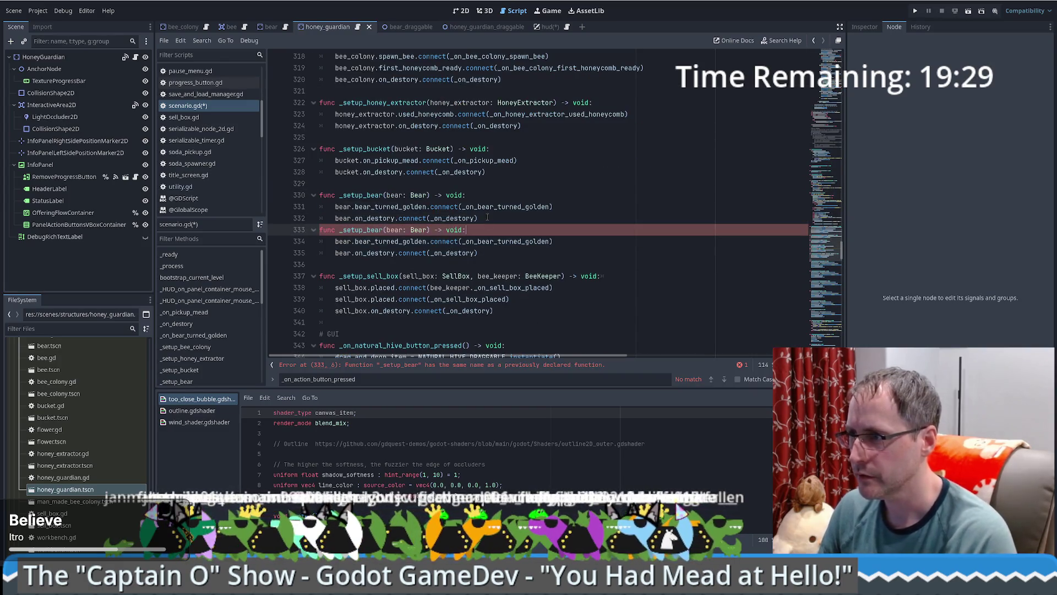
key("Return")
double_click(367, 241)
type("honey_guardian")
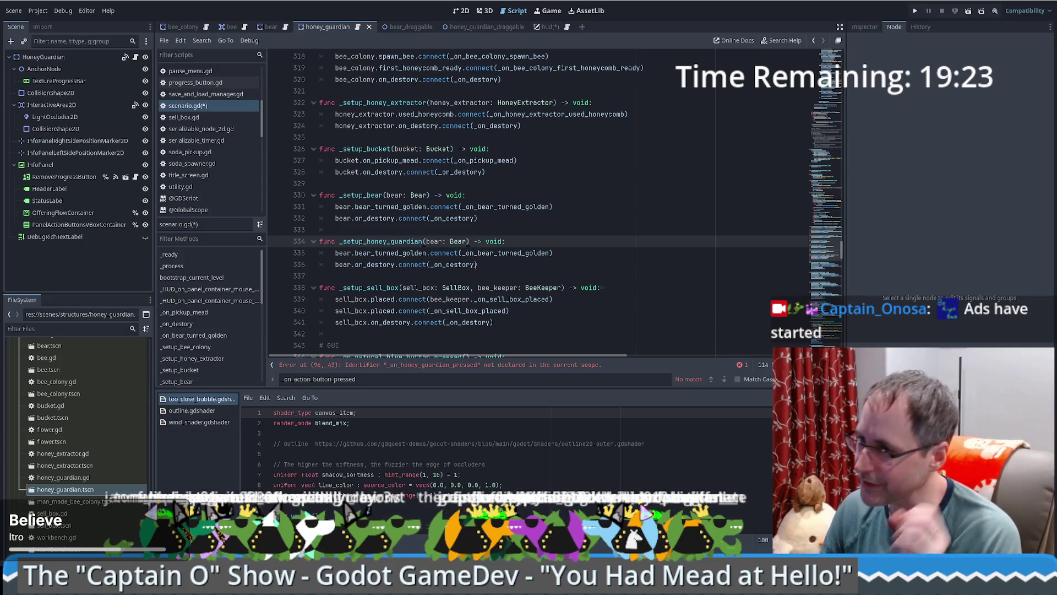
Step: Adapt the copied turned_golden connection line in _setup_honey_guardian
mouse_move(442, 270)
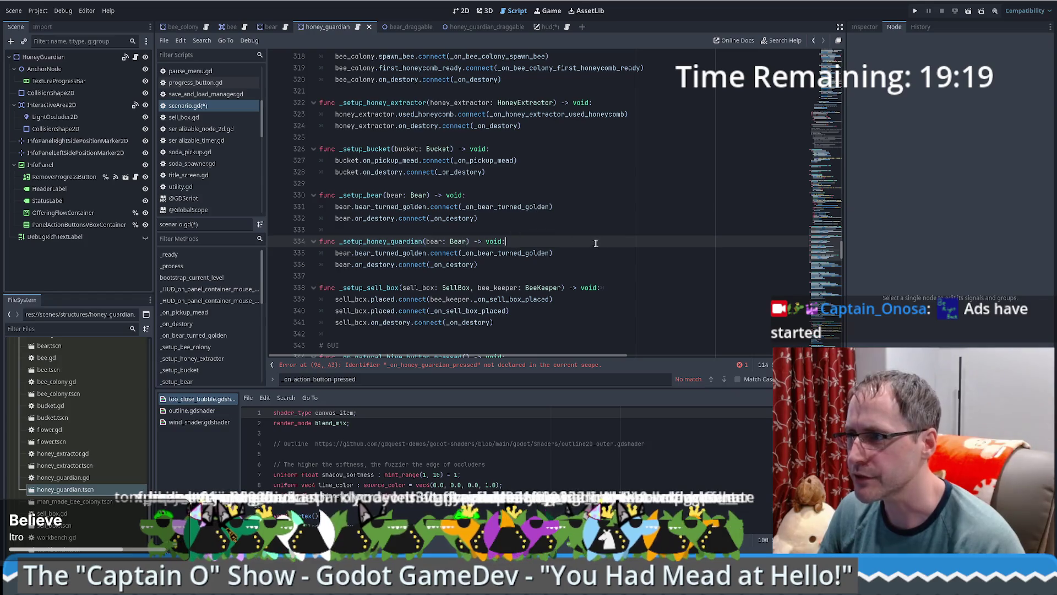
left_click(403, 253)
double_click(402, 253)
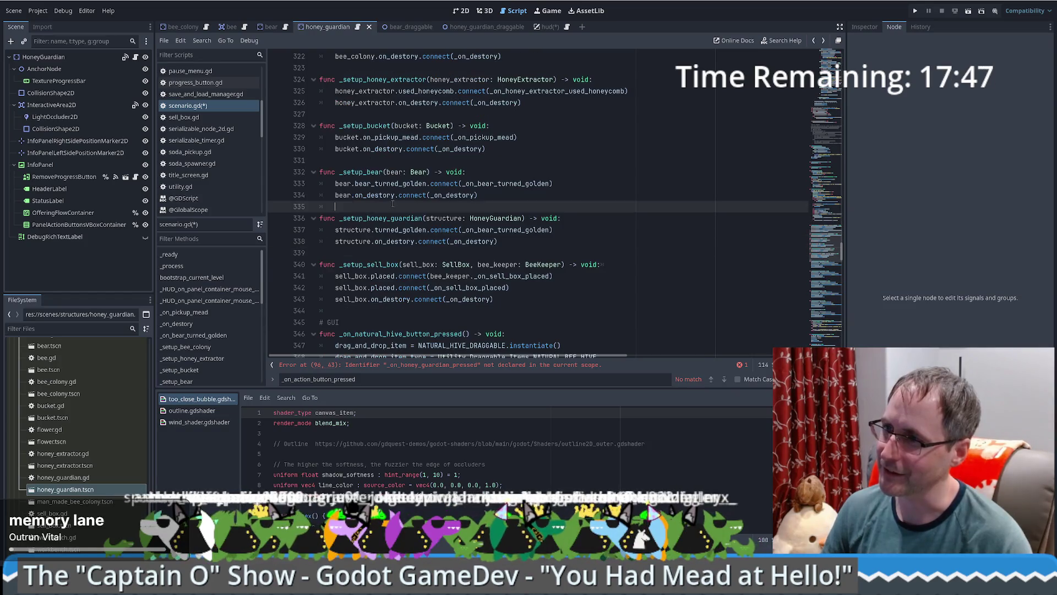
left_click(524, 241)
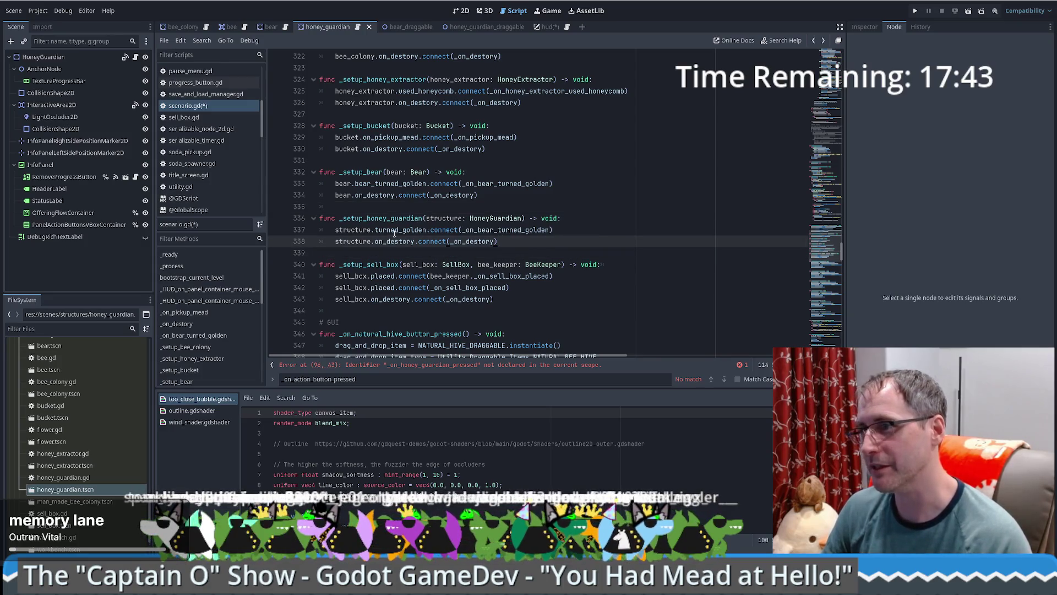
key("Up")
key("End")
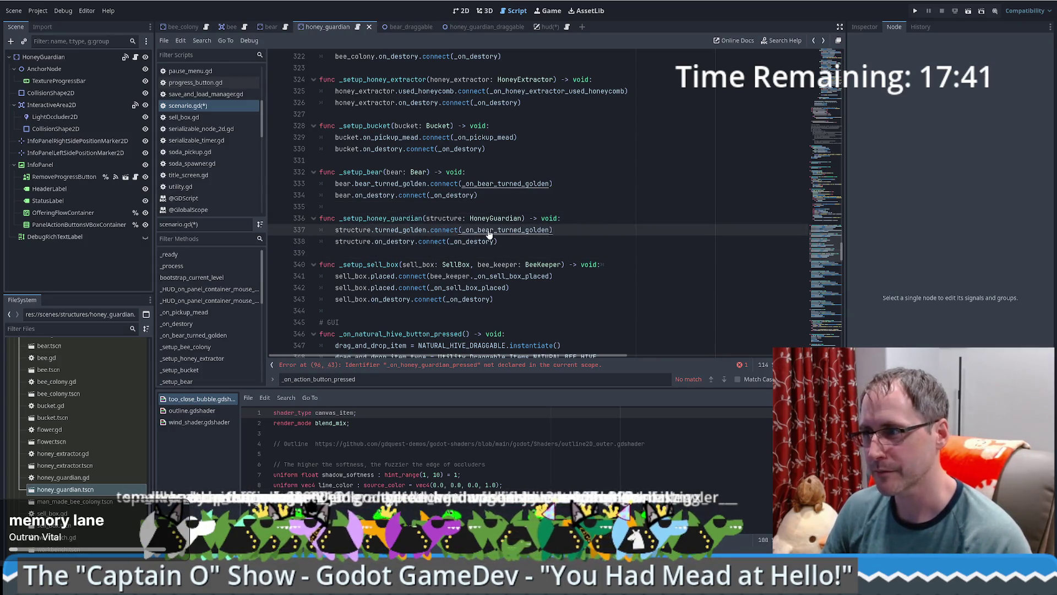
Step: Locate the _on_bear_turned_golden function and fold it repeatedly to check its extent
left_click(488, 231, "ctrl")
left_click(314, 196)
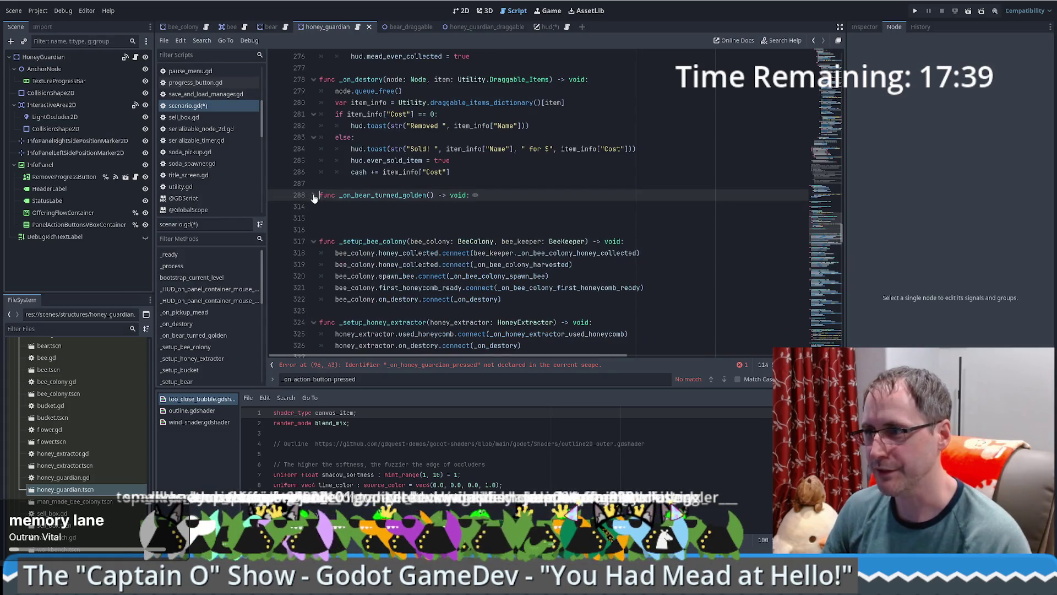
left_click(313, 196)
left_click(313, 196)
left_click(314, 196)
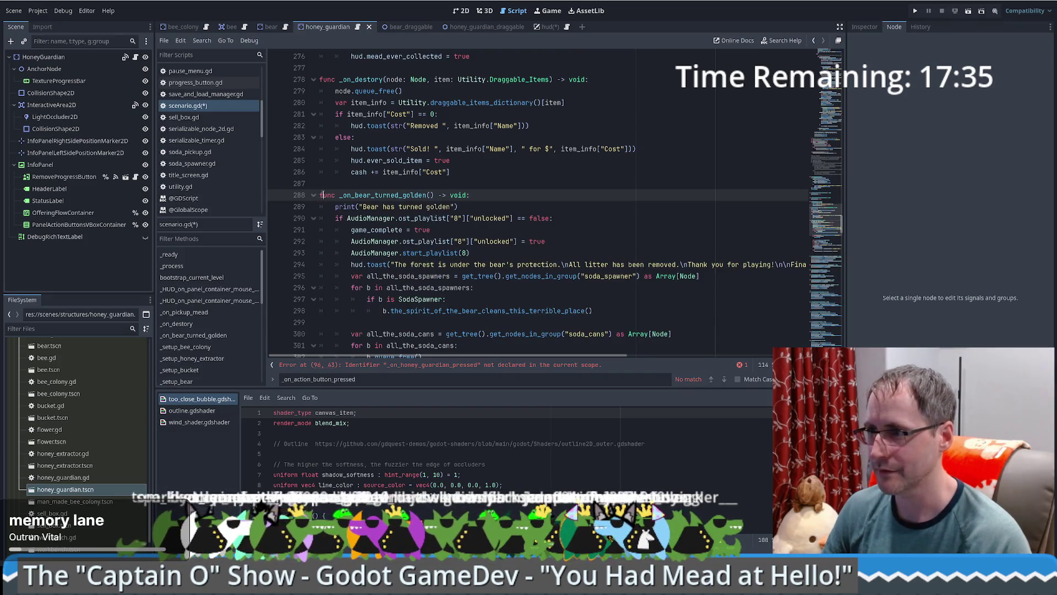
left_click(299, 196)
left_click(314, 196)
left_click(314, 195)
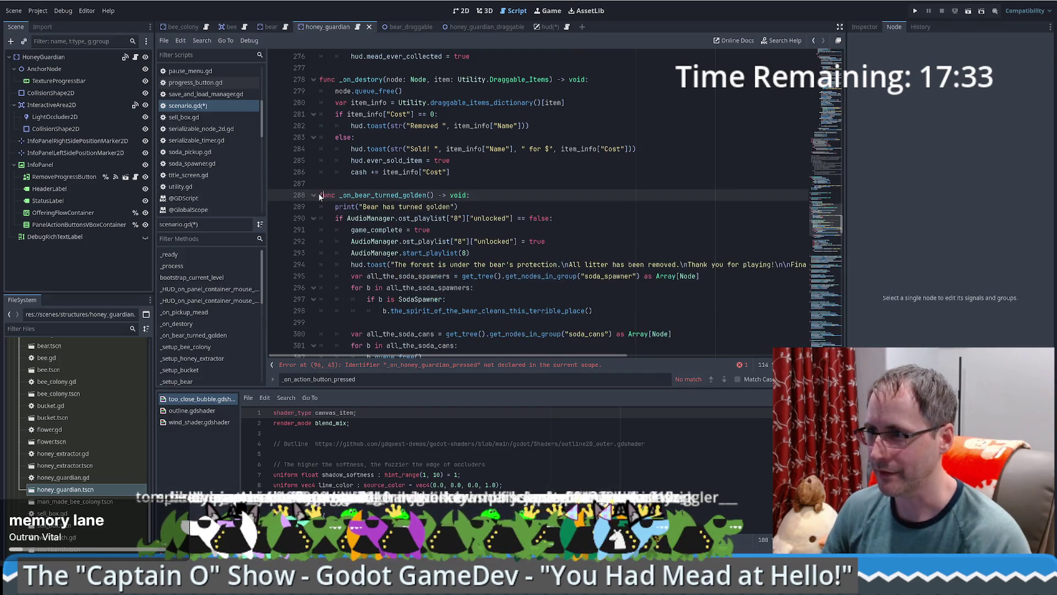
left_click(314, 196)
left_click(314, 195)
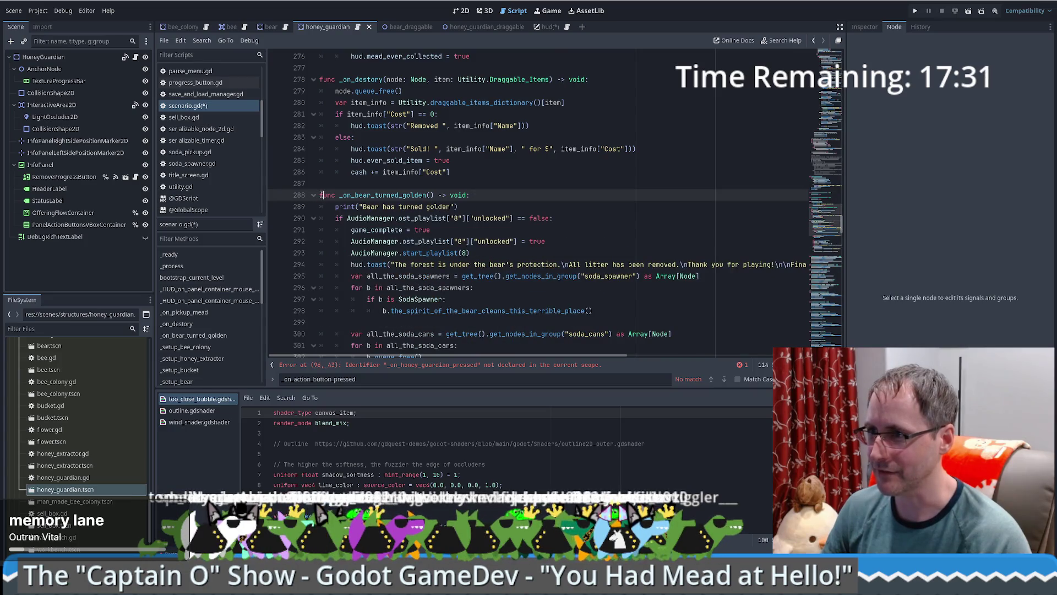
left_click(313, 195)
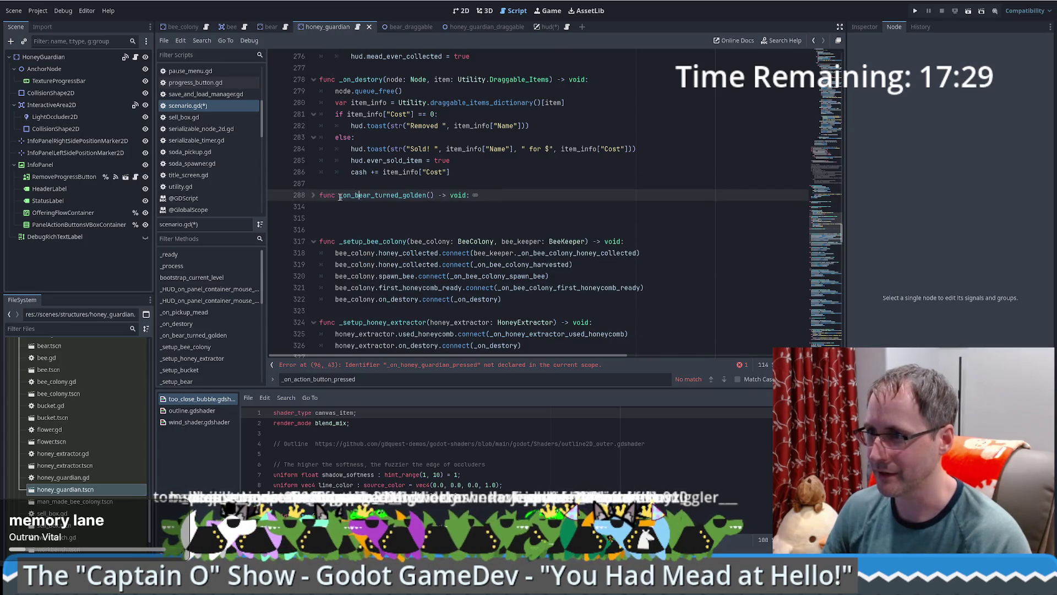
left_click(314, 195)
left_click(314, 195)
left_click(314, 196)
left_click(313, 195)
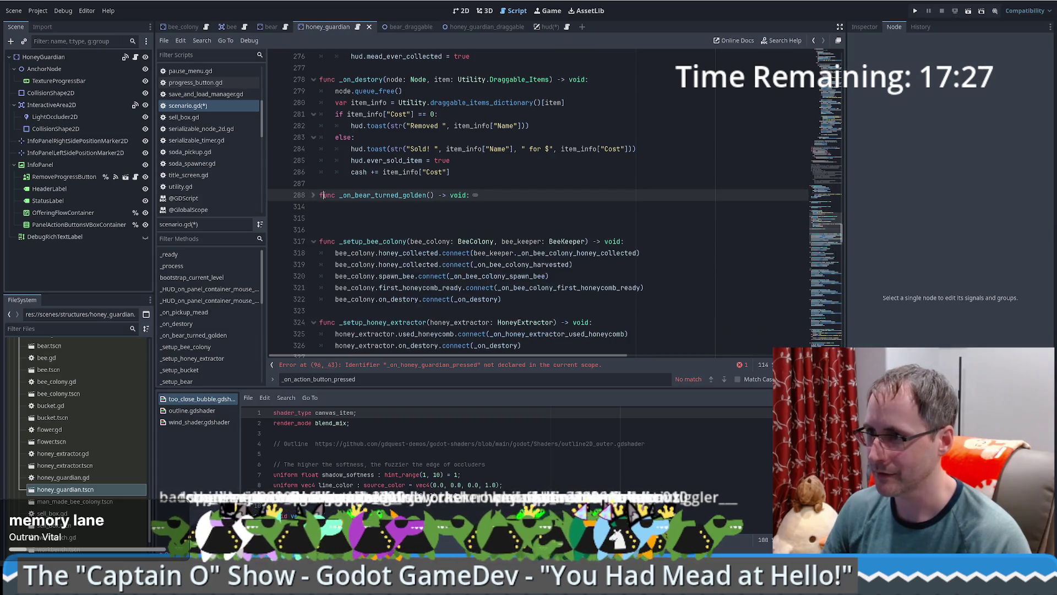
left_click(314, 196)
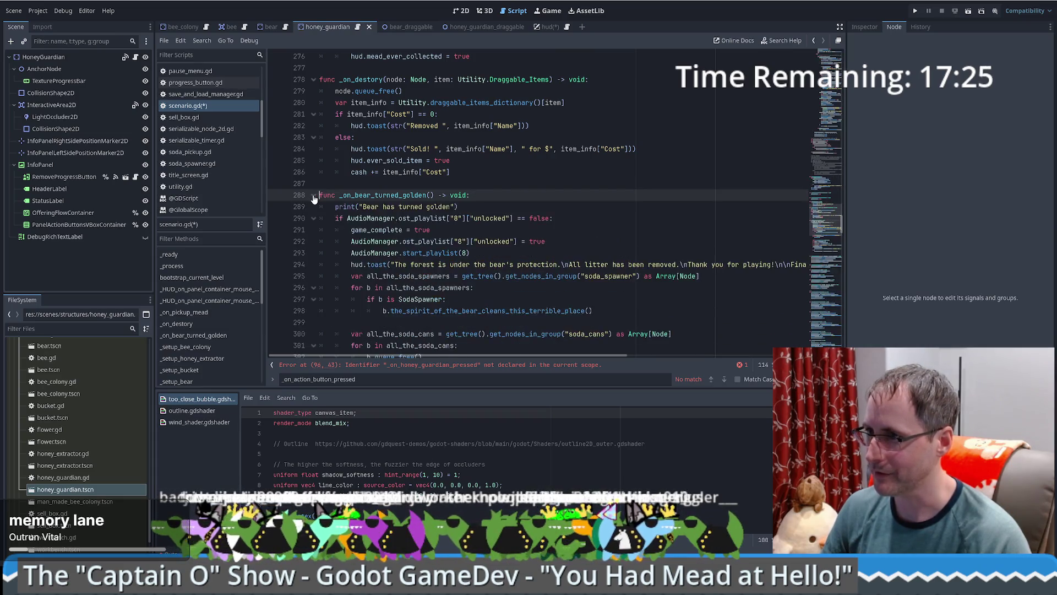
left_click(314, 195)
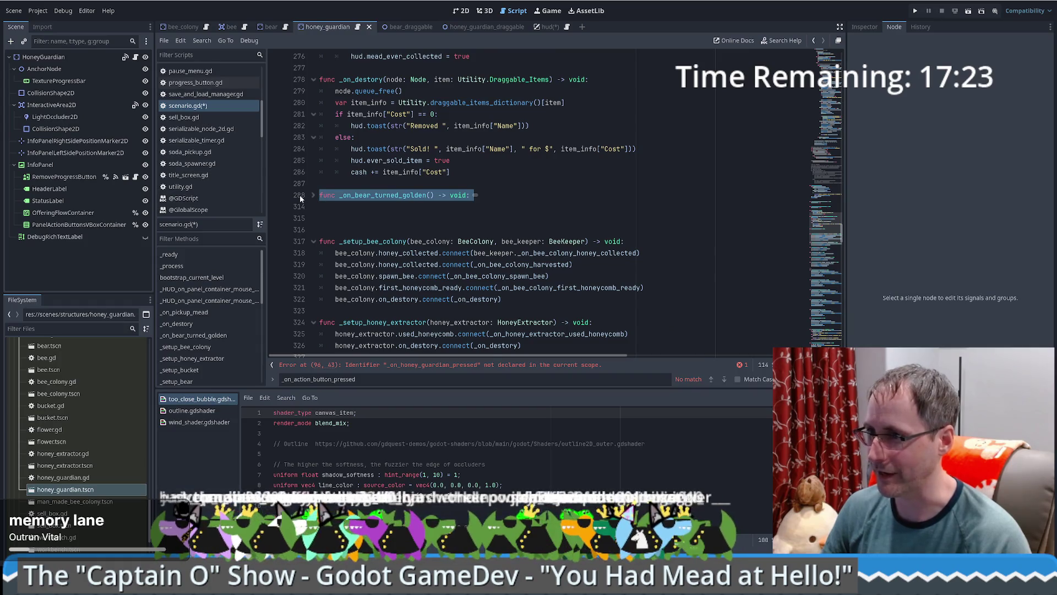
left_click(314, 196)
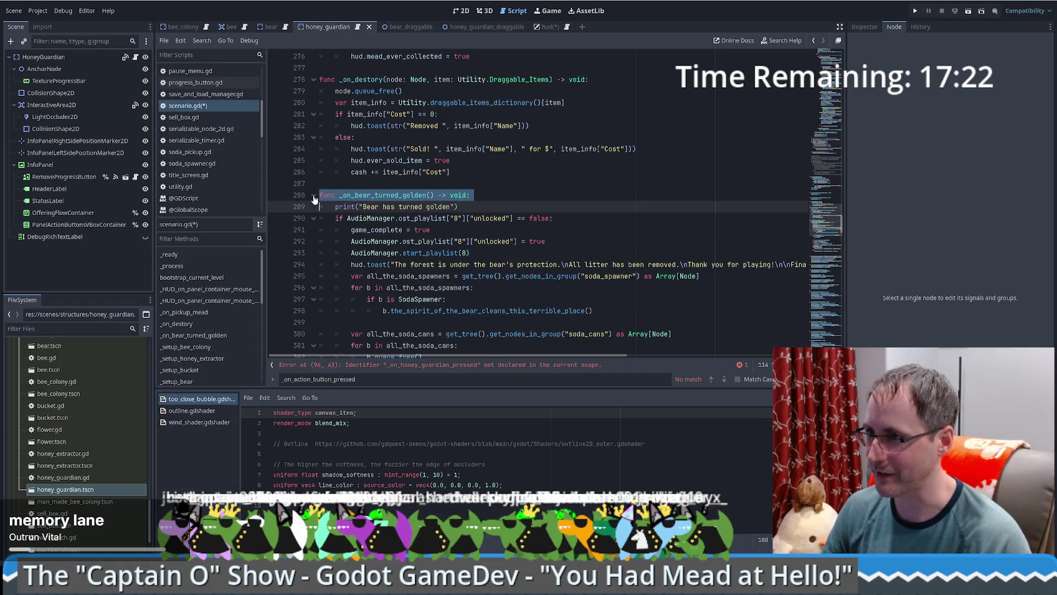
left_click(343, 196)
Step: Copy the whole _on_bear_turned_golden function (lines 288–313) and paste it at line 315
mouse_move(321, 196)
left_mouse_down()
mouse_move(386, 231)
mouse_move(554, 210)
left_mouse_up()
key("ctrl+c")
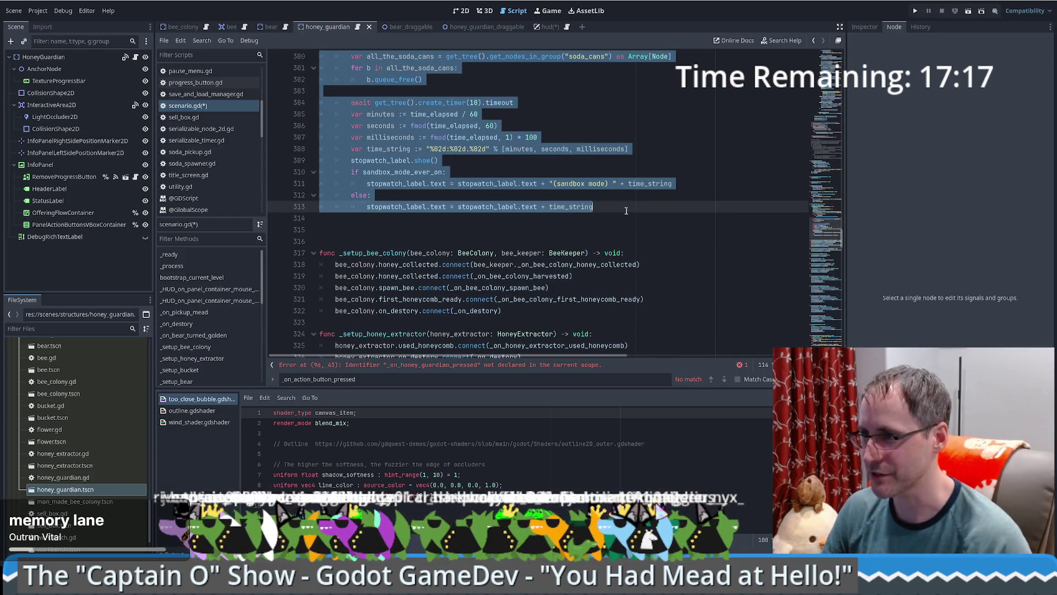
left_click(359, 229)
key("ctrl+v")
scroll(358, 227, "up", 5)
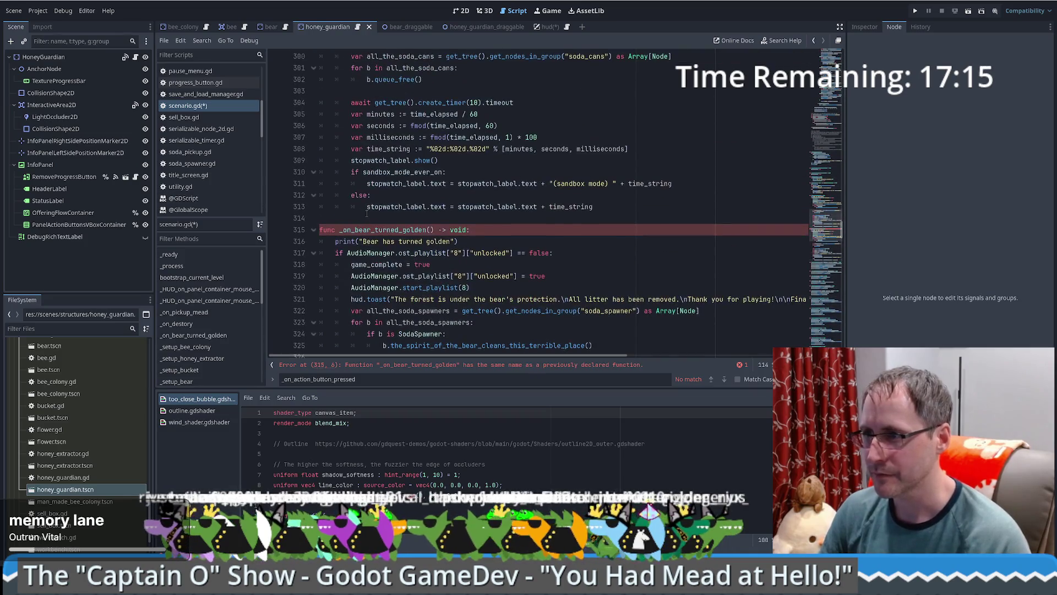
Step: Rename the pasted copy to _on_honey_guardian_turned_golden
double_click(390, 229)
key("BackSpace")
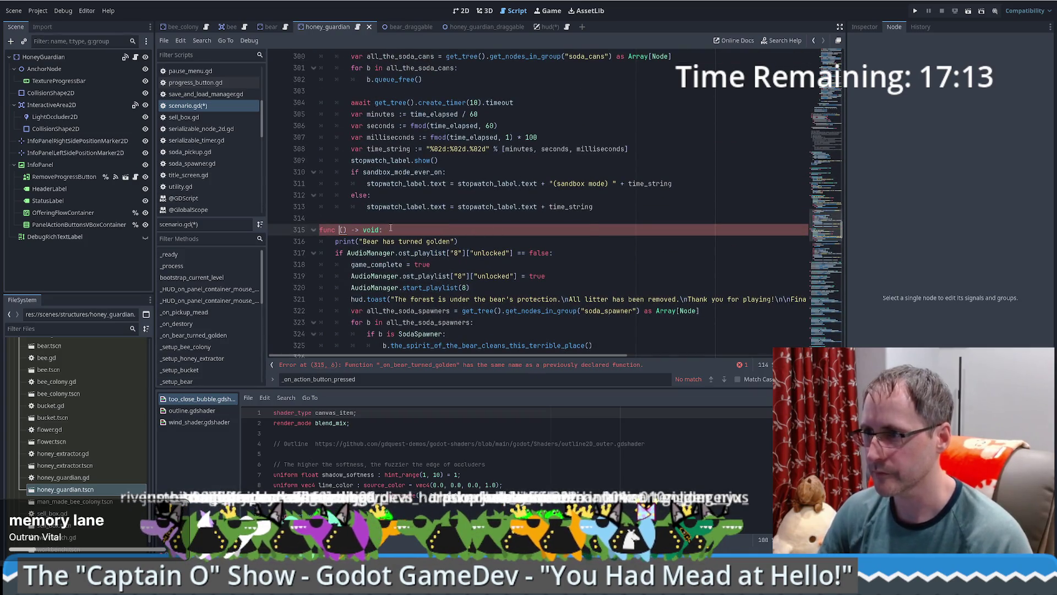
key("ctrl+grave")
type("_on_bear_turned_golden")
key("Return")
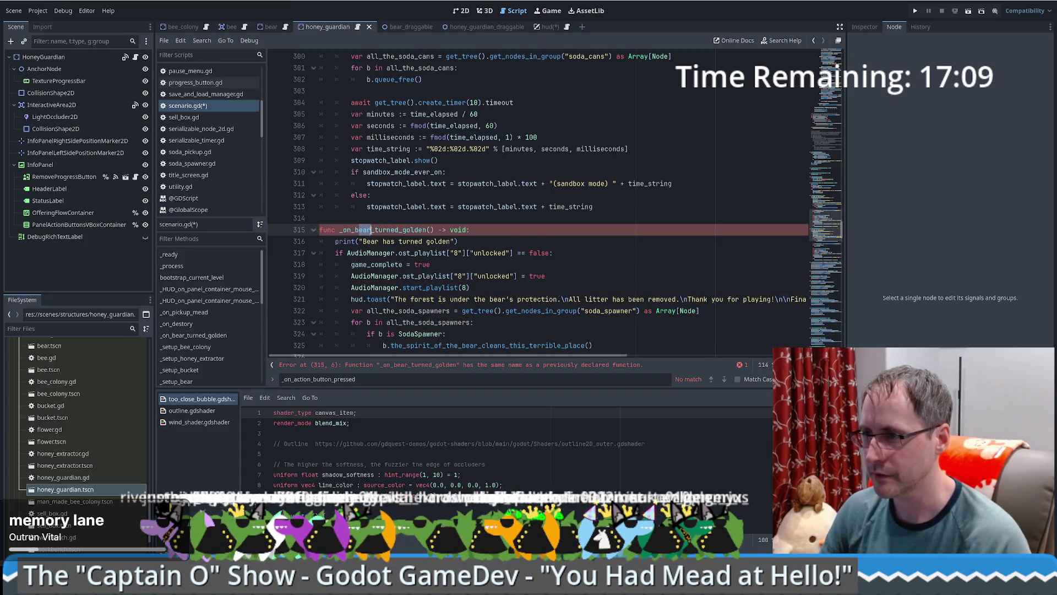
key("BackSpace")
key("BackSpace")
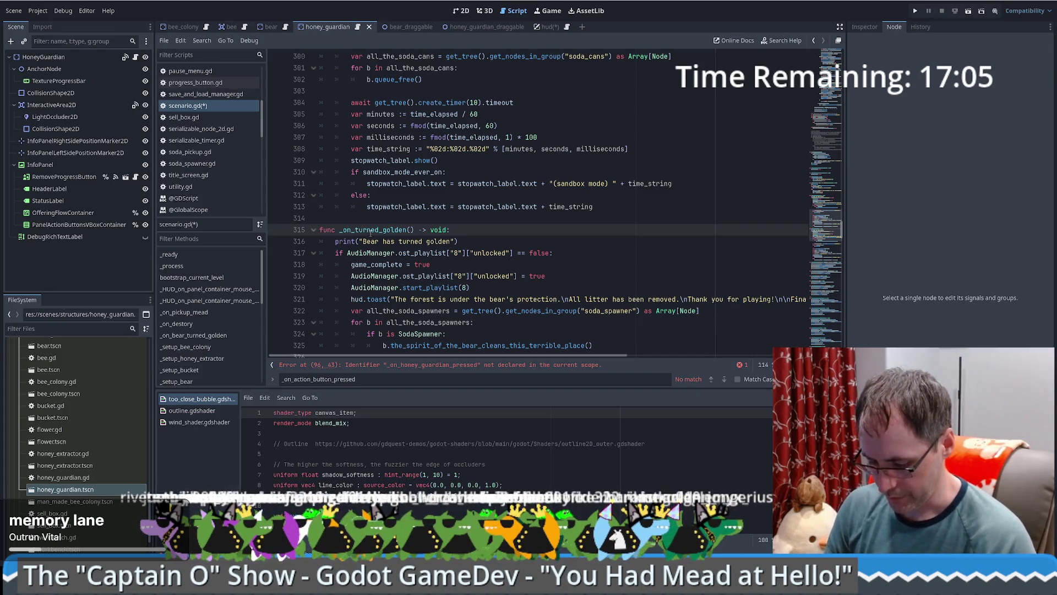
type("honey")
type("_guardian")
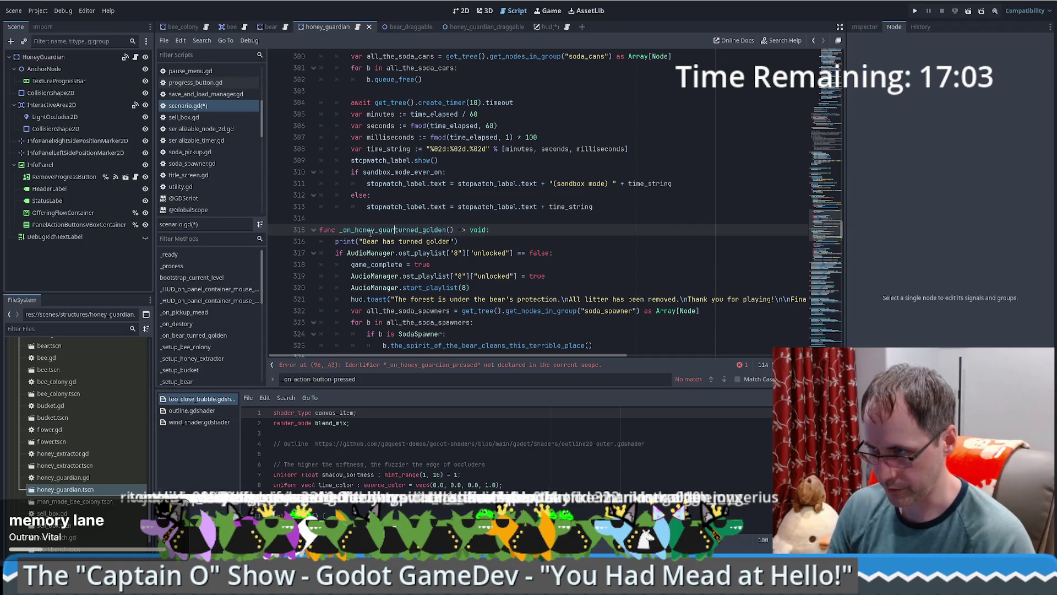
type("_")
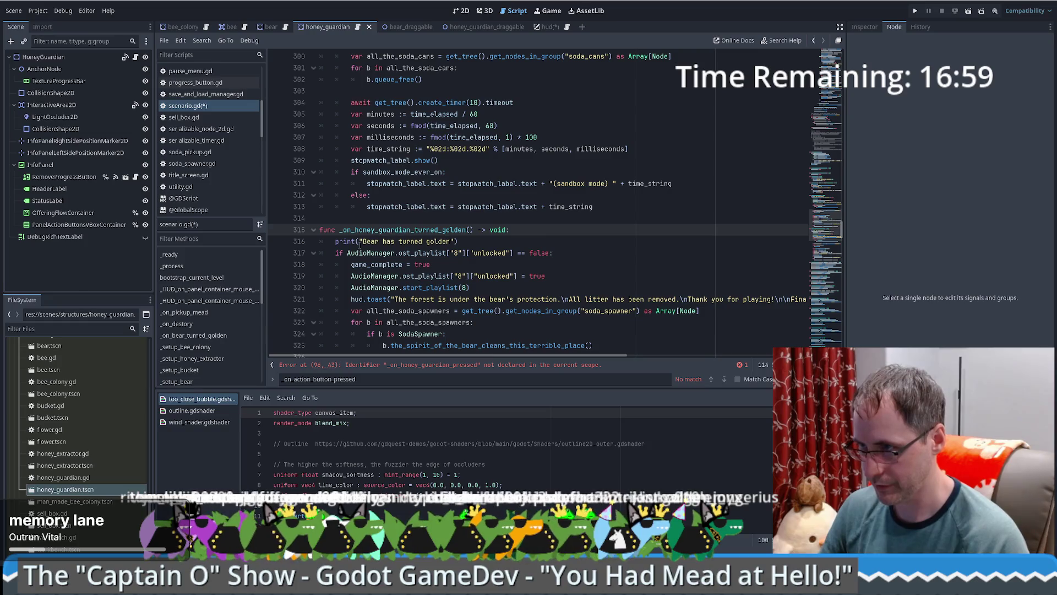
Step: Change the copy's print message from Bear to "Honey Guardian has turned golden"
left_click_drag(364, 241, 376, 242)
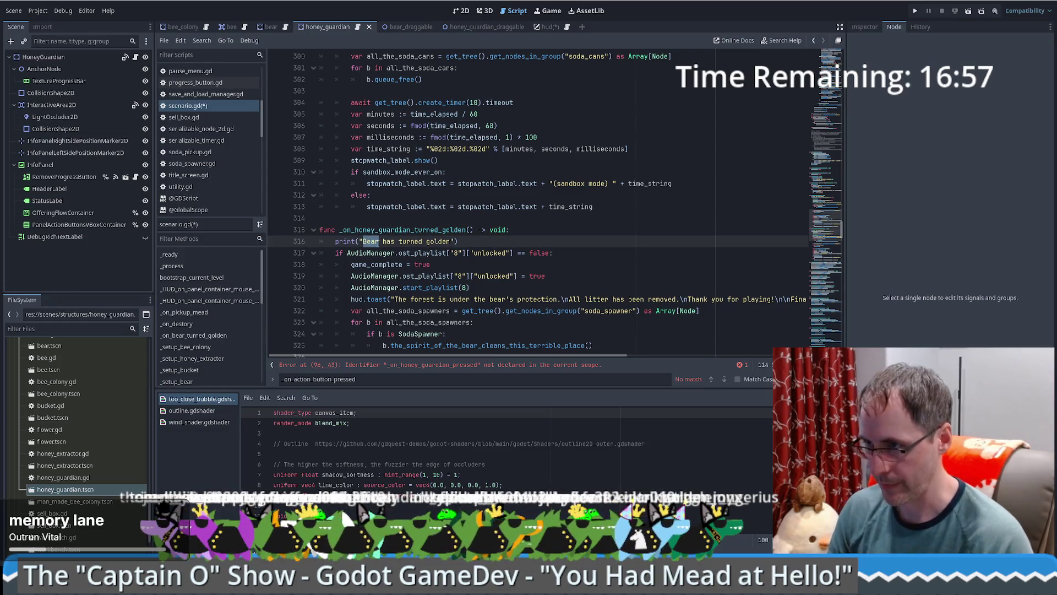
type("Honey Guadria")
key("BackSpace")
key("BackSpace")
key("BackSpace")
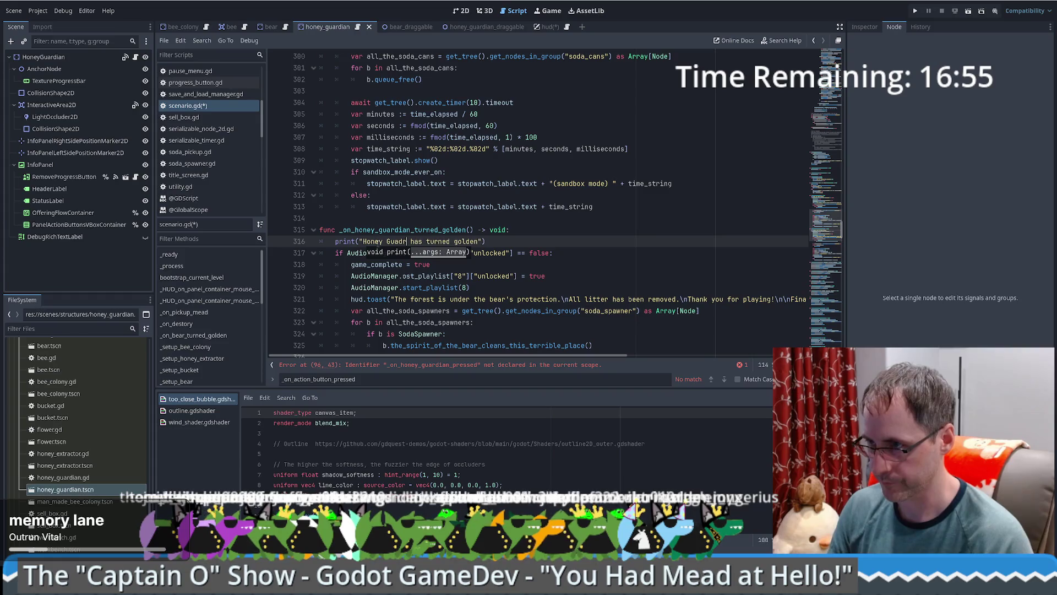
type("rdian")
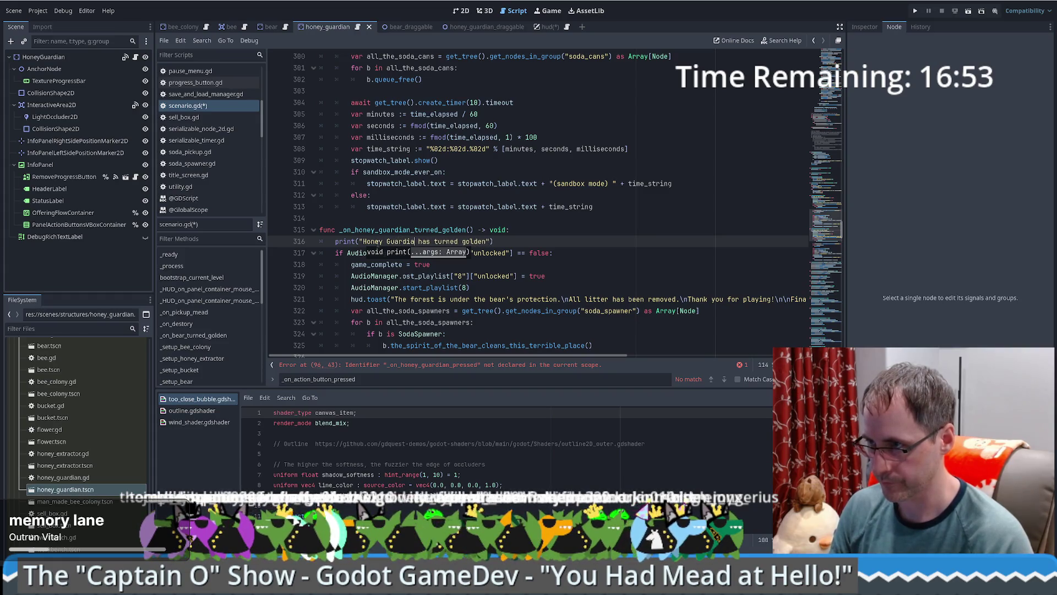
left_click(538, 240)
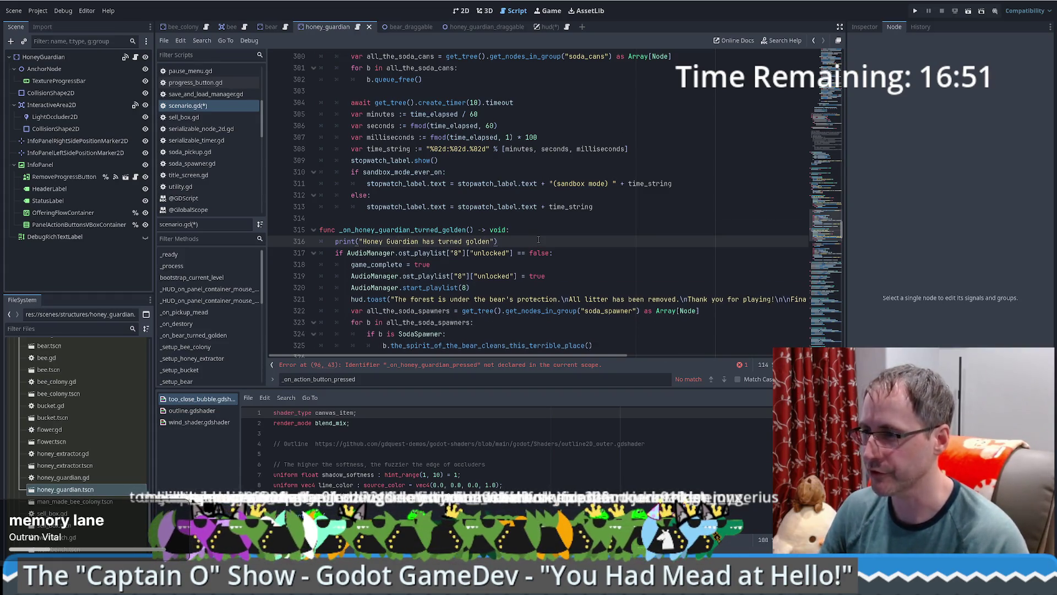
scroll(538, 240, "down", 3)
left_click(314, 148)
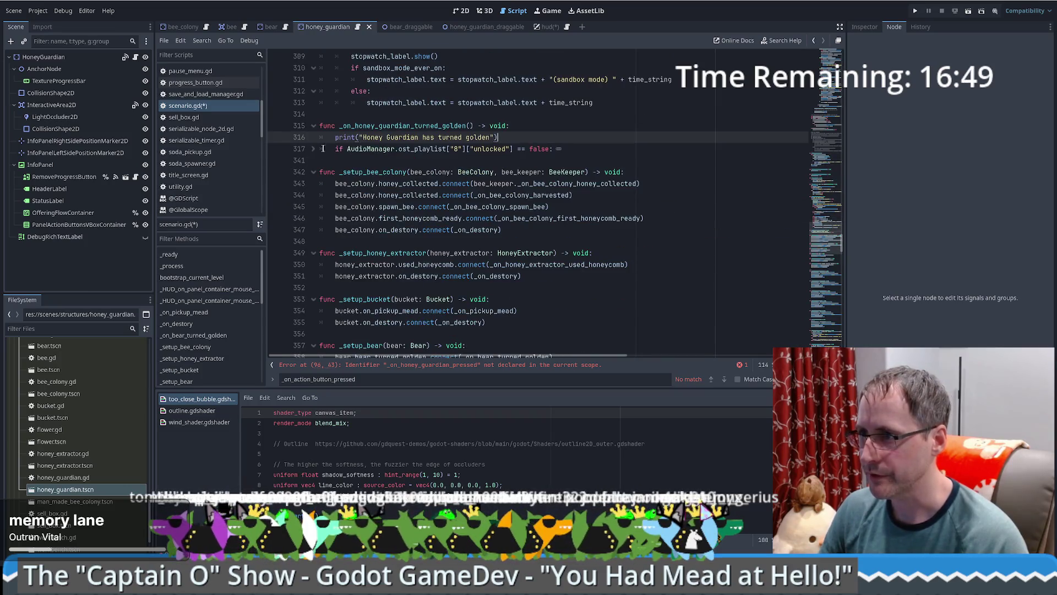
left_click(314, 149)
Step: Delete the copied function's old body, lines 317–340, and the leftover empty line
mouse_move(335, 149)
left_mouse_down()
mouse_move(593, 141)
mouse_move(612, 168)
mouse_move(601, 251)
left_mouse_up()
scroll(603, 206, "down", 1)
scroll(603, 206, "down", 1)
scroll(603, 206, "down", 1)
scroll(603, 206, "down", 1)
scroll(603, 206, "up", 1)
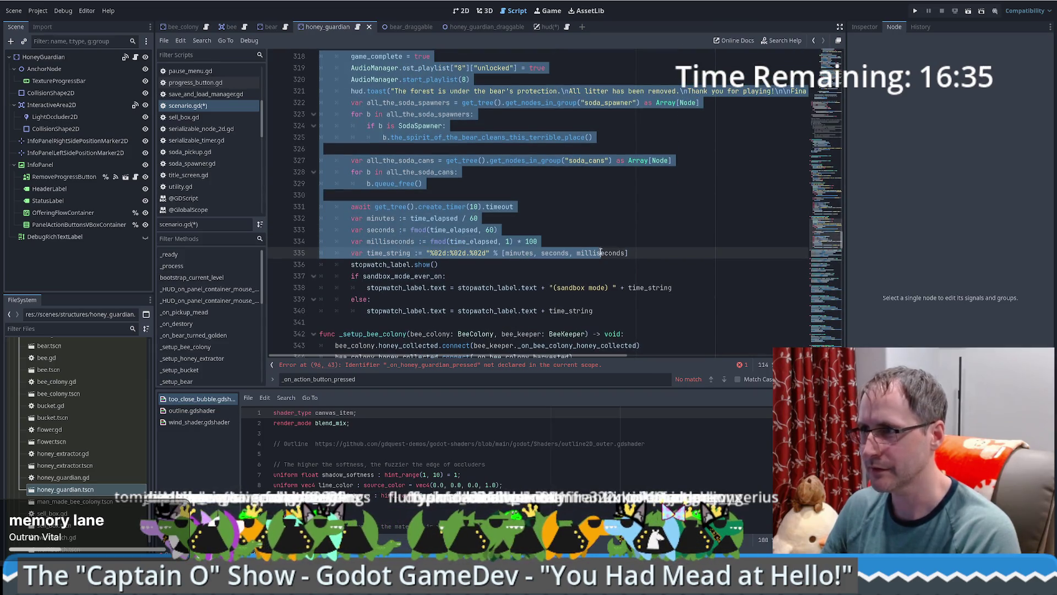
left_click(336, 91)
scroll(372, 113, "up", 3)
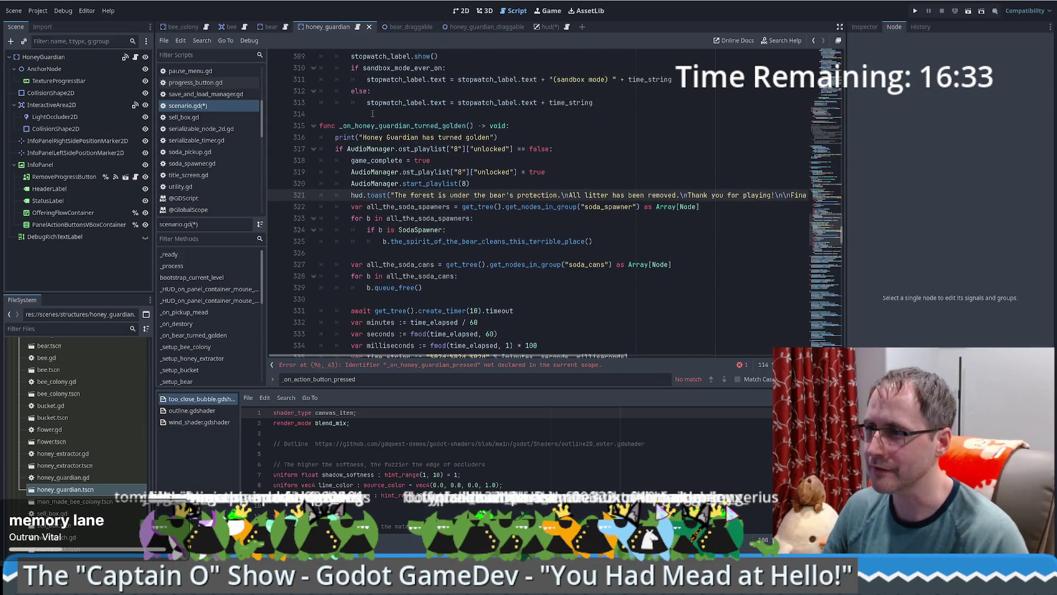
mouse_move(336, 149)
left_mouse_down()
mouse_move(428, 218)
mouse_move(692, 211)
left_mouse_up()
scroll(428, 216, "down", 6)
key("BackSpace")
scroll(519, 181, "up", 7)
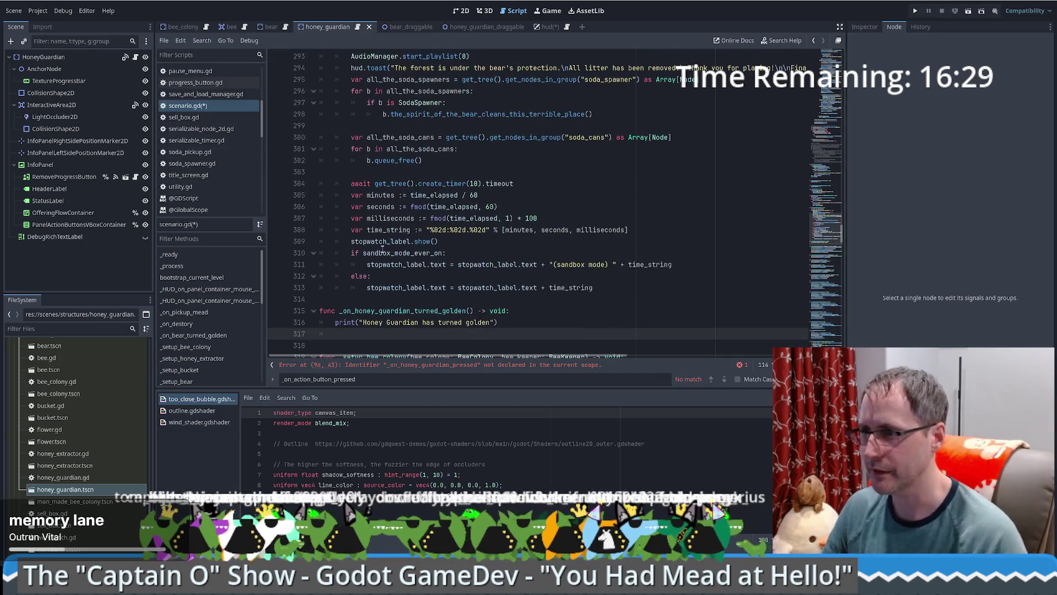
key("BackSpace")
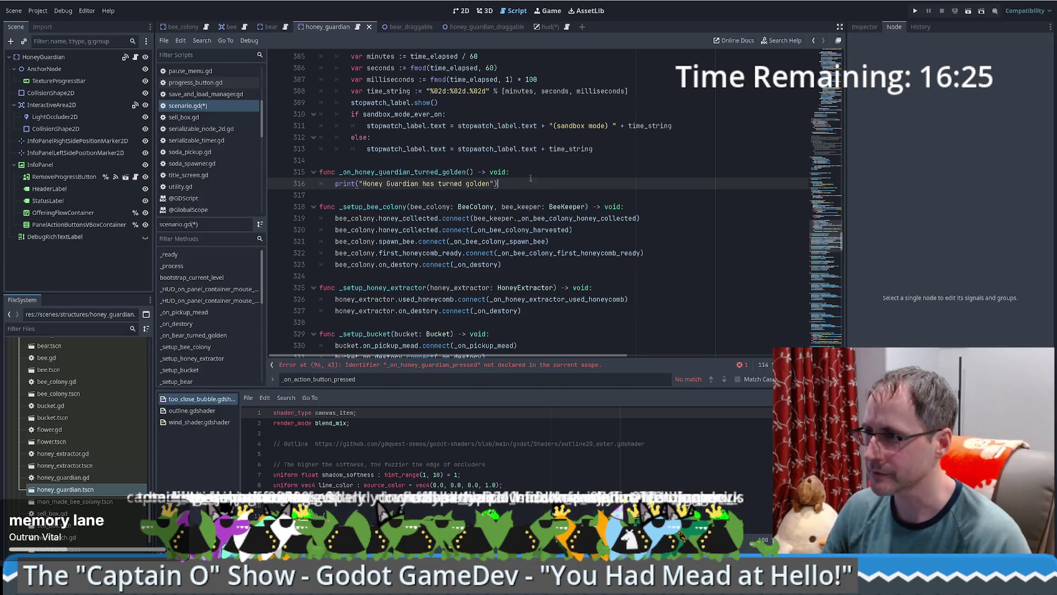
Step: Add a 'Stubbed out to be completed later' comment under the declaration and save scenario.gd
left_click(527, 175)
key("Return")
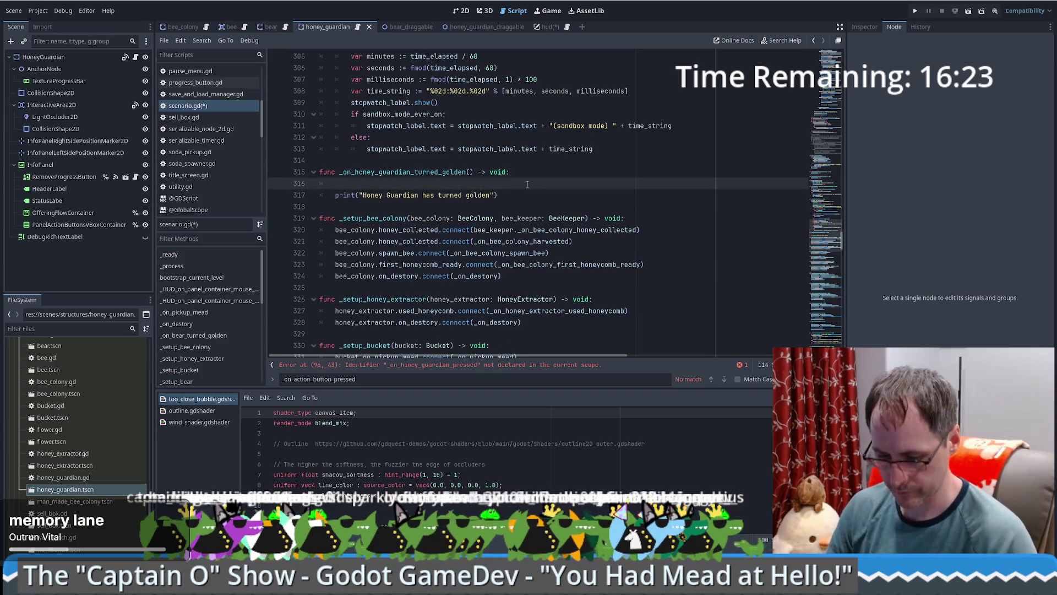
type("#STub")
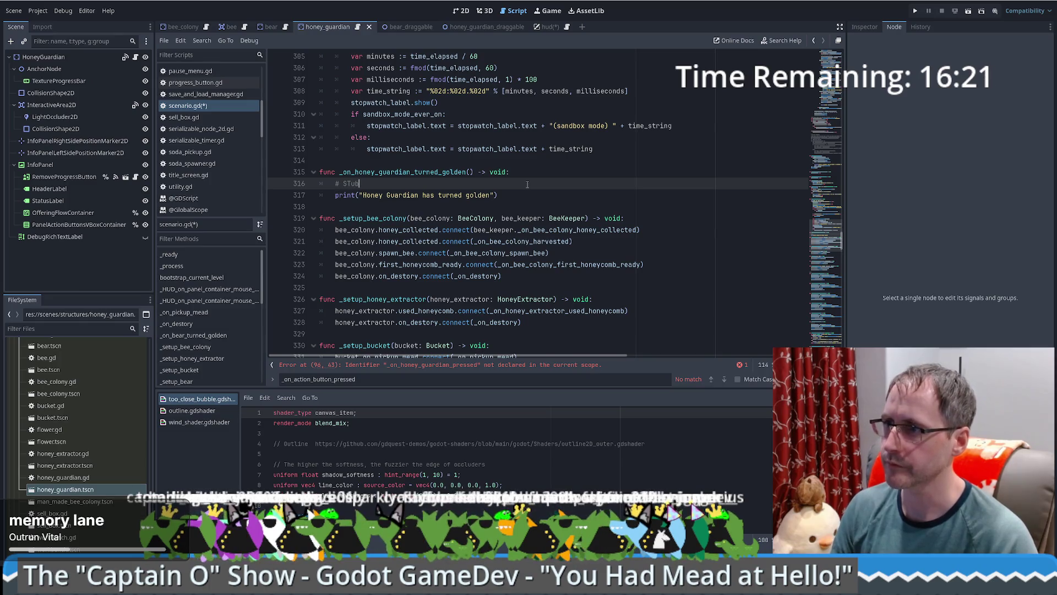
type("b")
type(" out ")
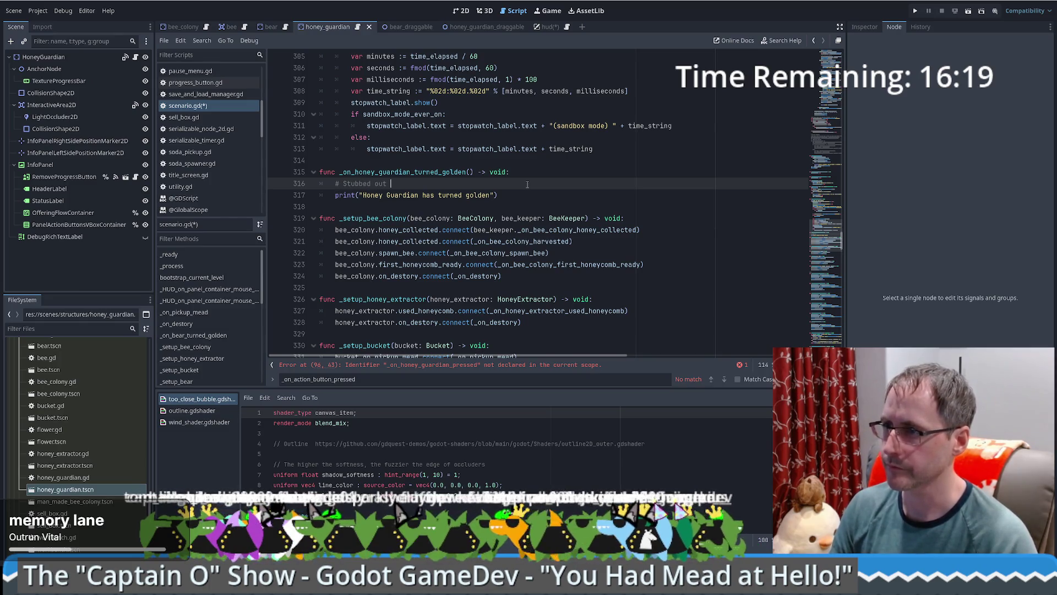
type("to be complet")
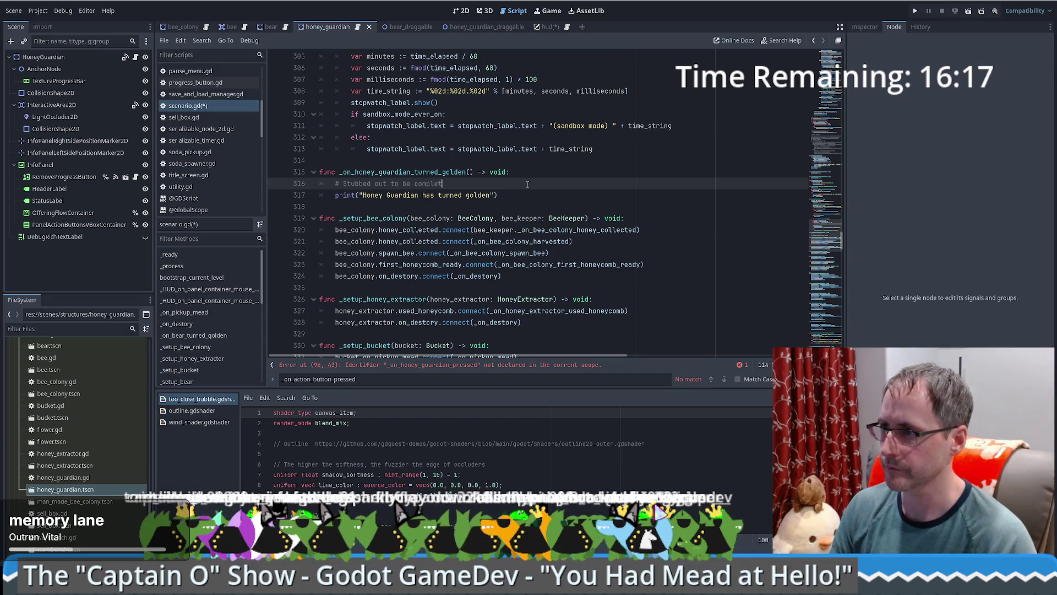
type("ed later")
key("ctrl+s")
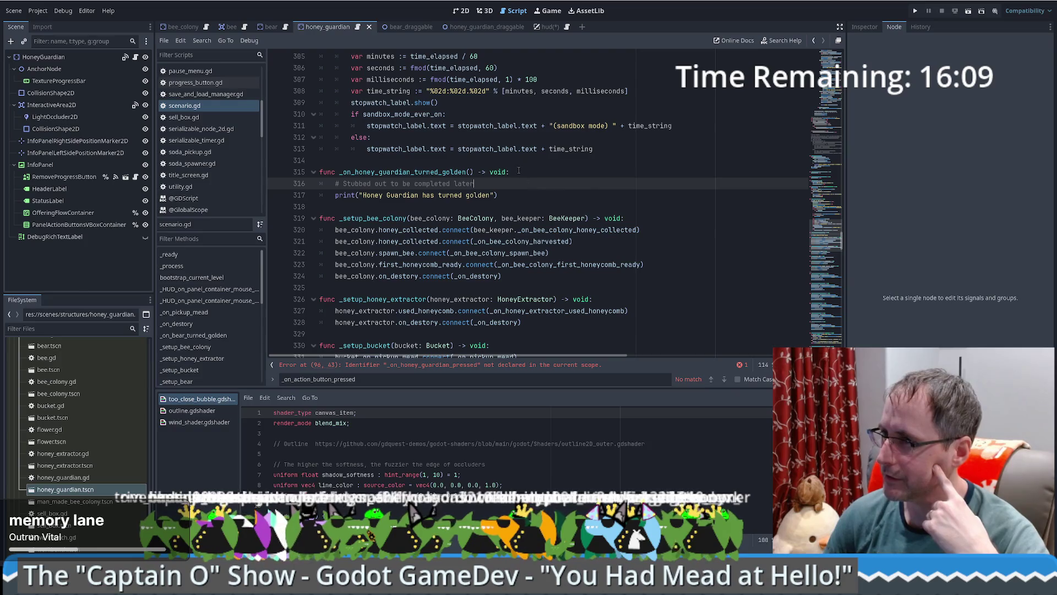
left_click(407, 172)
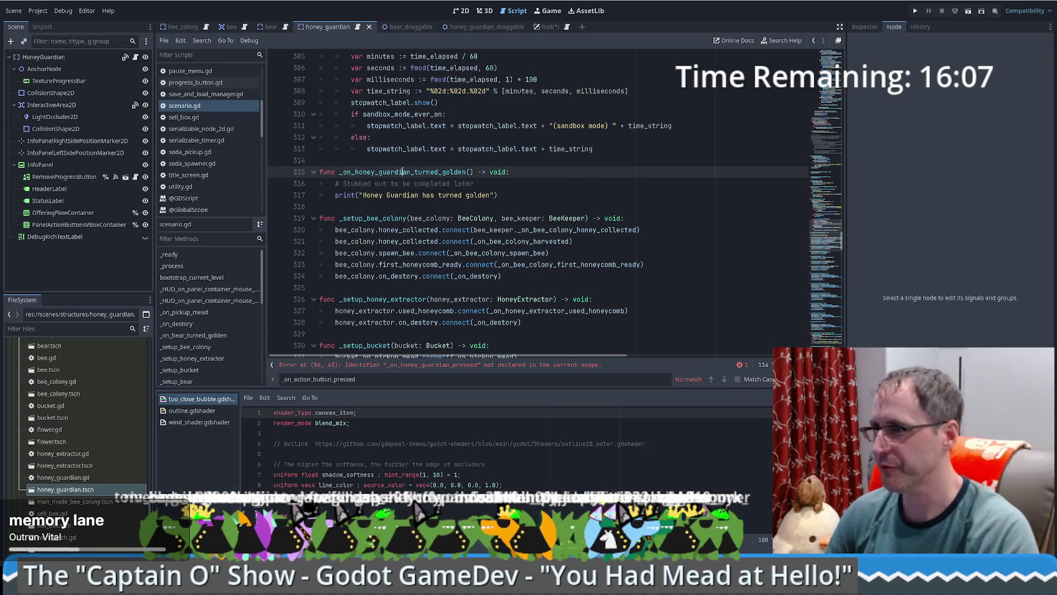
Step: Select the new handler name, inspect the line 96 error, and return to _setup_honey_guardian
double_click(413, 171)
key("ctrl+c")
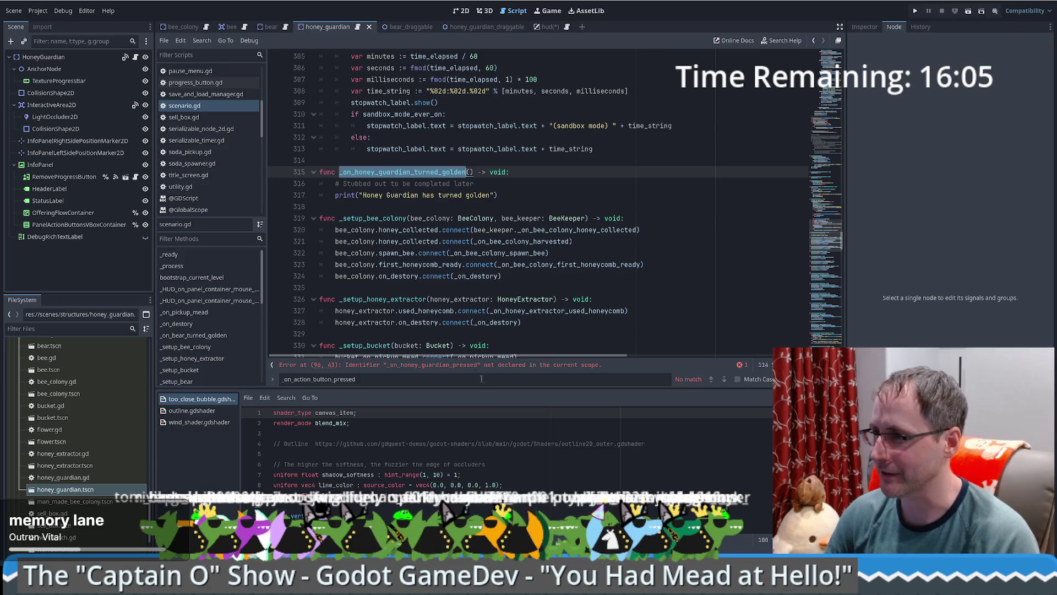
left_click(454, 365)
double_click(528, 194)
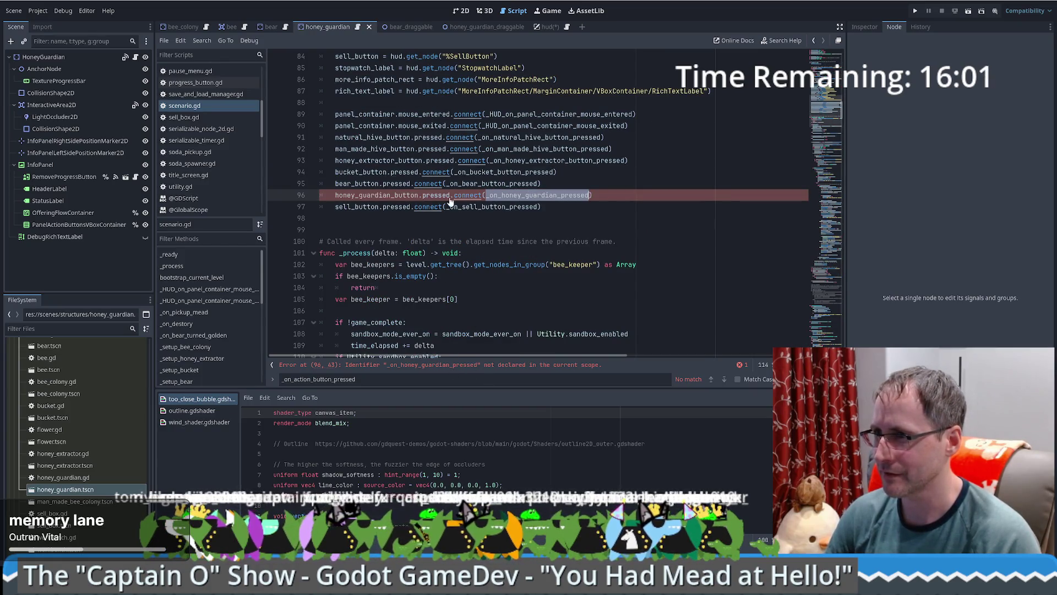
left_click(564, 195)
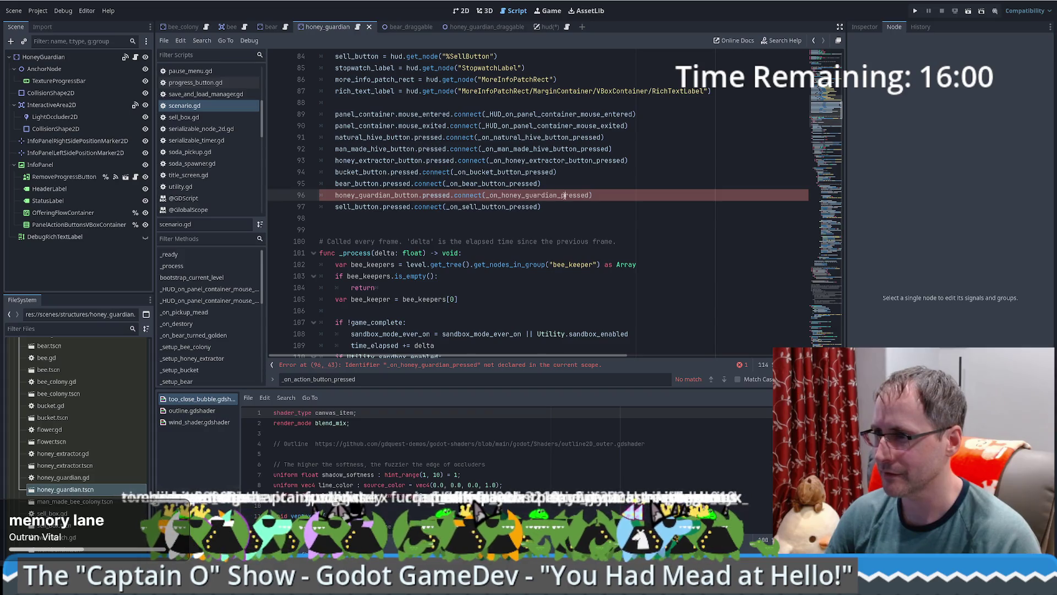
left_click(511, 185, "ctrl")
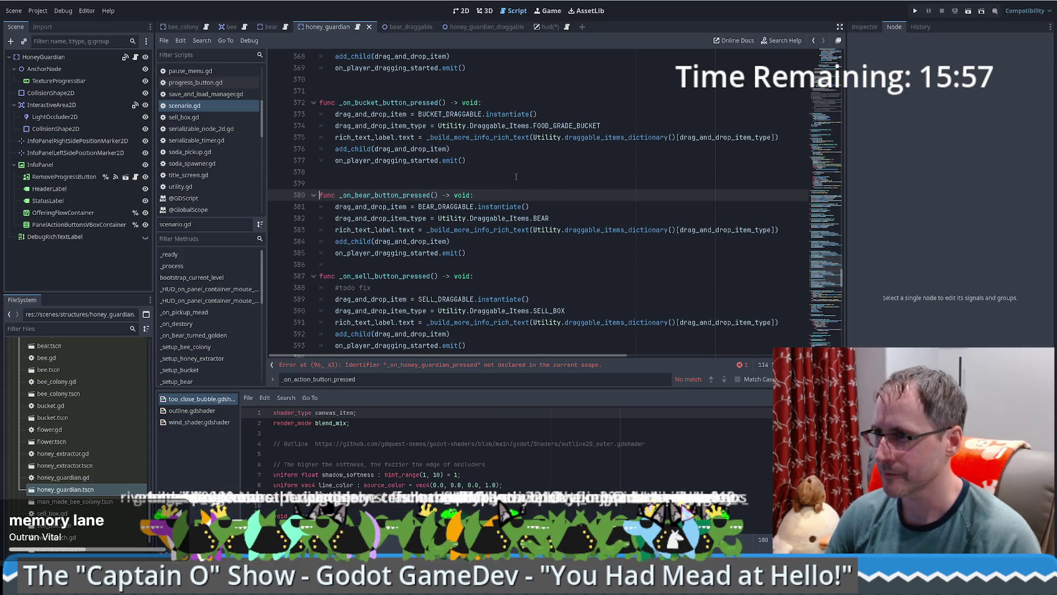
key("alt+Left")
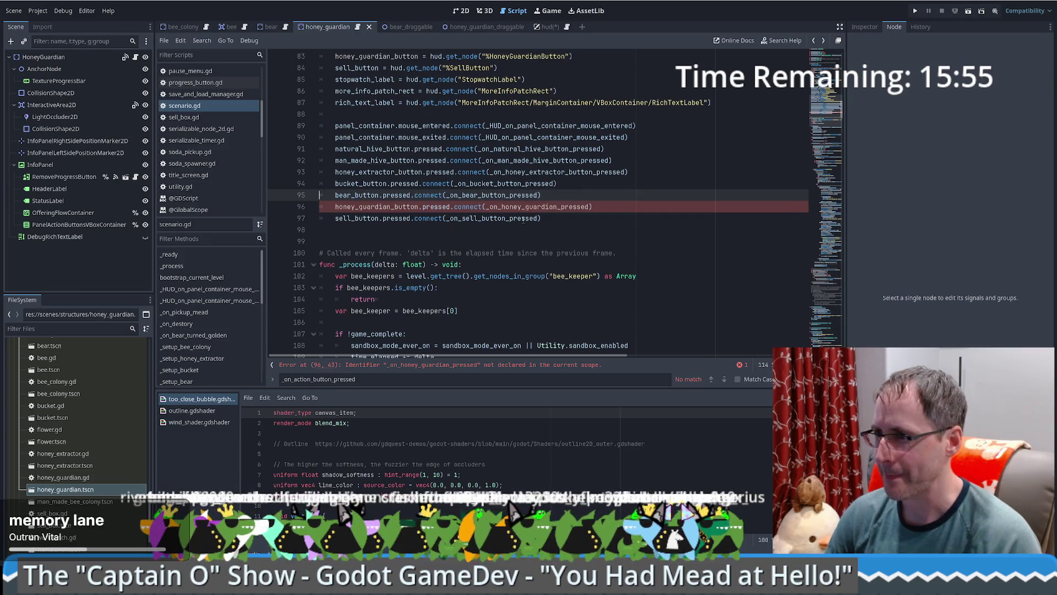
key("alt+Left")
key("alt+Left")
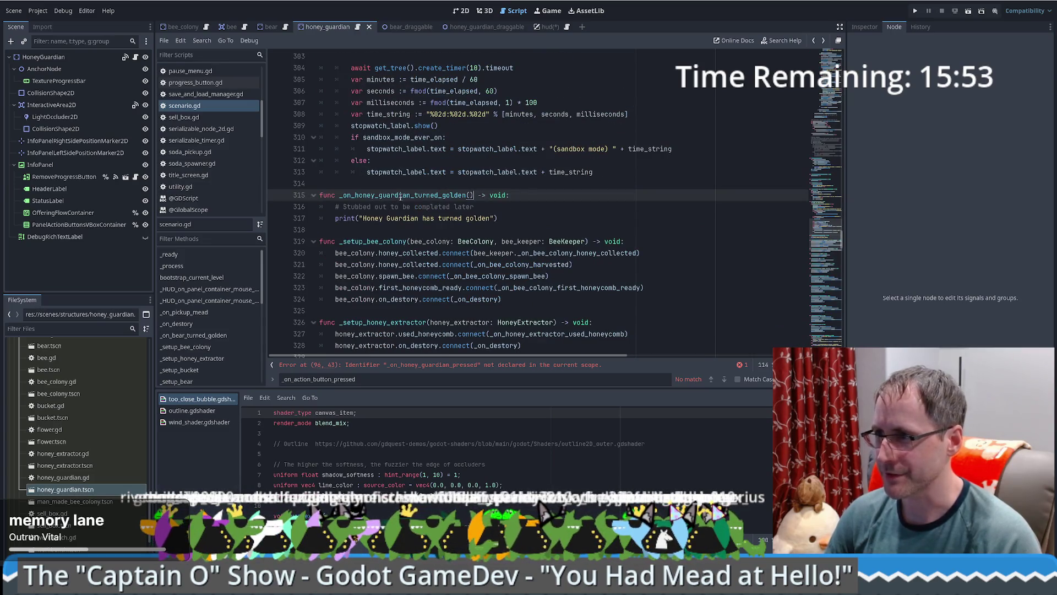
key("alt+Left")
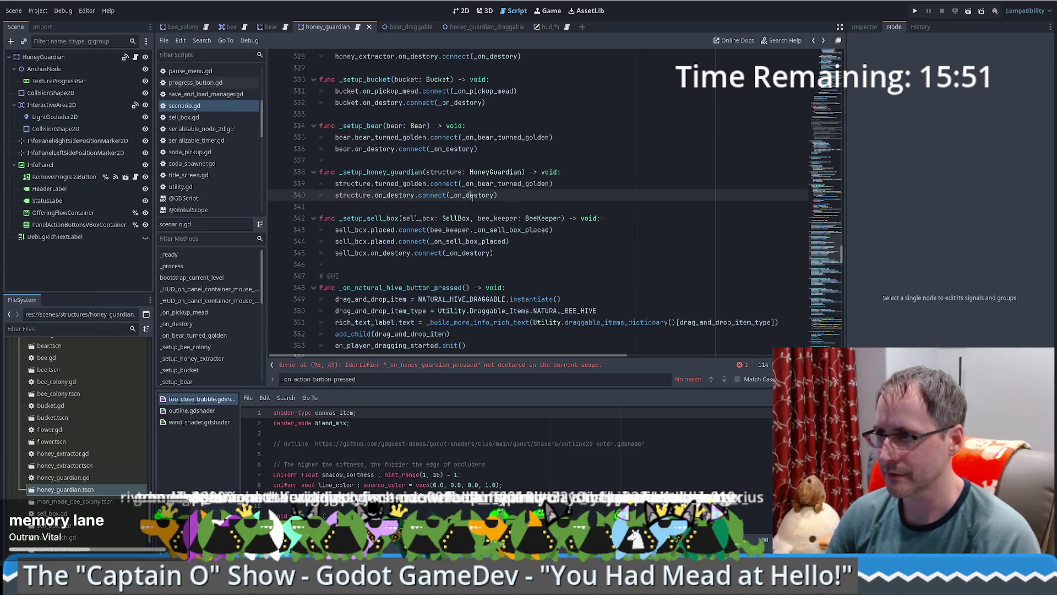
Step: Replace _on_bear_turned_golden with _on_honey_guardian_turned_golden in the line 339 turned_golden.connect call
double_click(496, 184)
key("ctrl+v")
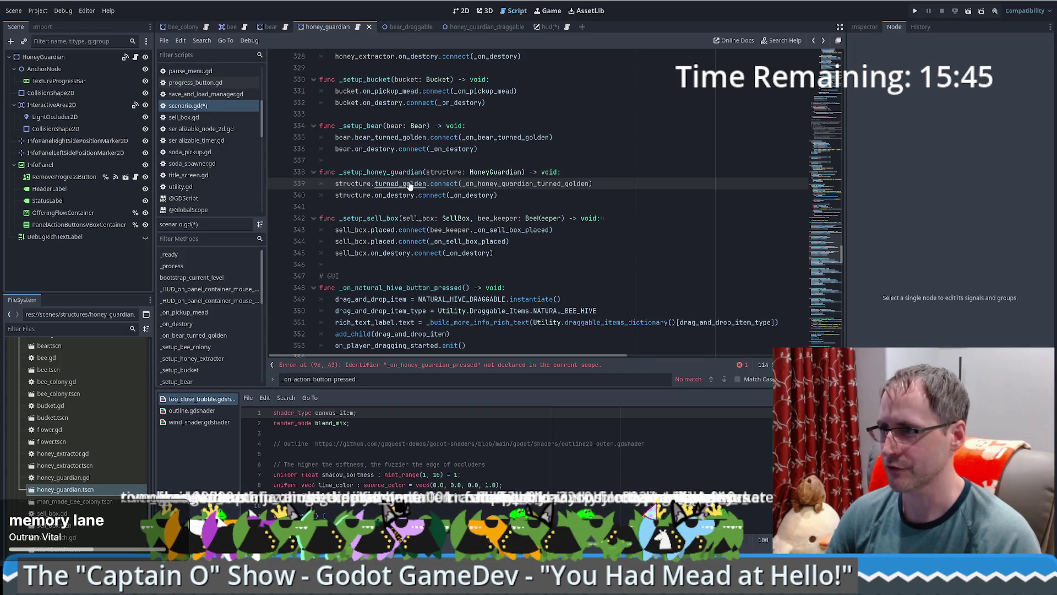
left_click(497, 184, "ctrl")
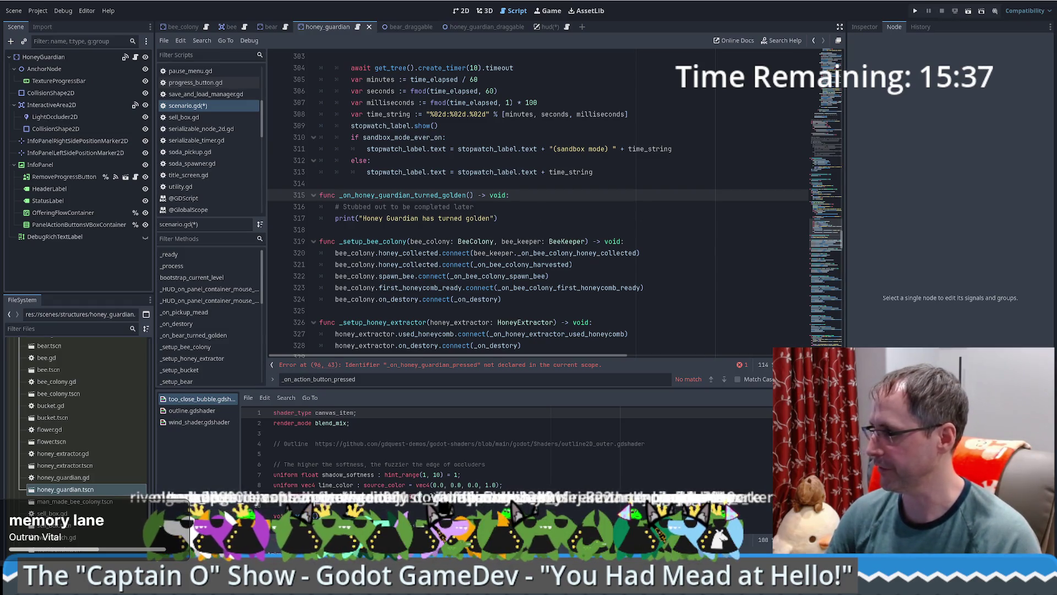
left_click(639, 241)
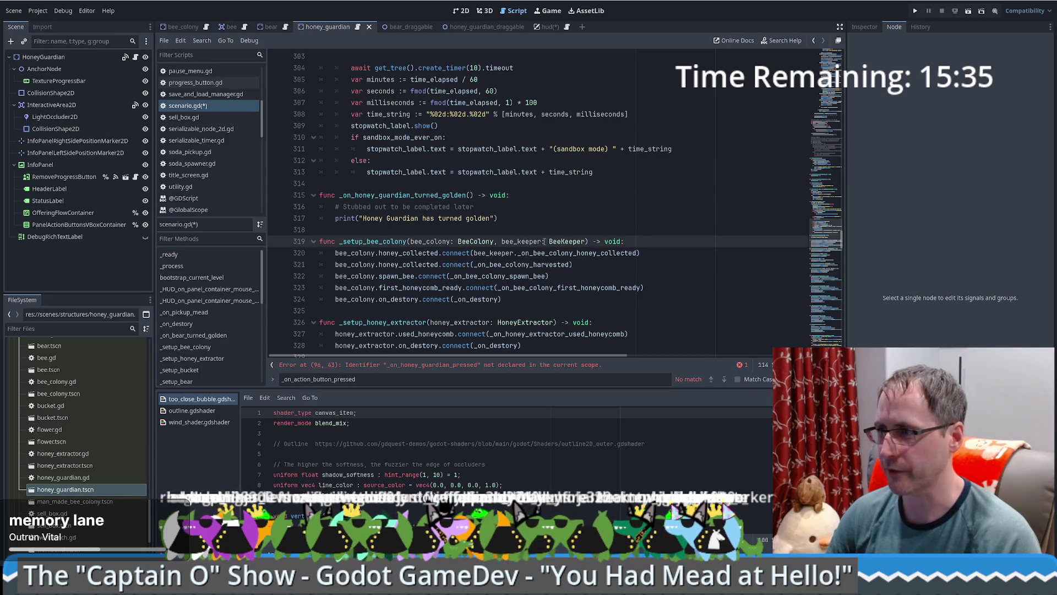
scroll(538, 211, "down", 8)
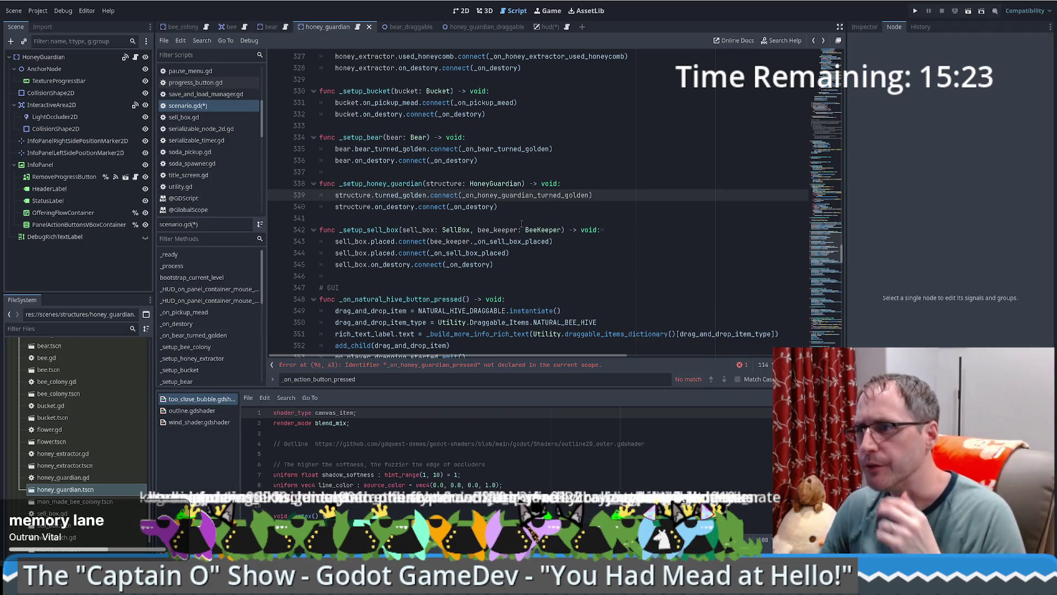
scroll(523, 229, "down", 1)
left_click(390, 364)
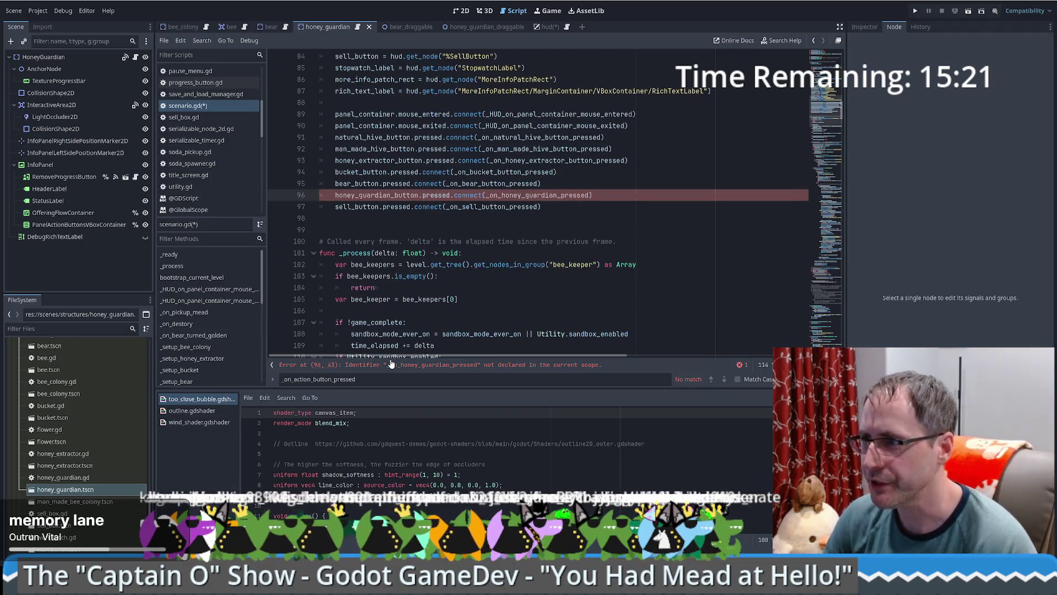
Step: Duplicate _on_bear_button_pressed and rename the copy _on_honey_guardian_pressed
left_click(607, 195)
key("ctrl+shift+d")
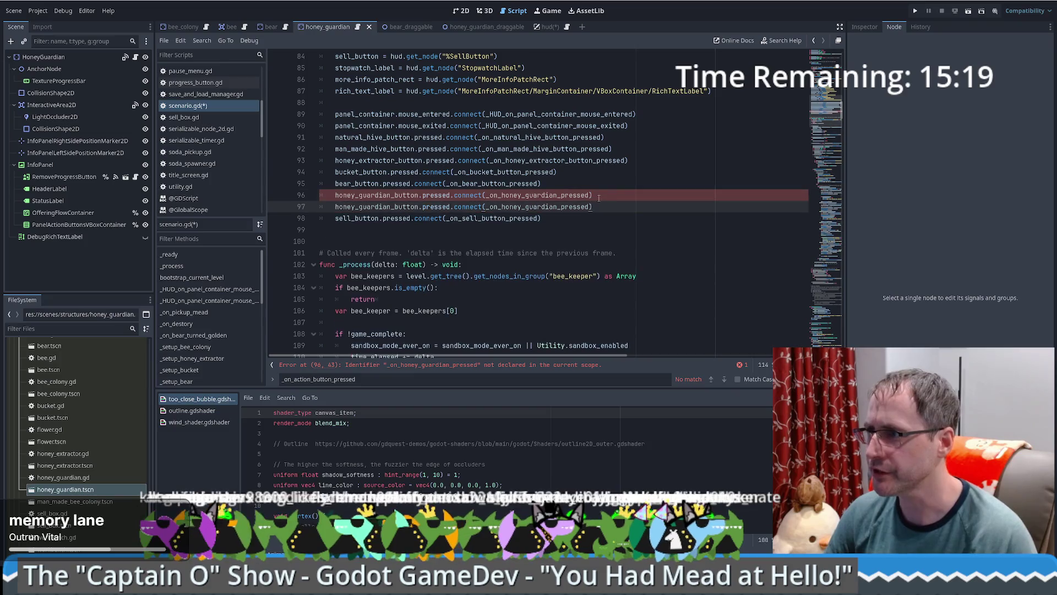
key("ctrl+z")
double_click(545, 194)
key("ctrl+c")
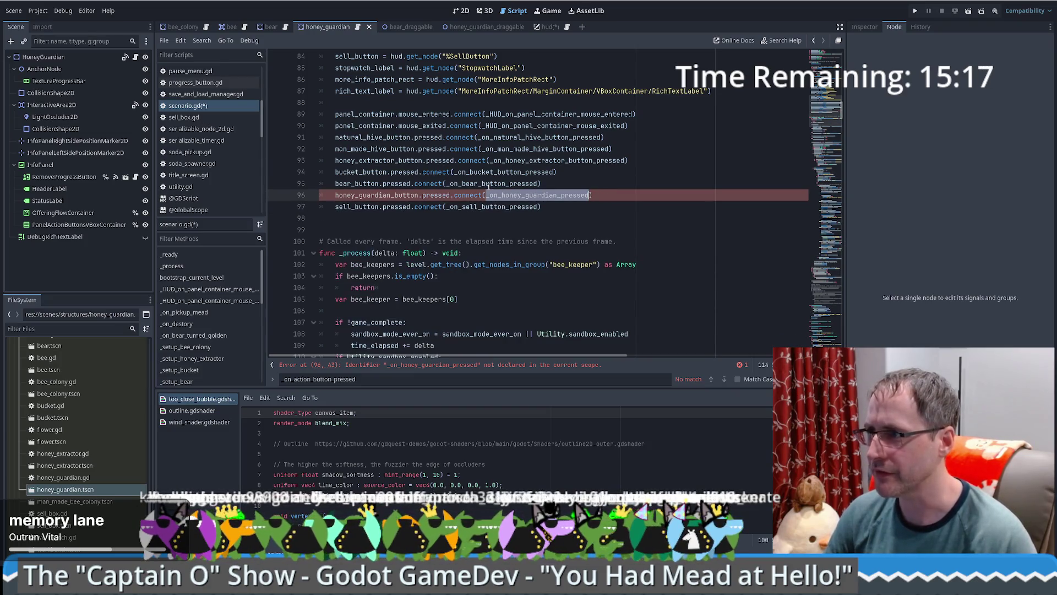
left_click(499, 185, "ctrl")
left_click_drag(473, 253, 464, 178)
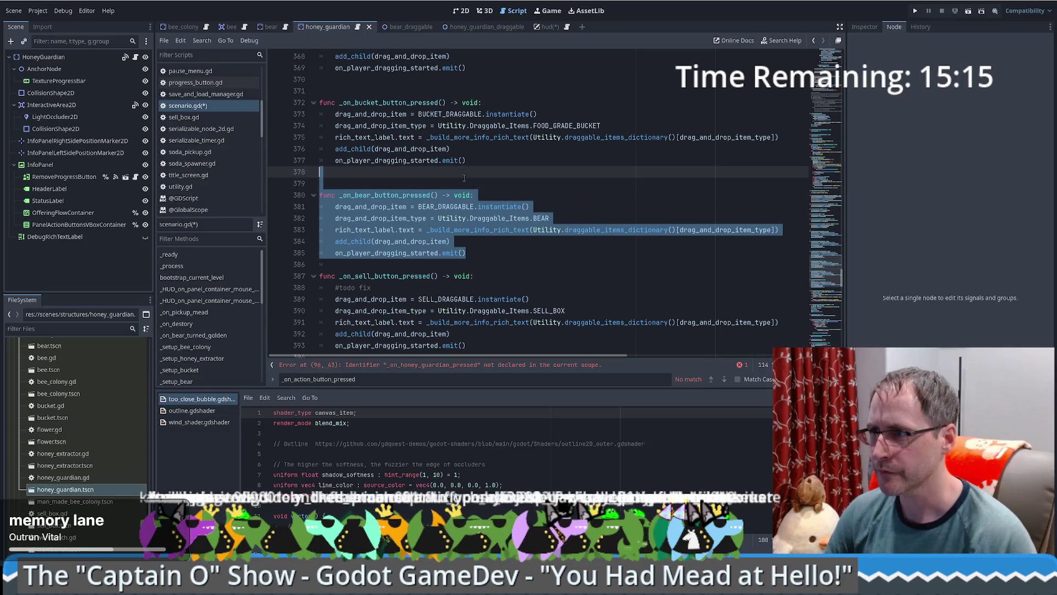
key("ctrl+shift+d")
double_click(394, 276)
key("ctrl+v")
Step: Make the new handler spawn HONEY_GUARDIAN_DRAGGABLE instead of BEAR_DRAGGABLE
scroll(437, 202, "down", 3)
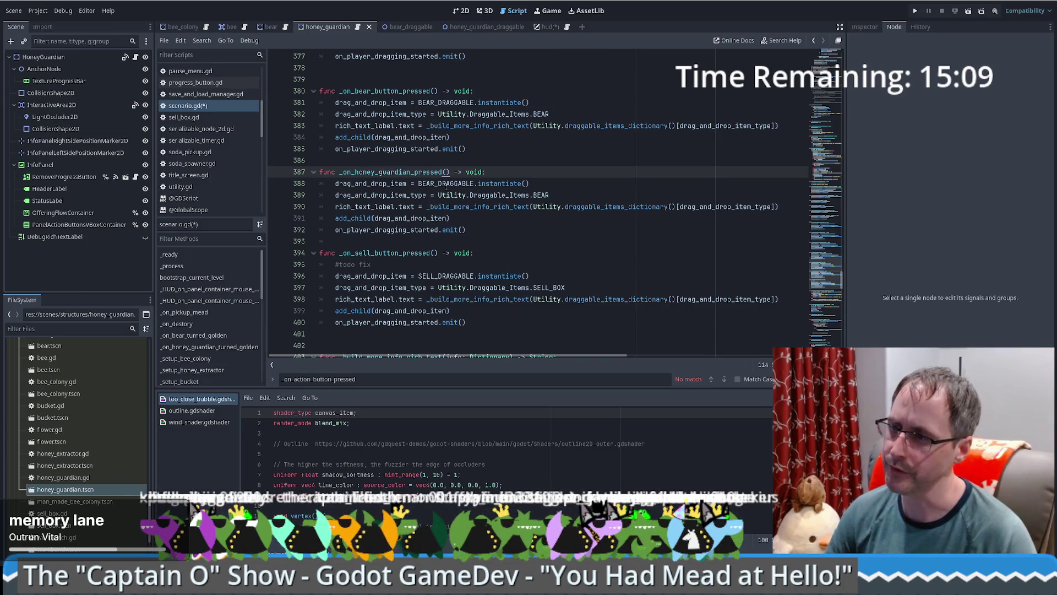
double_click(446, 183)
type("GOL")
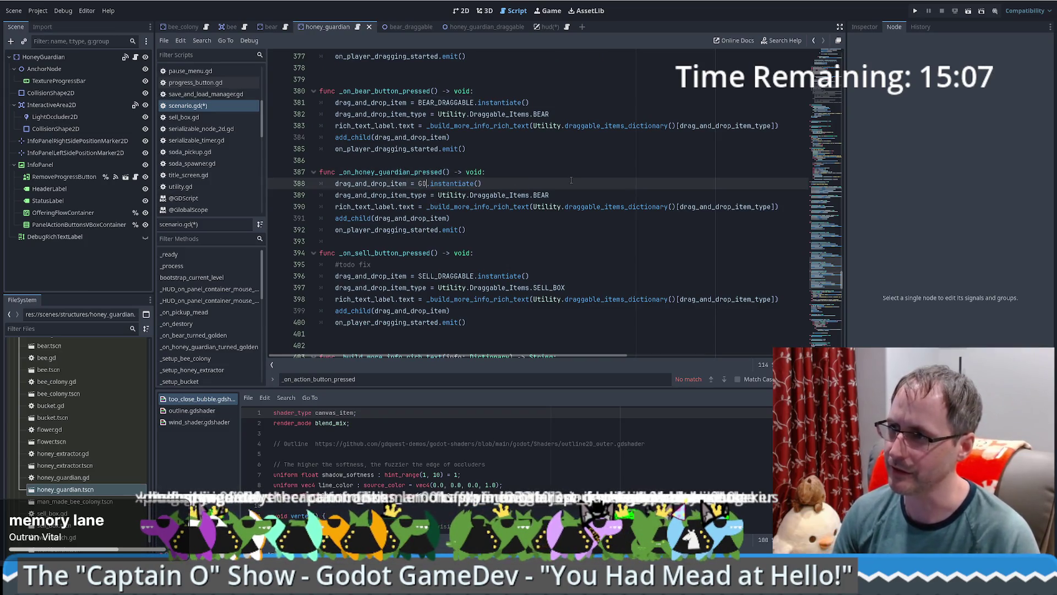
type("DEN_")
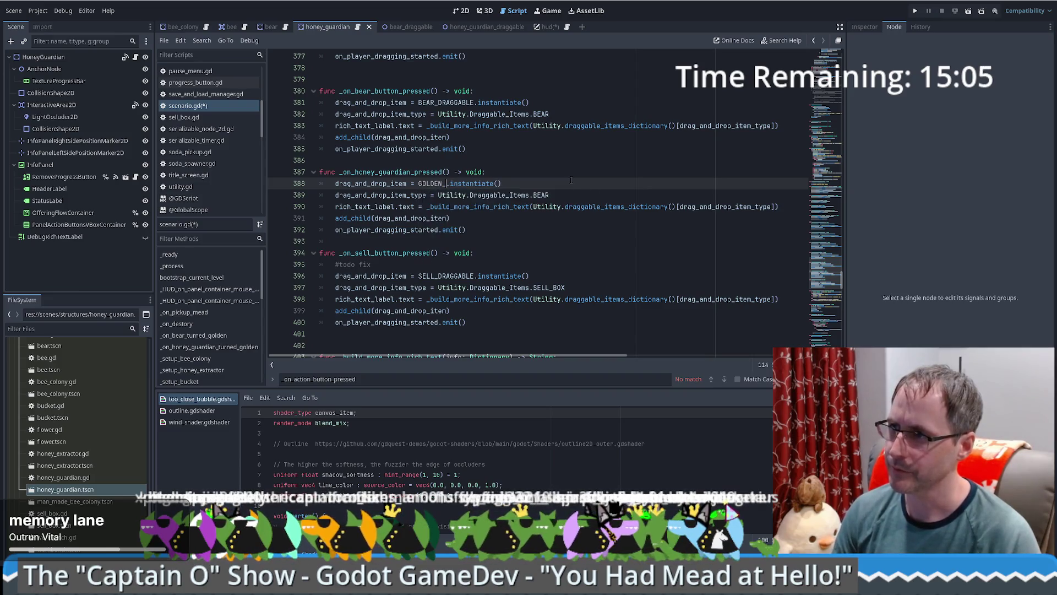
key("BackSpace")
key("BackSpace")
key("BackSpace")
type("HONE")
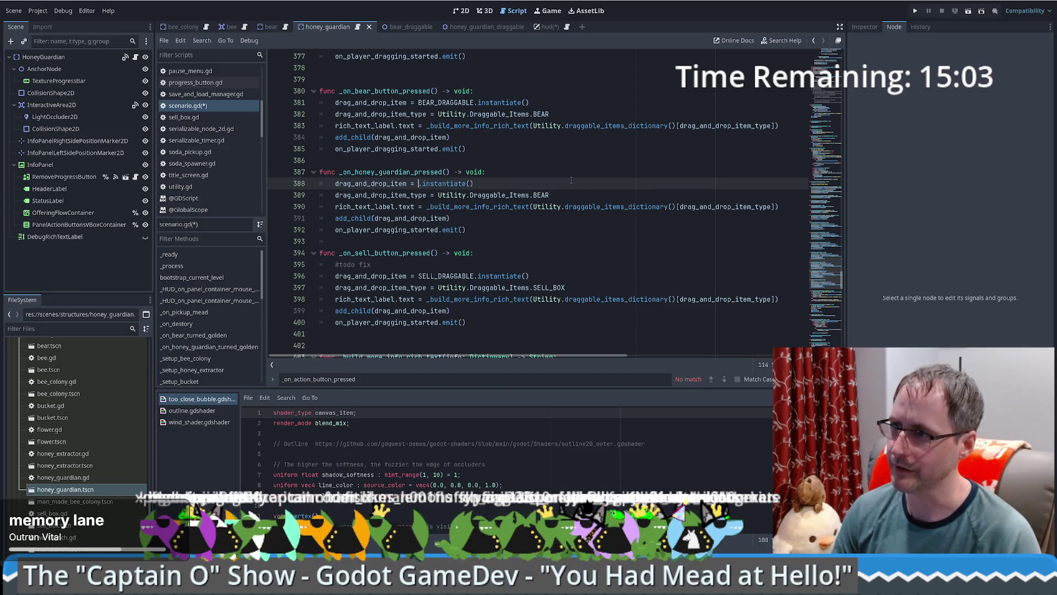
type("Y_GU")
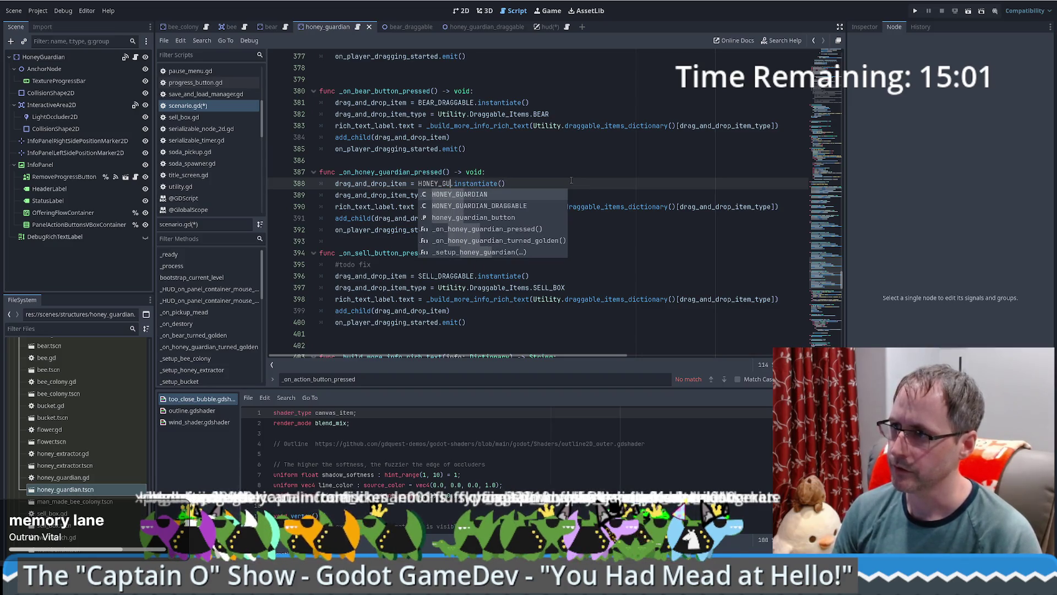
key("Return")
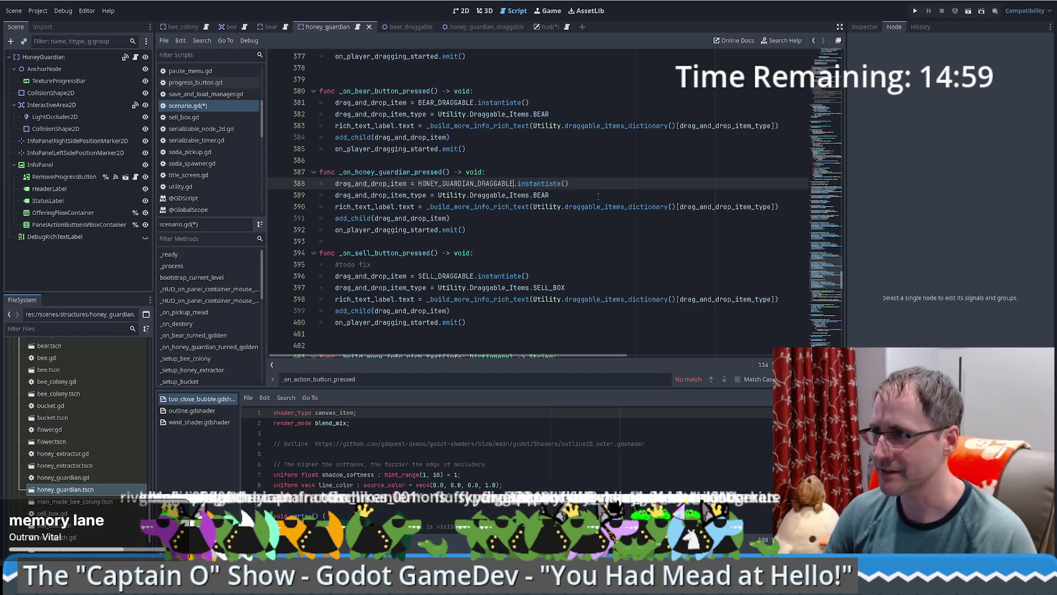
Step: Change the spawned item type from BEAR to HONEY_GUARDAIN on line 389
double_click(468, 184)
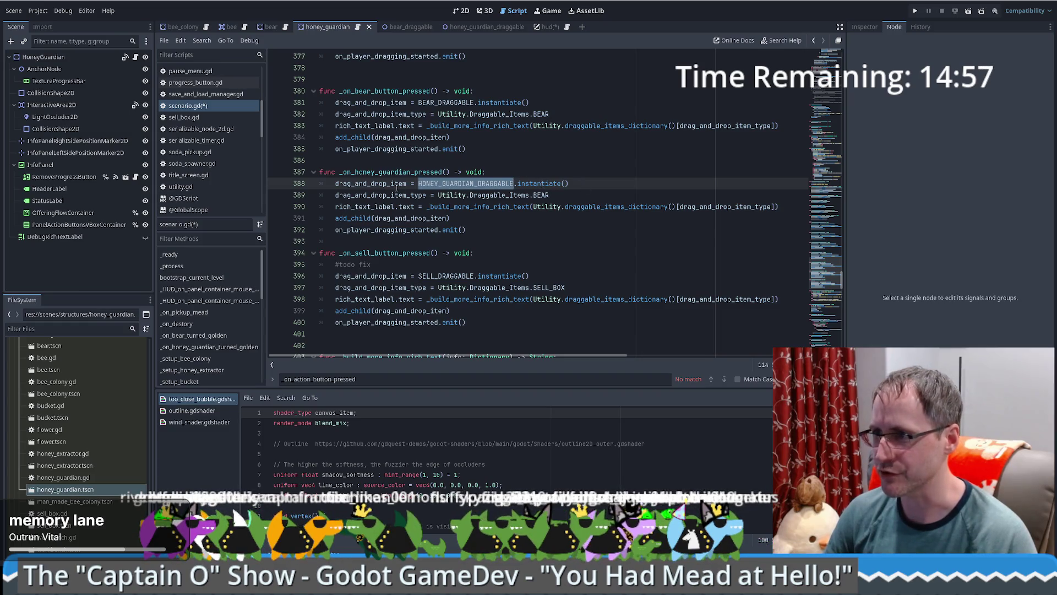
double_click(541, 195)
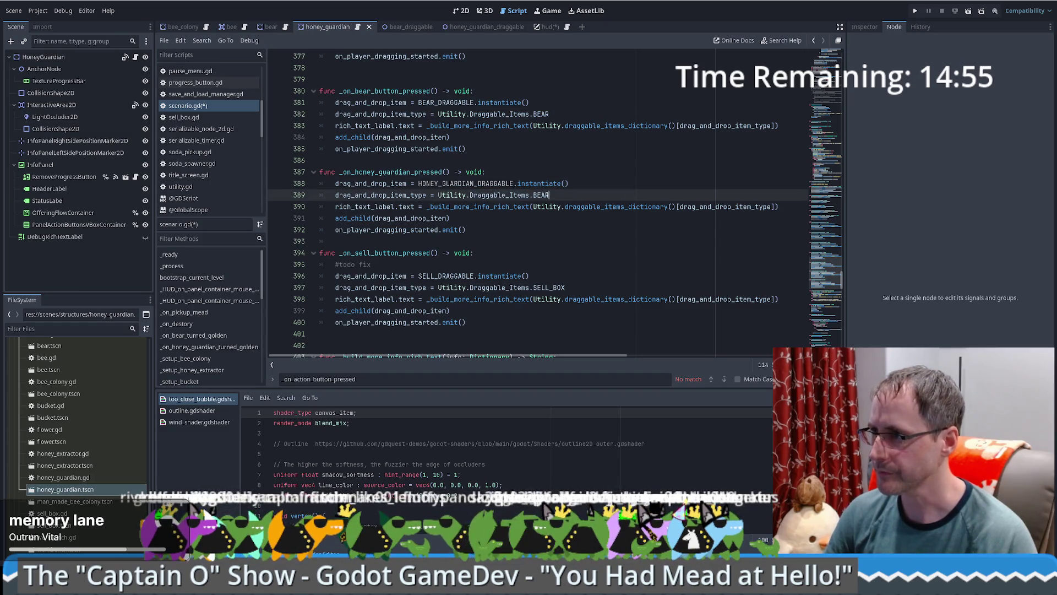
type("HONEY_GUARDAIN")
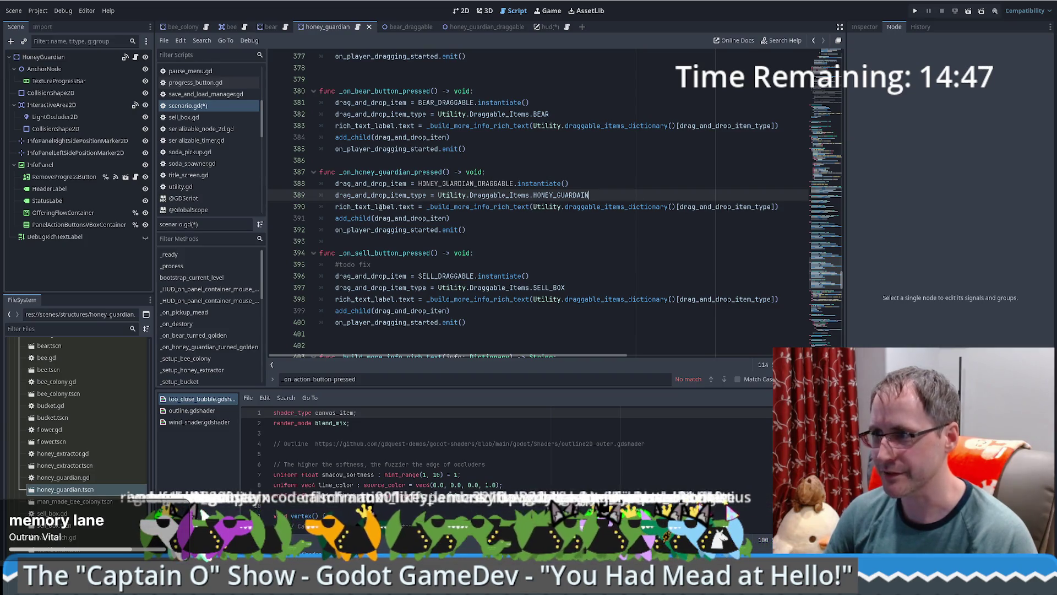
left_click(476, 222)
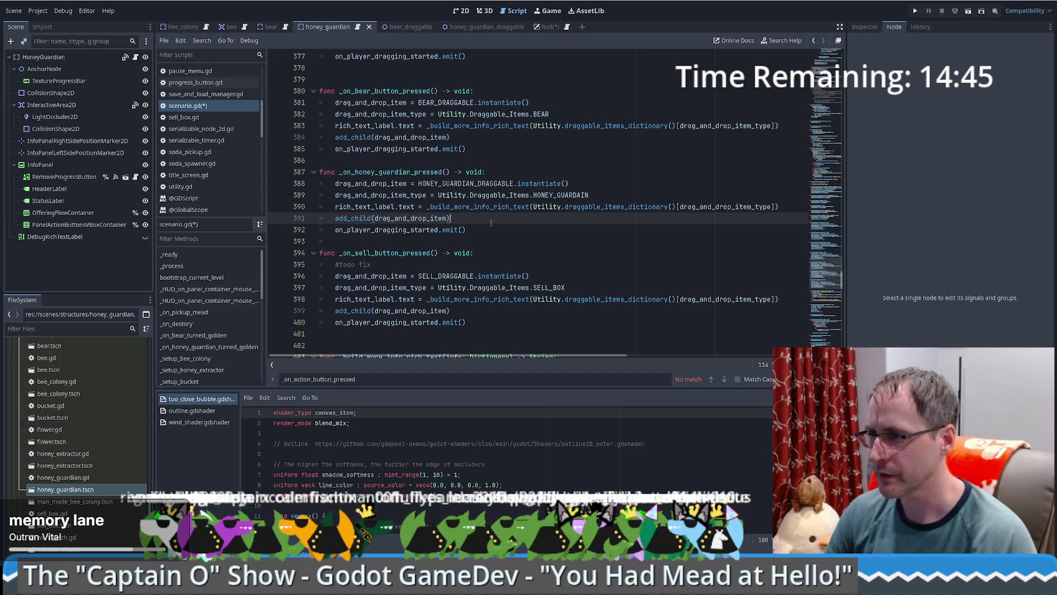
double_click(561, 195)
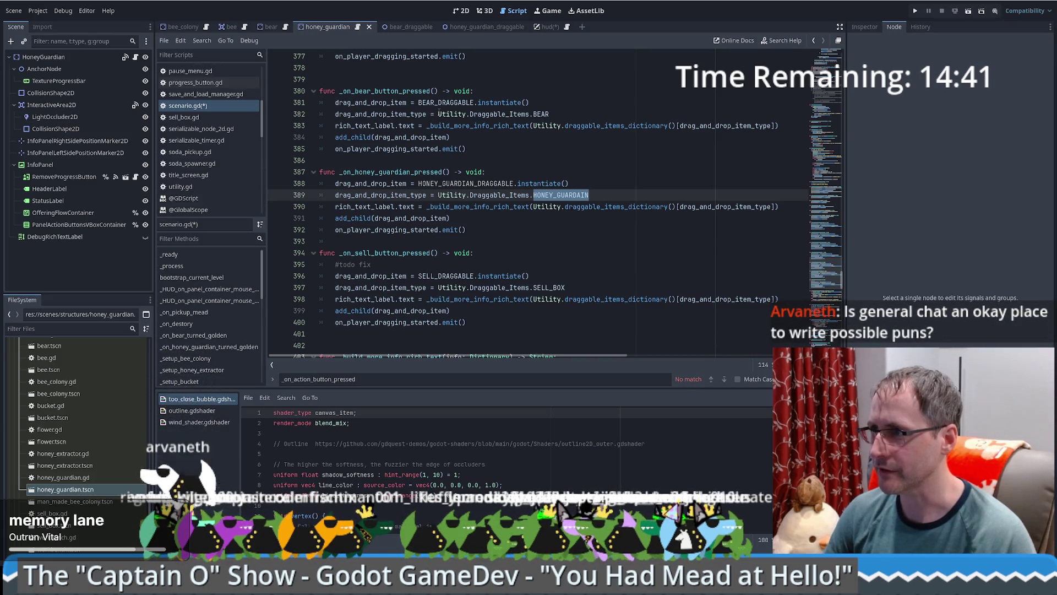
left_click_drag(439, 114, 550, 114)
Step: Search scenario.gd for Utility.Draggable_Items.BEAR, see its 2 matches, and return to line 382
key("ctrl+f")
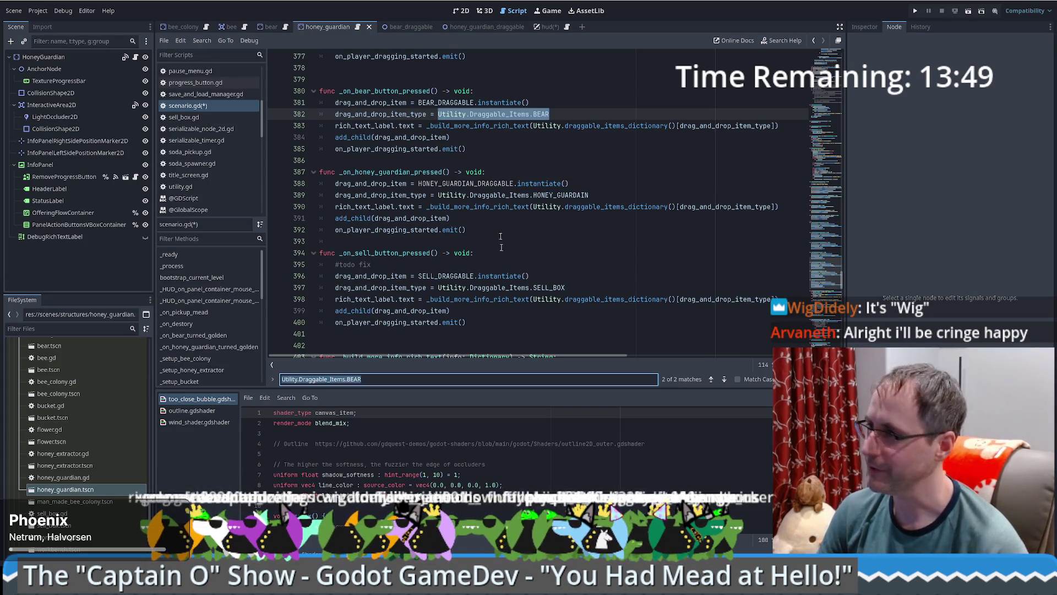
left_click(600, 111)
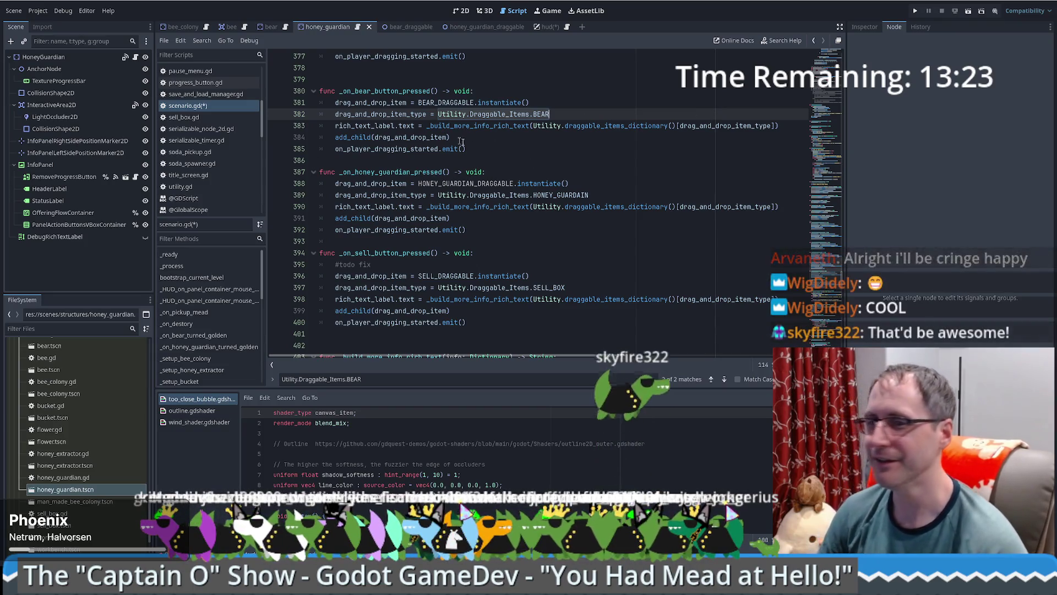
left_click(502, 146)
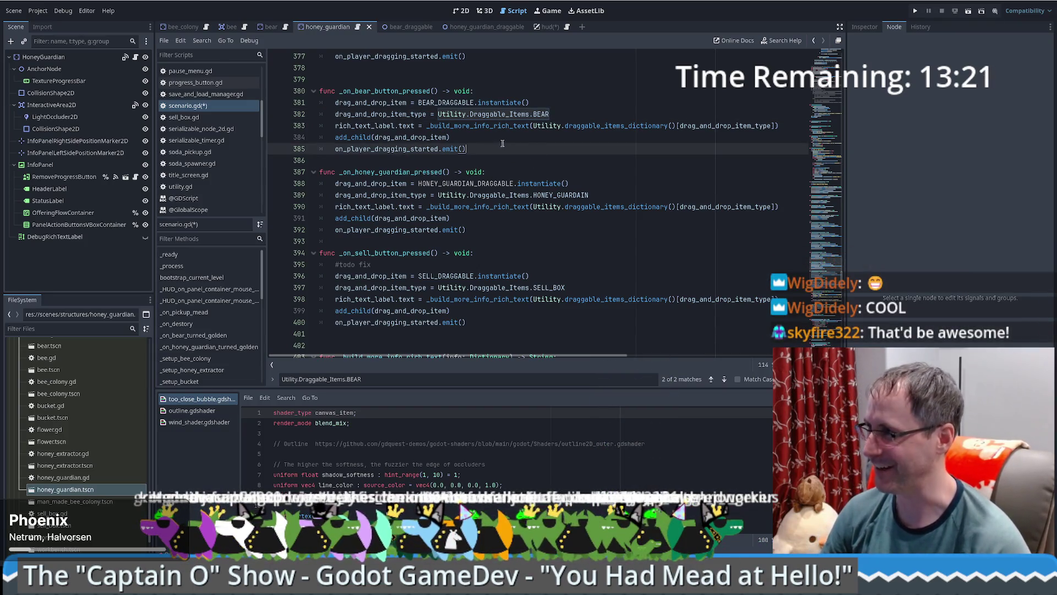
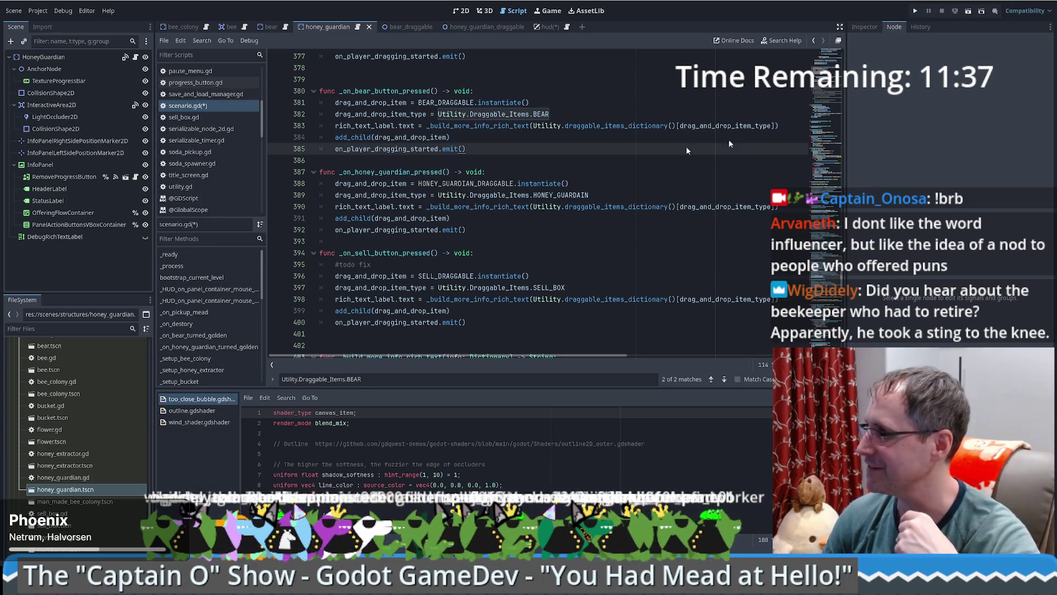
Step: Review the honey guardian, bear and sell button handlers in scenario.gd
left_click(532, 175)
scroll(639, 150, "up", 4)
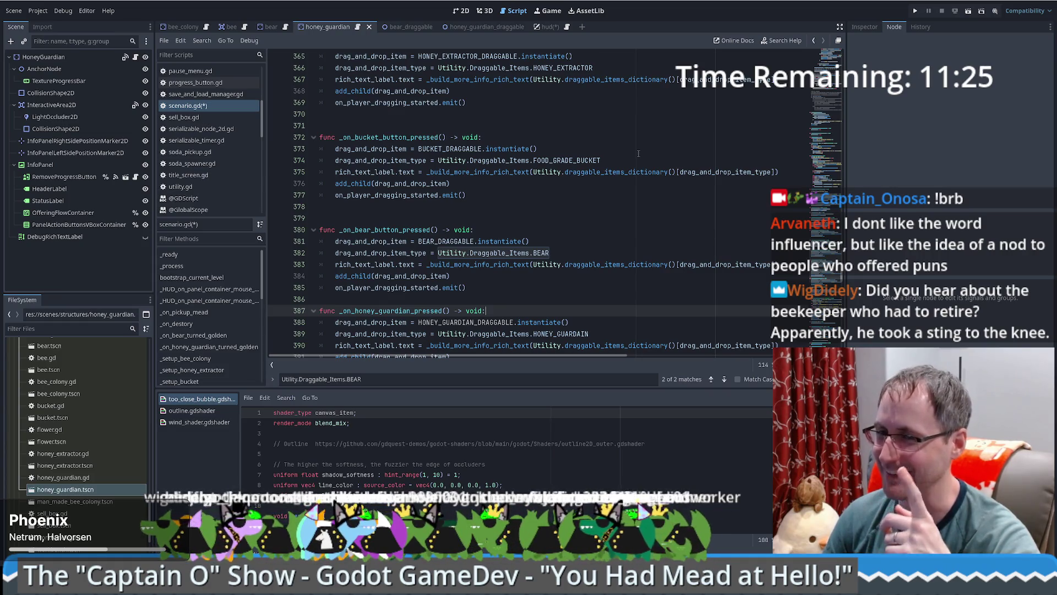
left_click(530, 241)
scroll(562, 253, "down", 5)
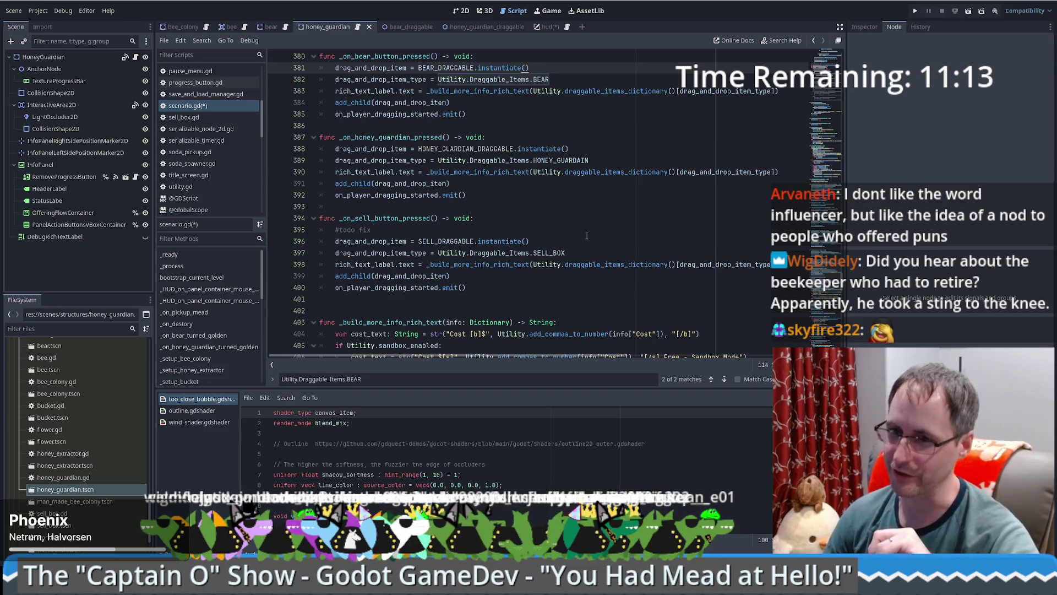
left_click(607, 251)
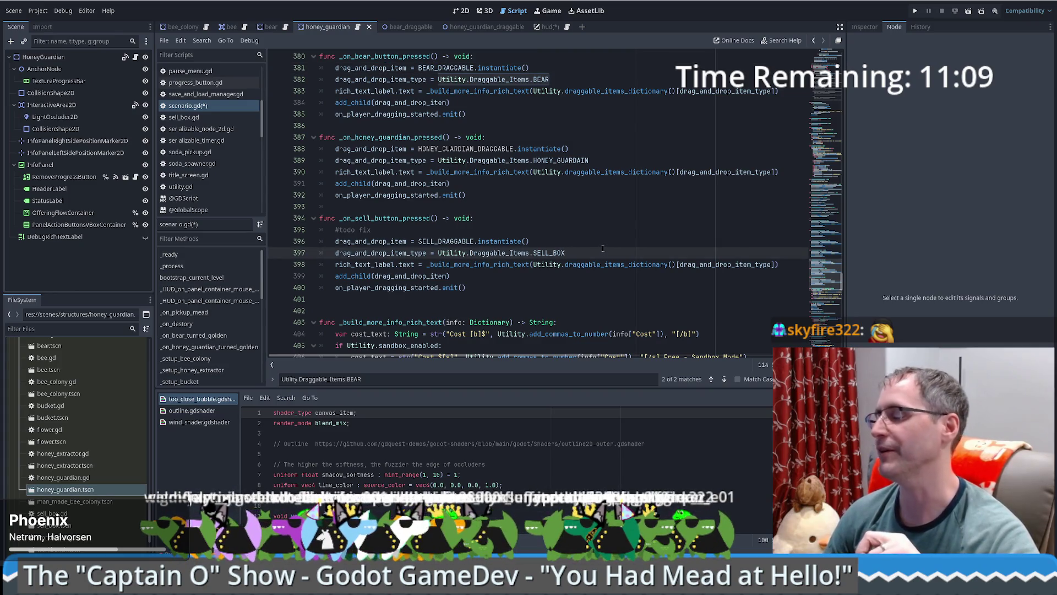
key("Up")
key("Up")
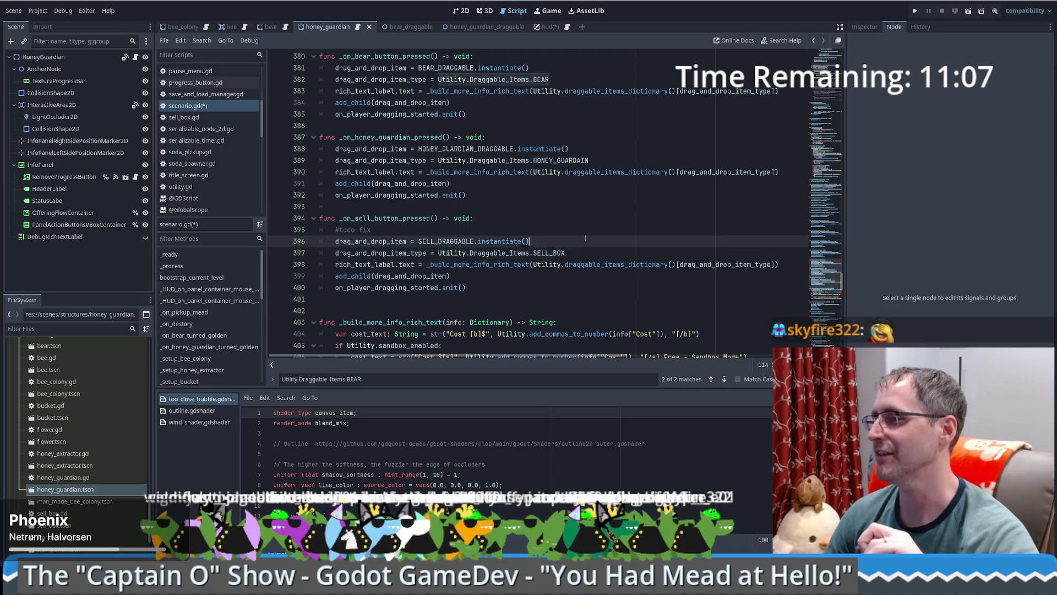
scroll(584, 237, "down", 2)
left_click(552, 221)
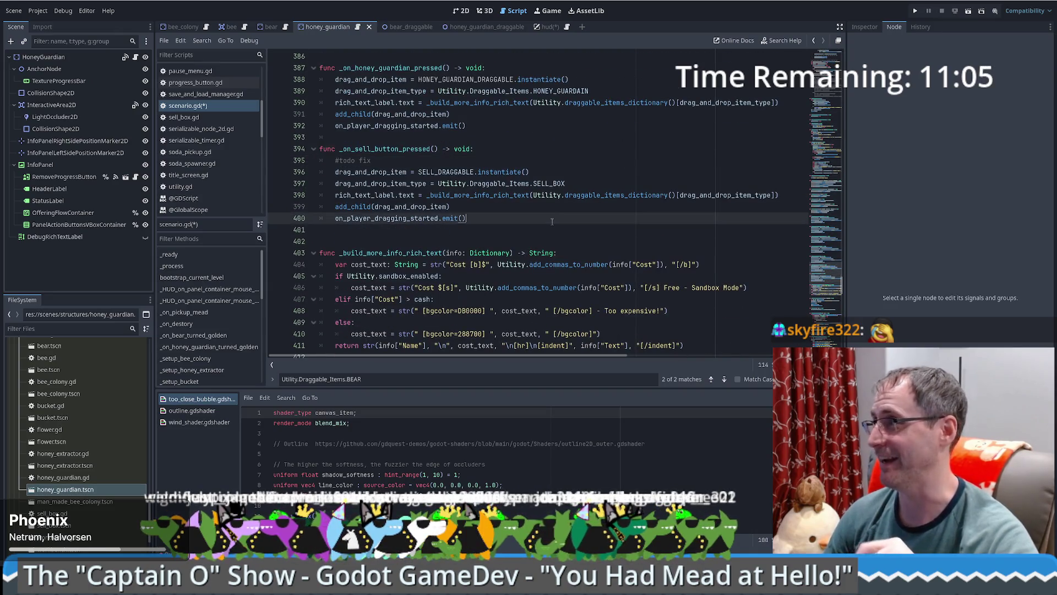
left_click(480, 232)
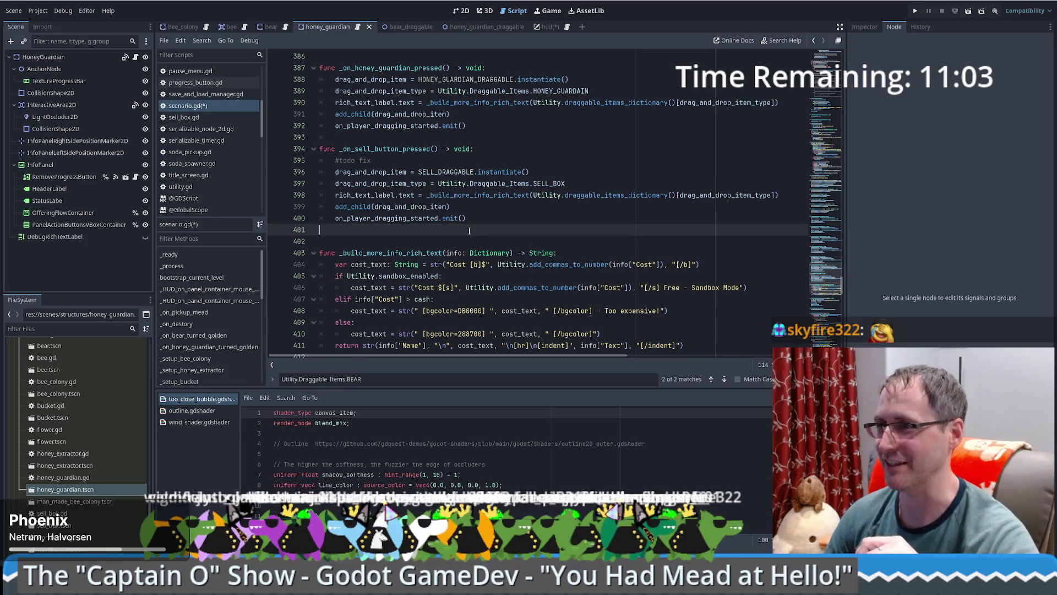
scroll(468, 229, "up", 1)
scroll(468, 230, "up", 3)
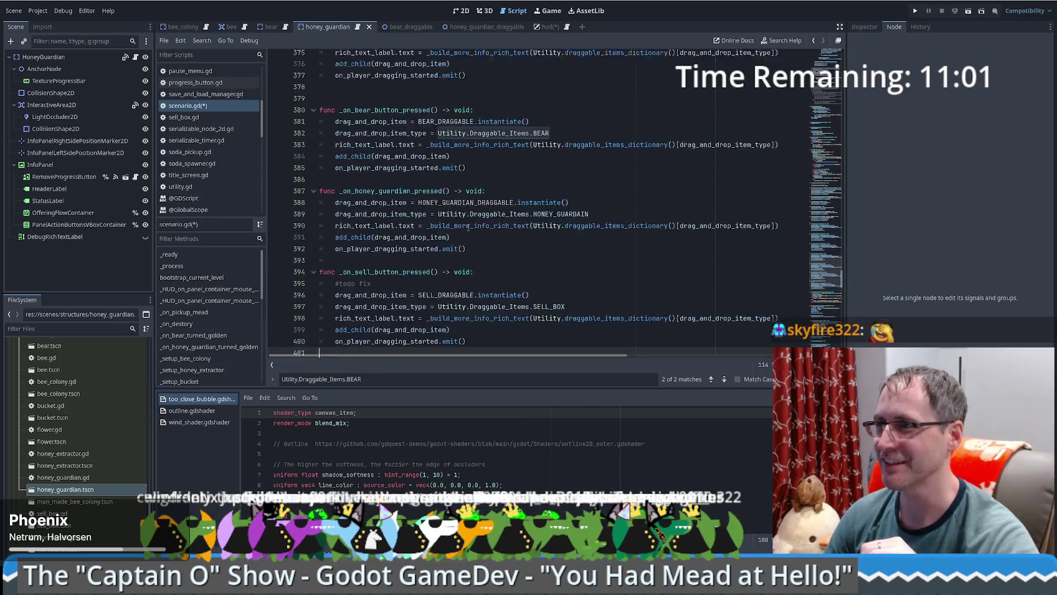
left_click(614, 223)
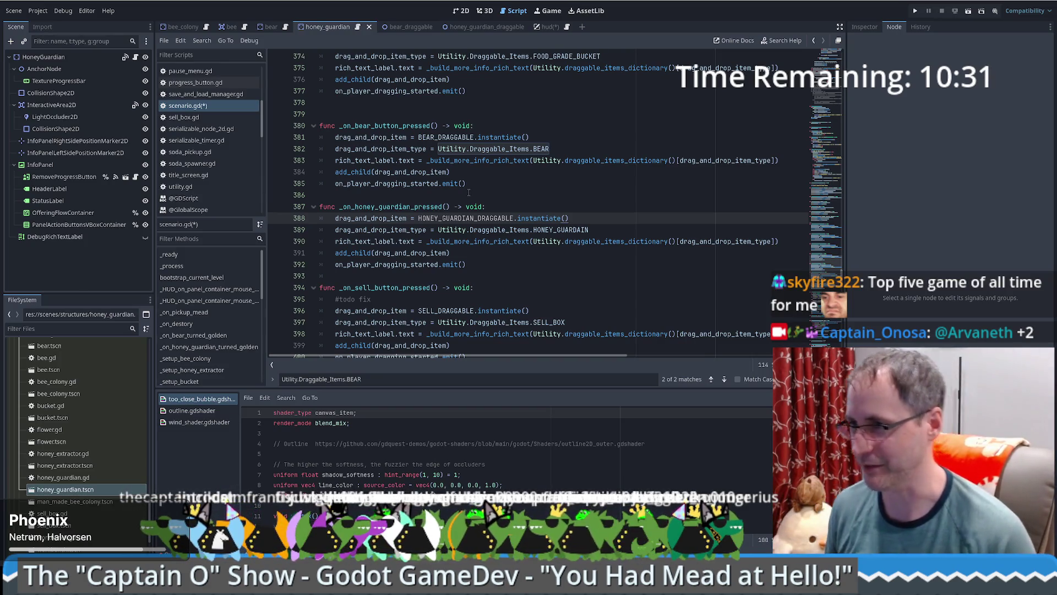
Step: Delete the blank line directly above _on_bear_button_pressed
left_click(486, 185)
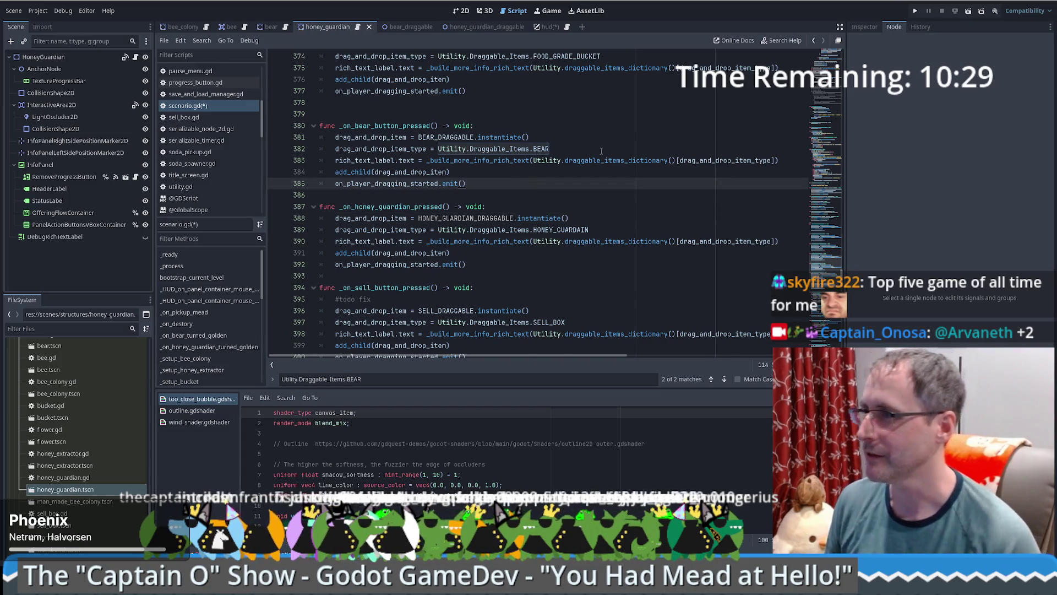
scroll(622, 172, "up", 4)
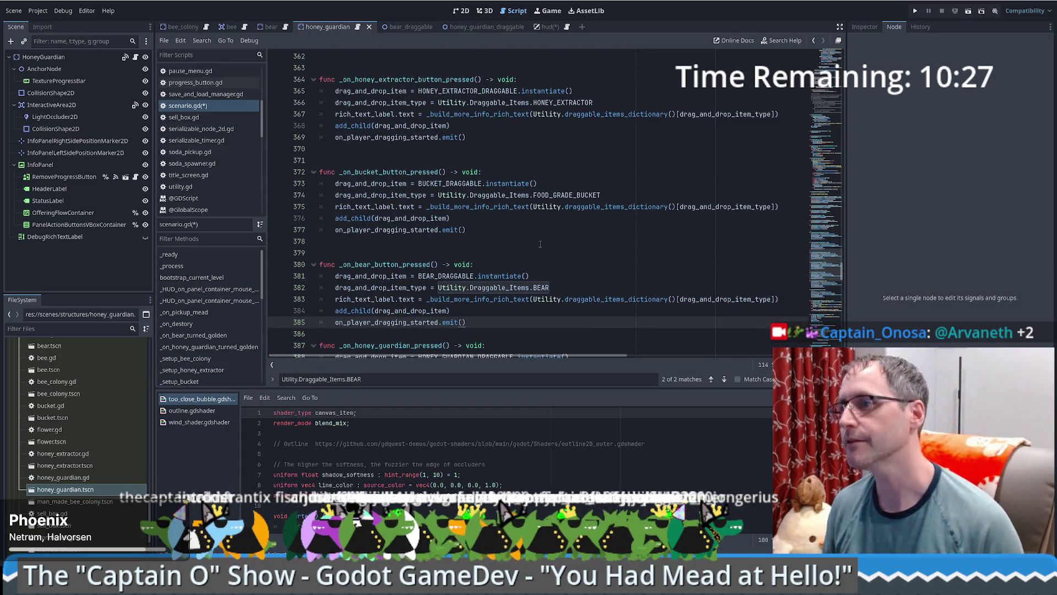
scroll(535, 249, "up", 2)
scroll(535, 248, "down", 7)
left_click(451, 78)
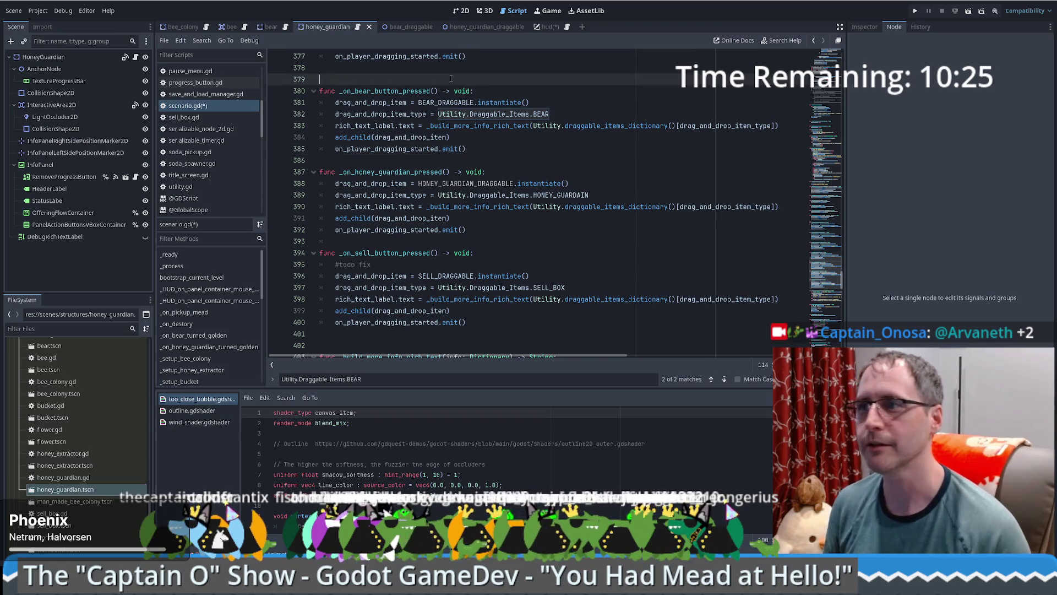
key("BackSpace")
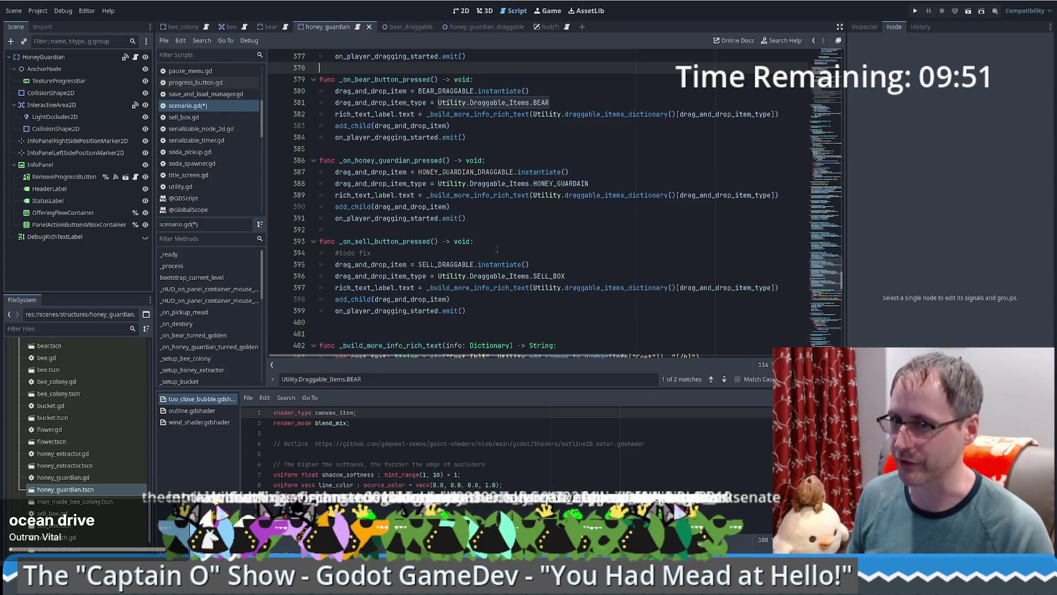
left_click(553, 239)
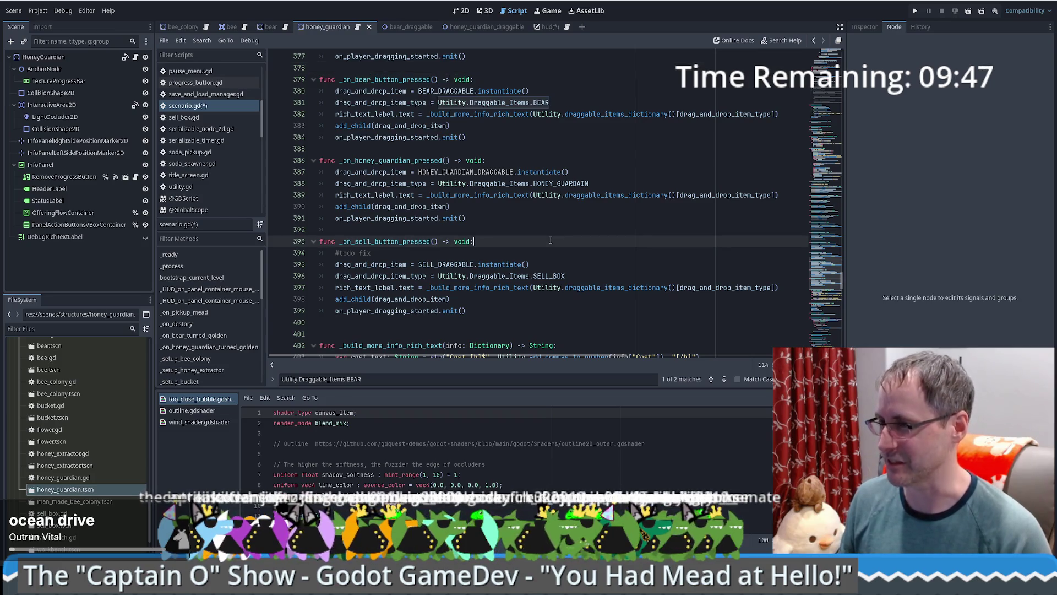
left_click(532, 231)
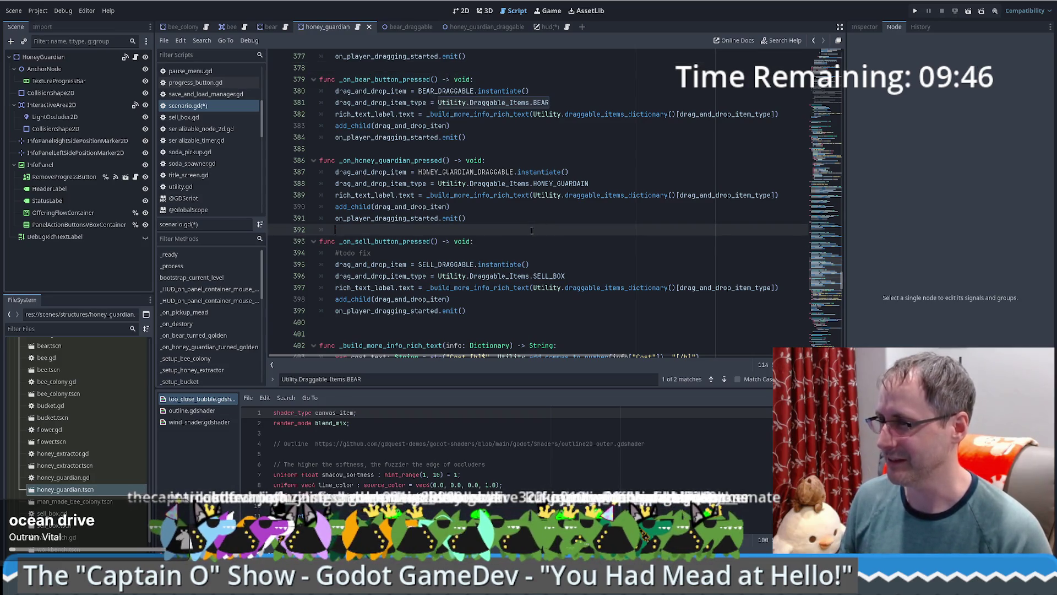
left_click(451, 149)
left_click(450, 218)
mouse_move(449, 224)
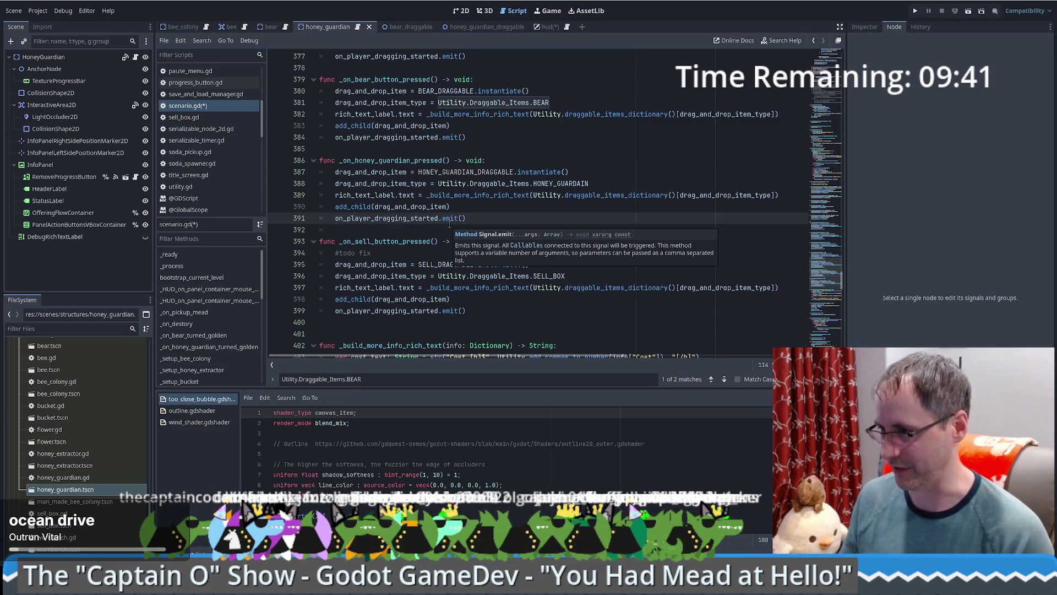
left_click(404, 333)
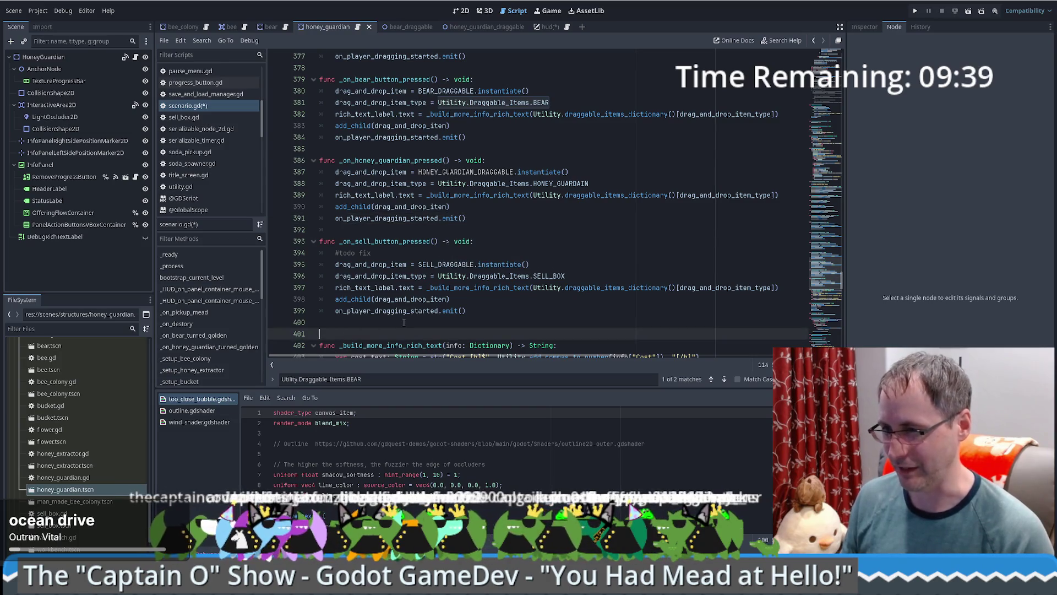
left_click(396, 323)
left_click(490, 317)
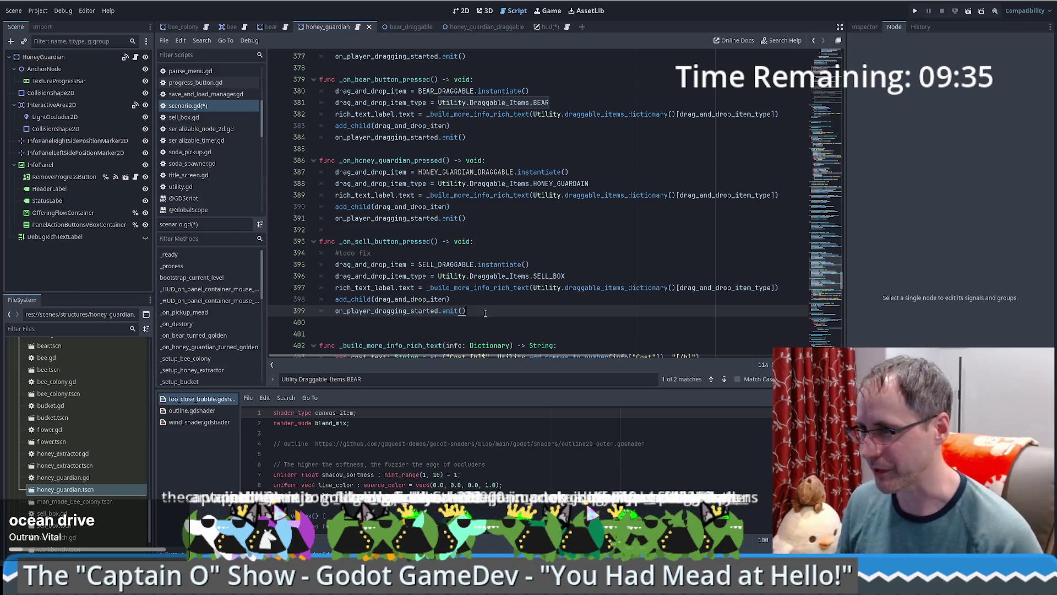
scroll(488, 307, "down", 3)
scroll(487, 308, "up", 3)
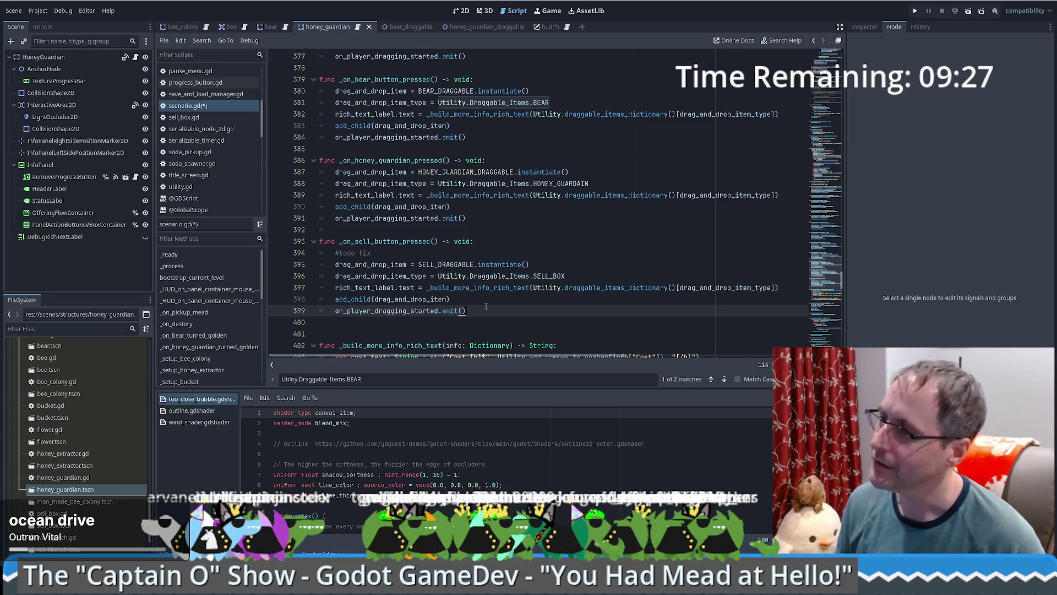
scroll(486, 307, "down", 2)
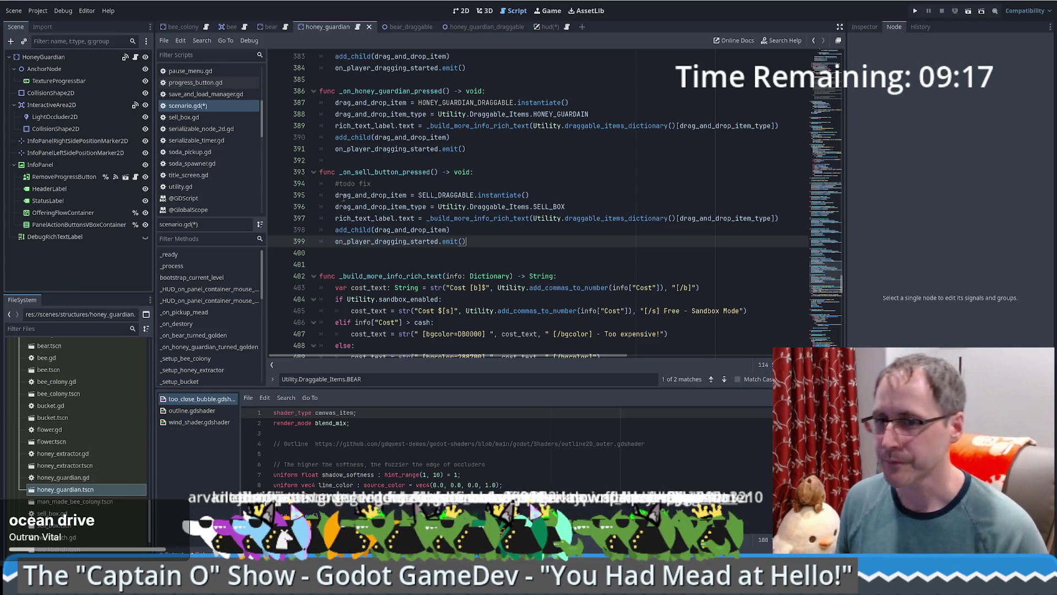
mouse_move(339, 198)
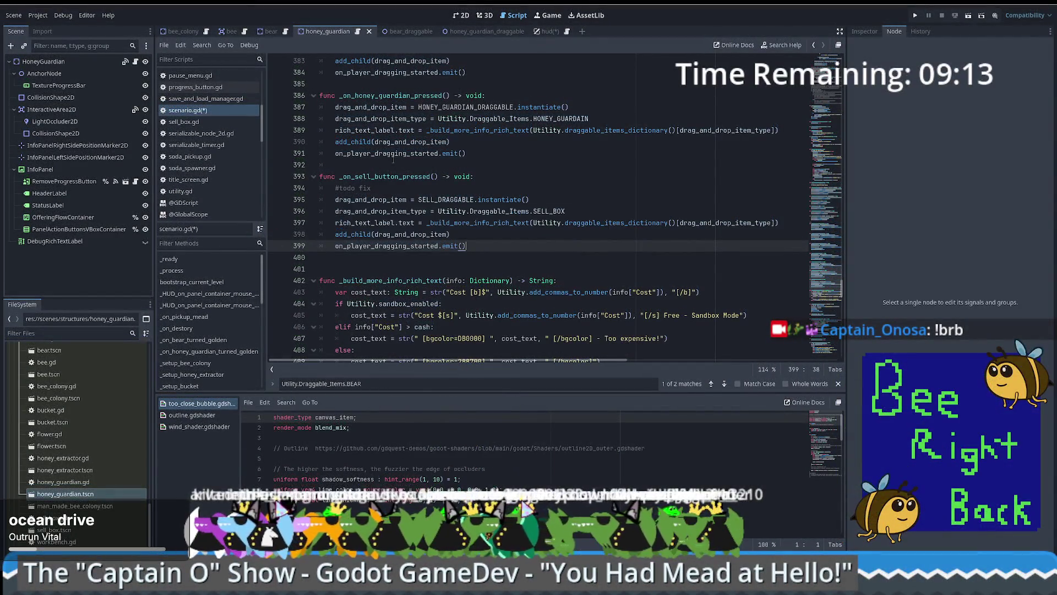
Step: Show honey_guardian.tscn in the 2D editor with its 'Bear - %50' info panel
left_click(546, 17)
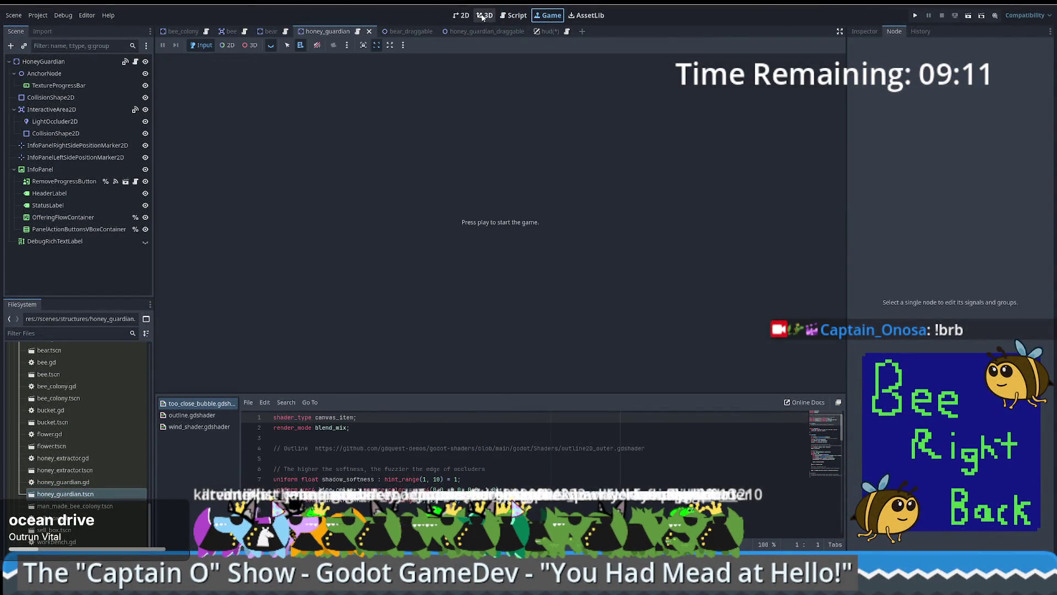
left_click(484, 15)
left_click(459, 14)
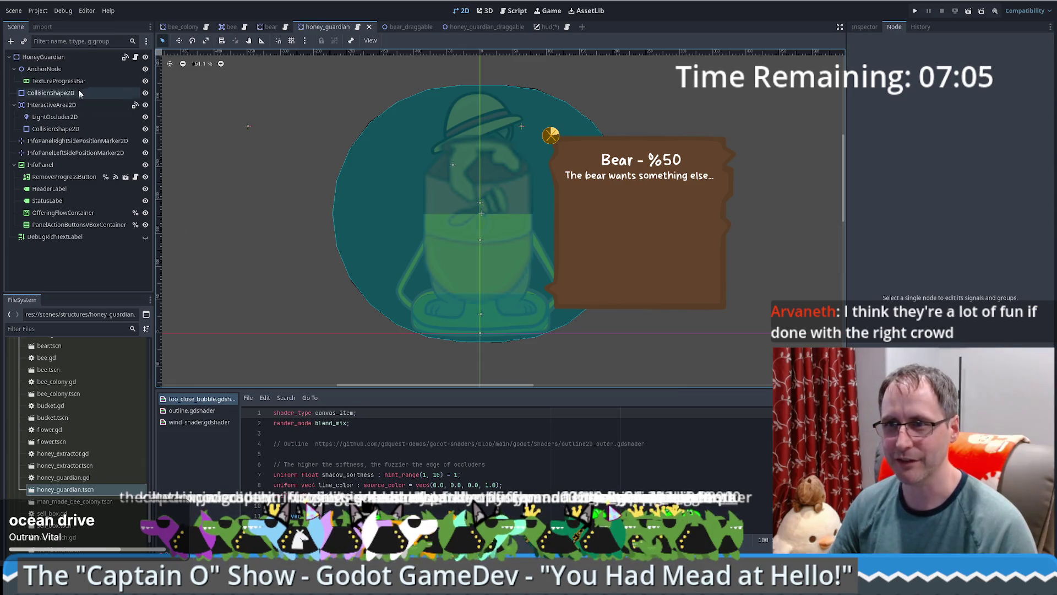
Step: Check the HoneyGuardian root node's signals, then go back to scenario.gd
left_click(61, 56)
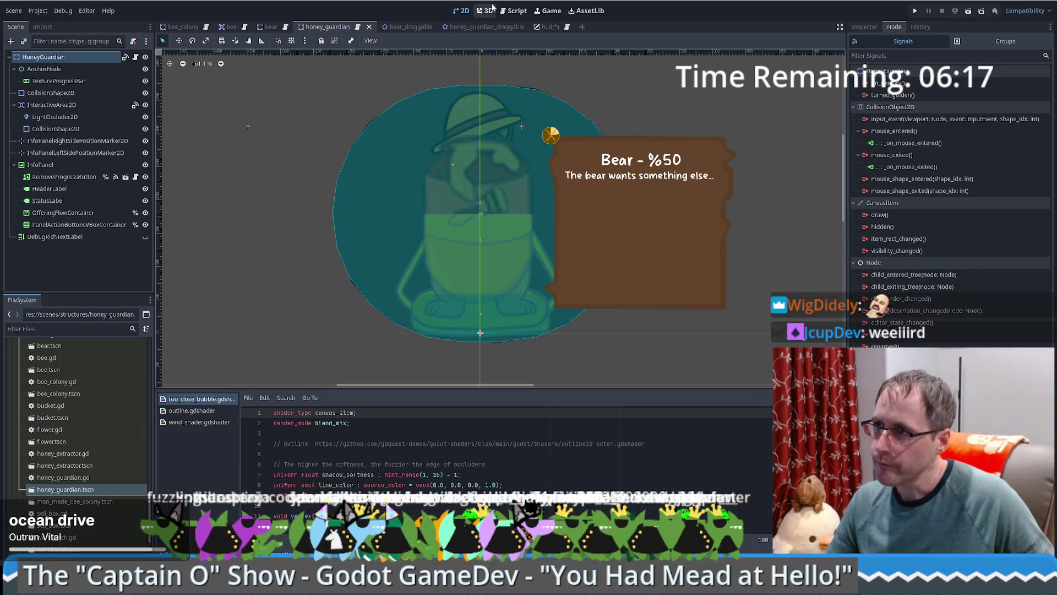
left_click(513, 11)
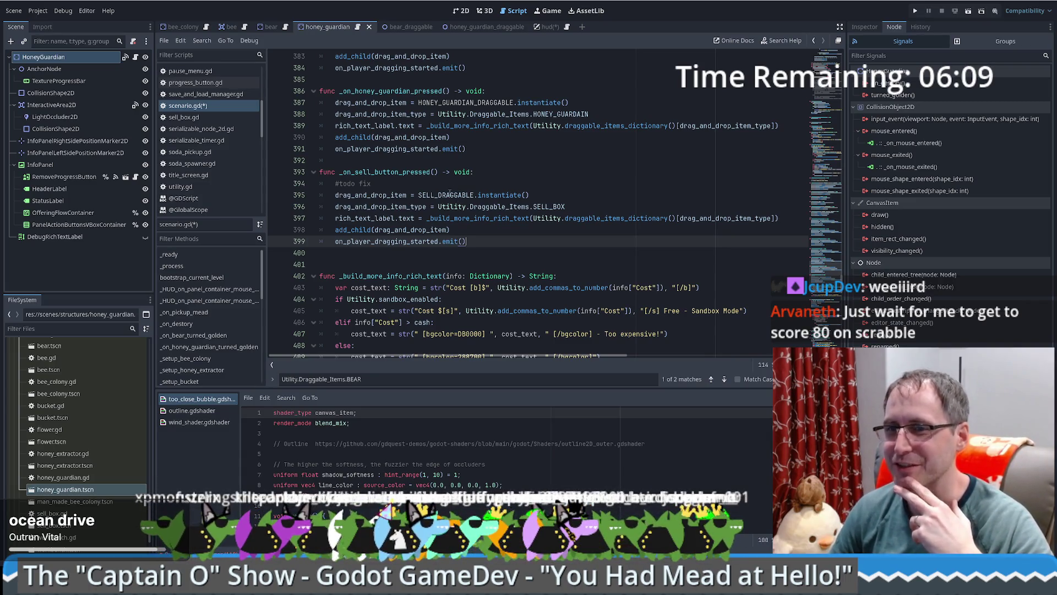
Step: Delete the extra blank line after the sell handler at line 400
mouse_move(456, 205)
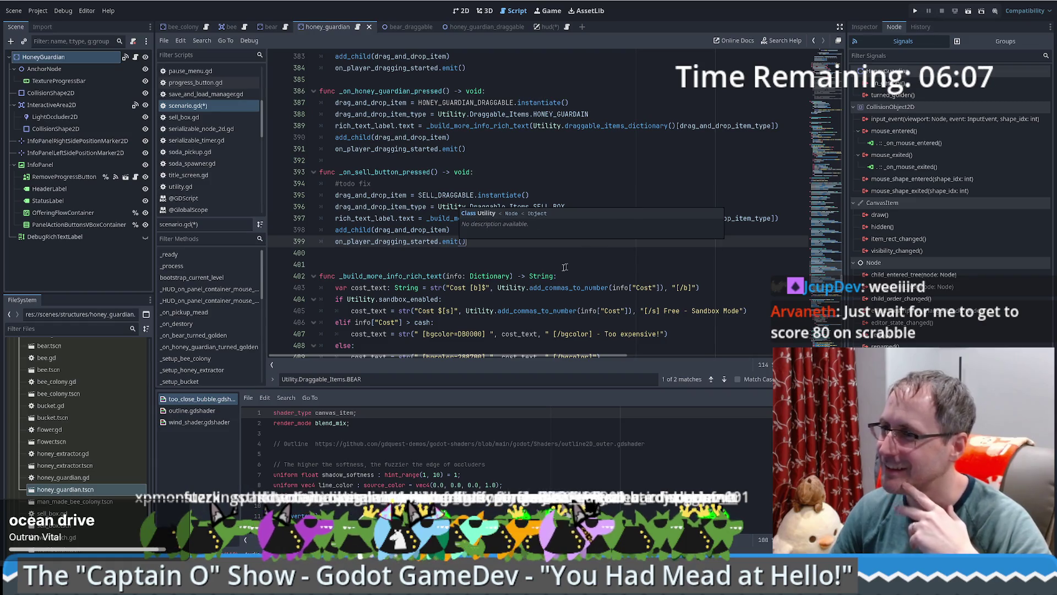
left_click(518, 253)
key("Delete")
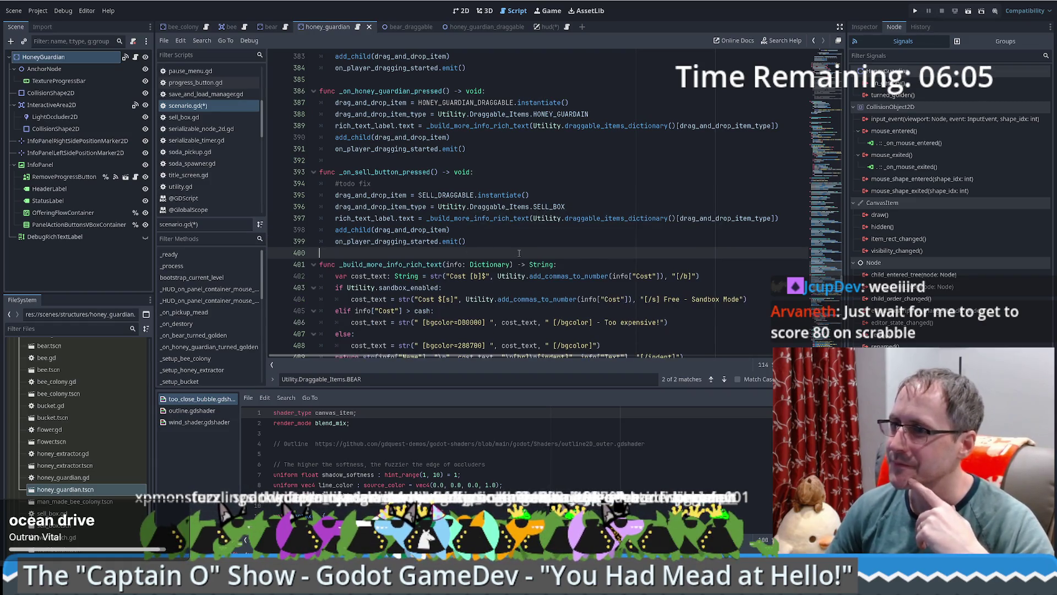
scroll(520, 251, "down", 2)
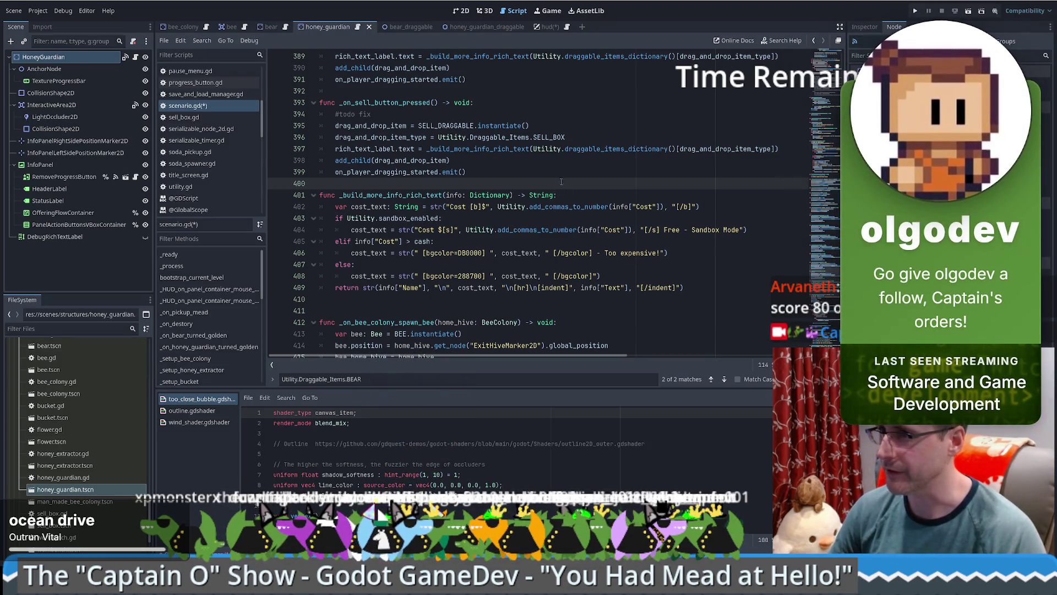
Step: Remove the blank line before _on_bee_colony_spawn_bee and save scenario.gd
left_click(727, 289)
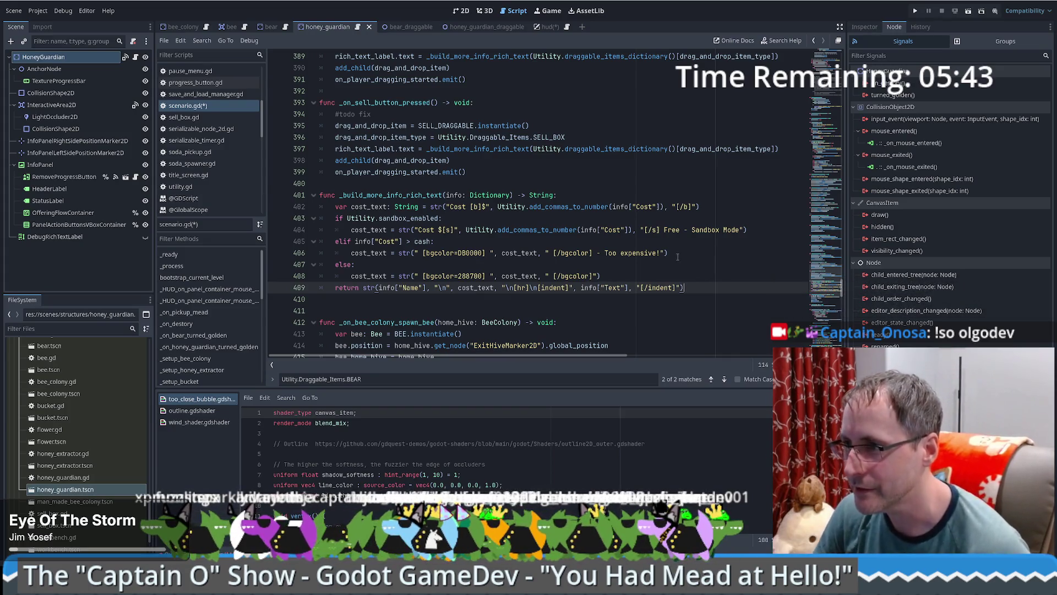
scroll(683, 276, "down", 1)
left_click(678, 266)
key("Delete")
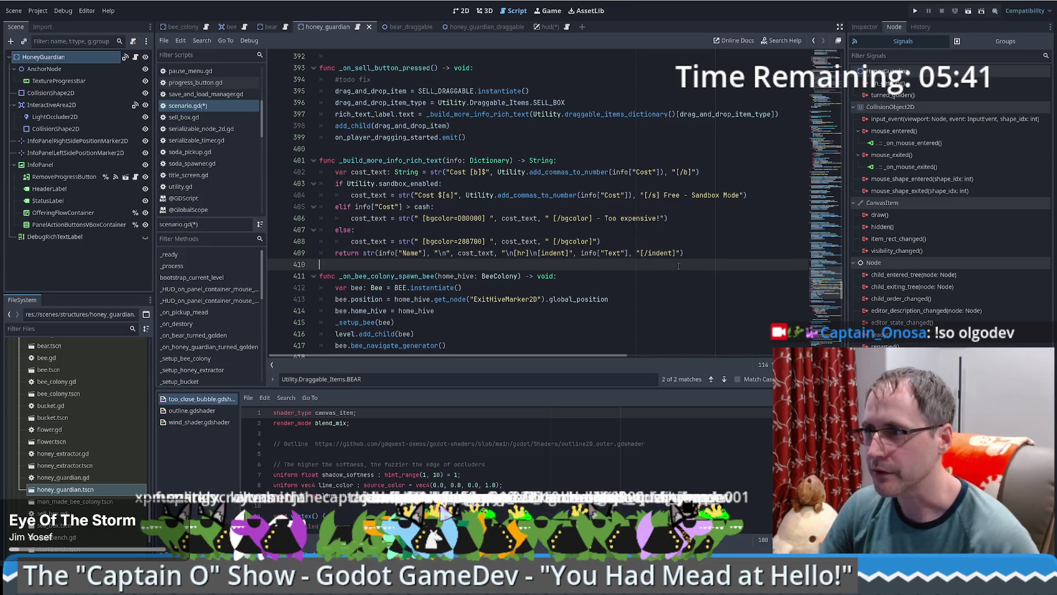
scroll(638, 237, "down", 5)
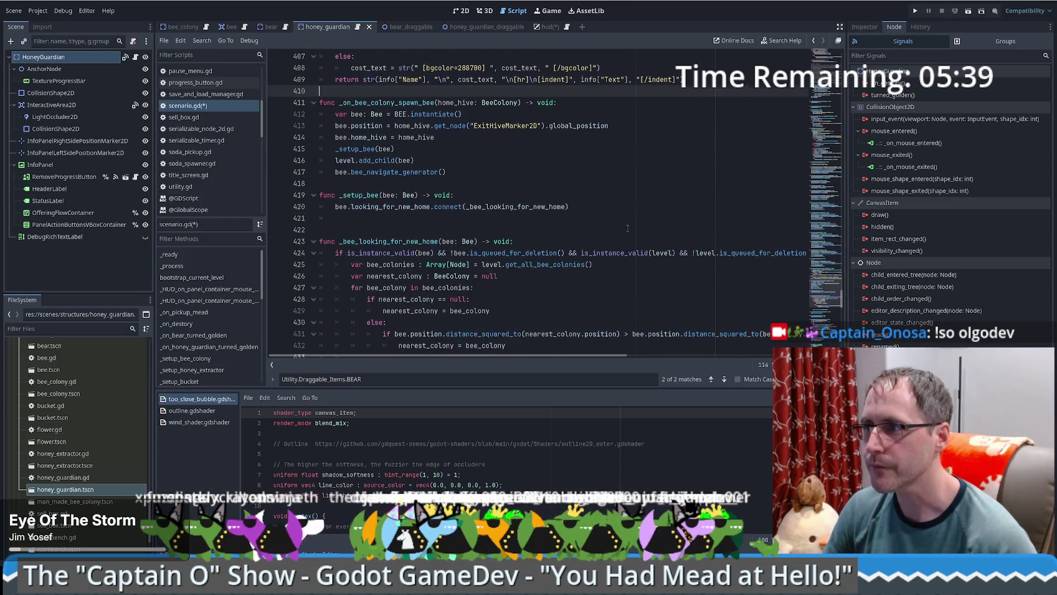
scroll(622, 213, "down", 2)
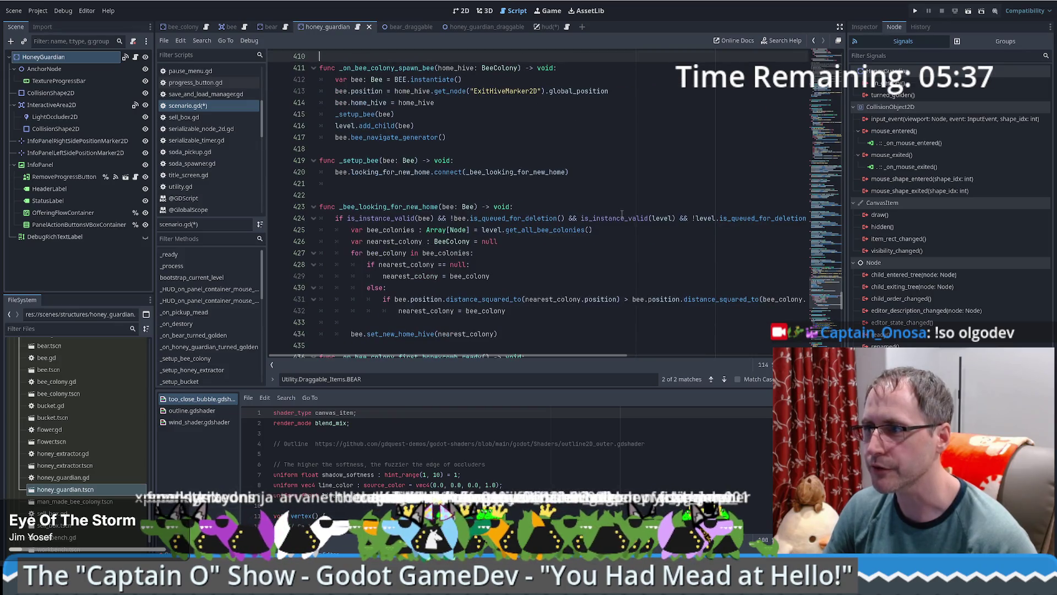
scroll(633, 203, "up", 11)
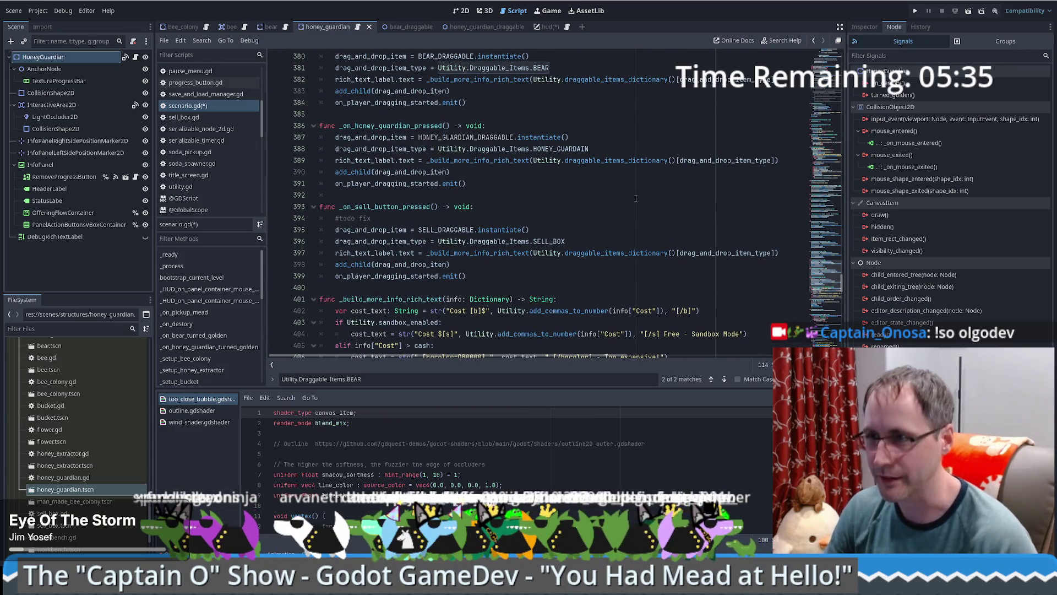
key("ctrl+s")
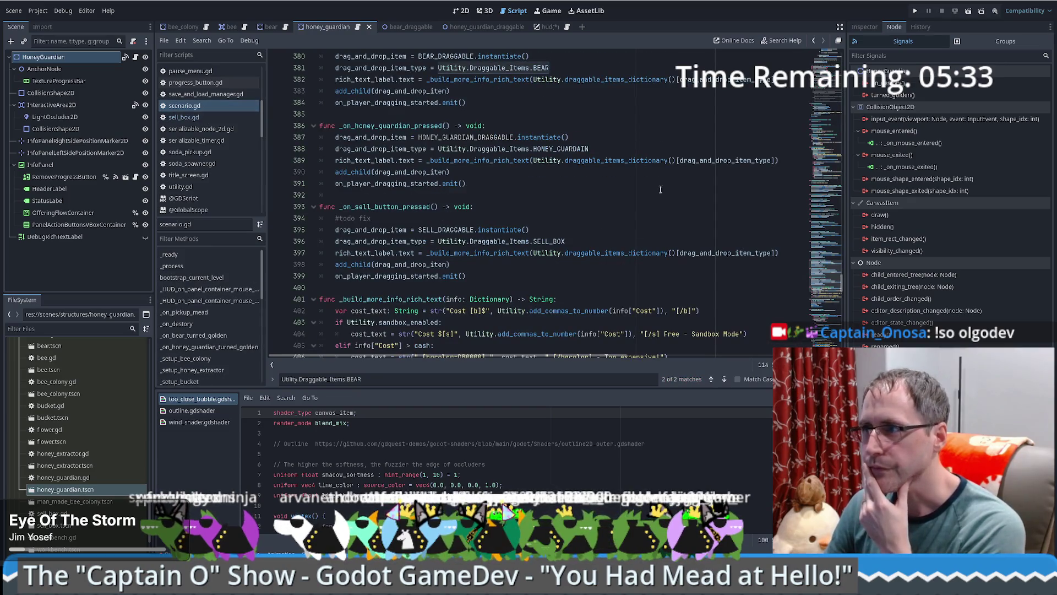
Step: Select Utility.Draggable_Items.BEAR on line 381 of the bear handler
scroll(538, 107, "up", 3)
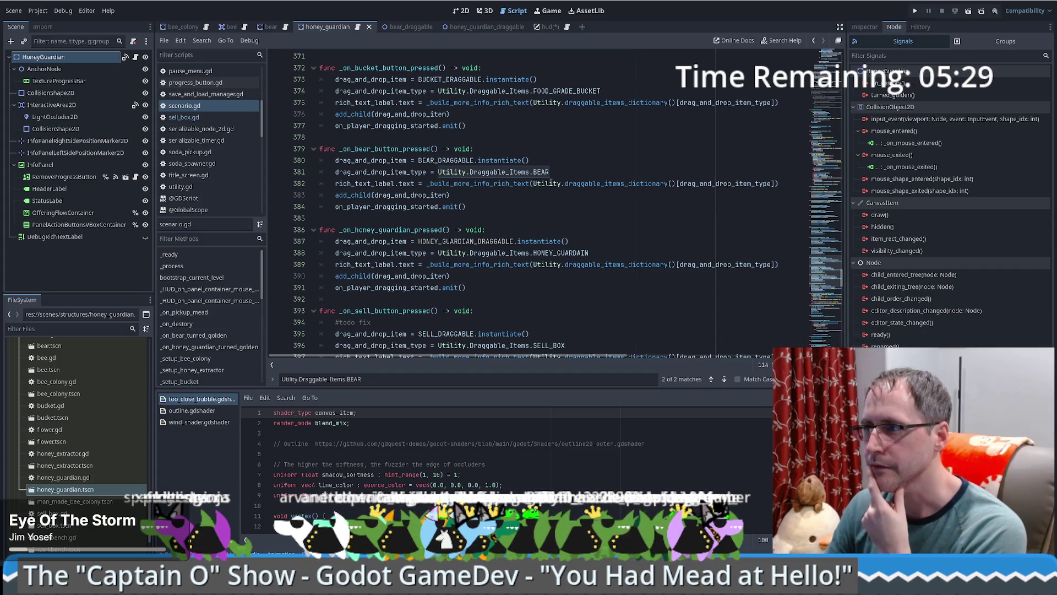
left_click(541, 172)
left_click_drag(438, 171, 549, 172)
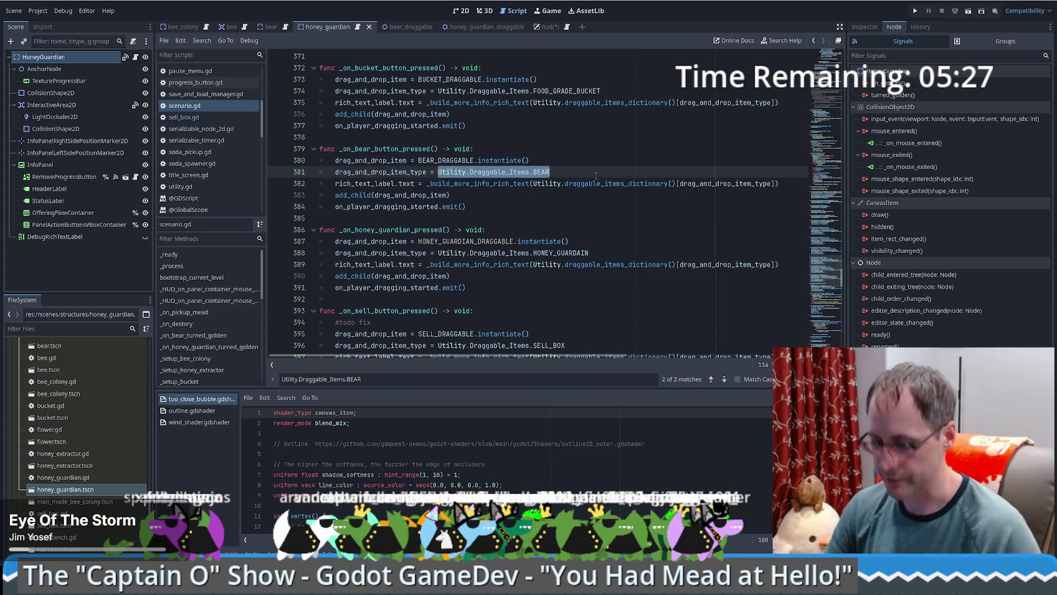
Step: Find Utility.Draggable_Items.BEAR across the project and reach the honey_guardian.gd match
key("ctrl+shift+f")
key("Return")
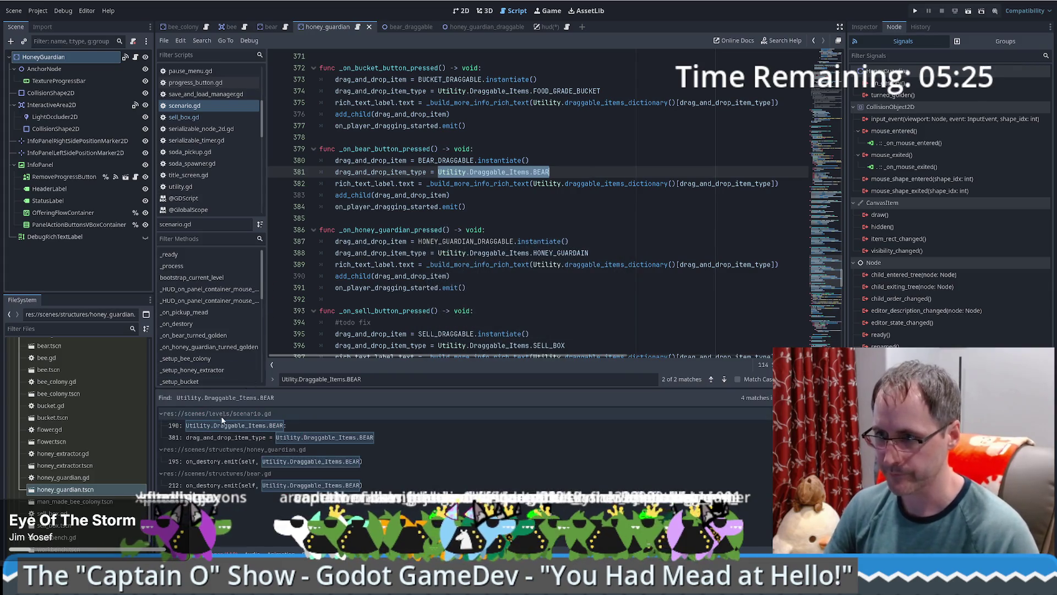
left_click(236, 426)
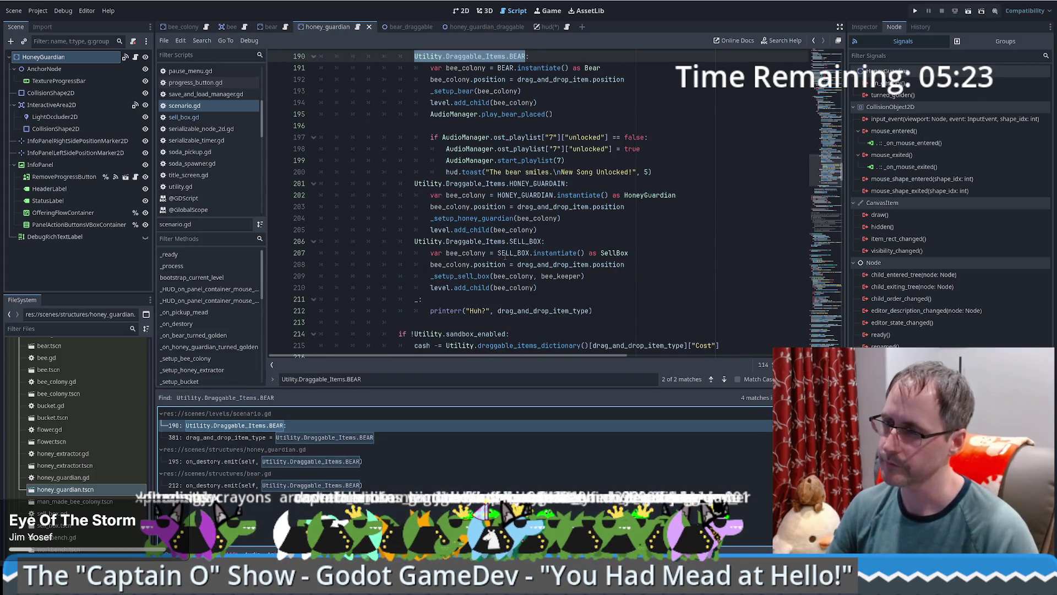
left_click(277, 434)
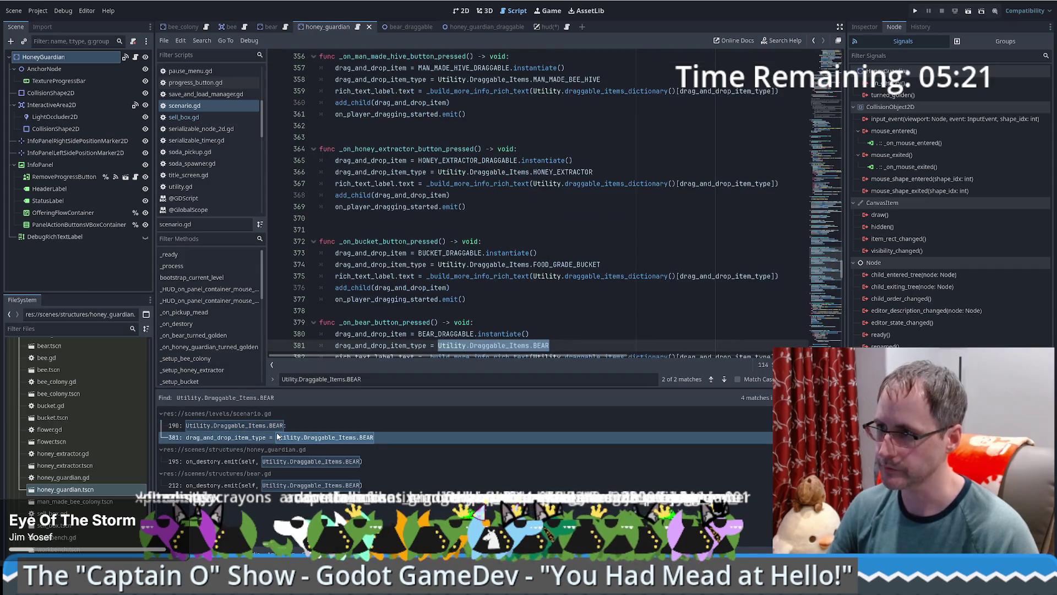
scroll(512, 275, "down", 1)
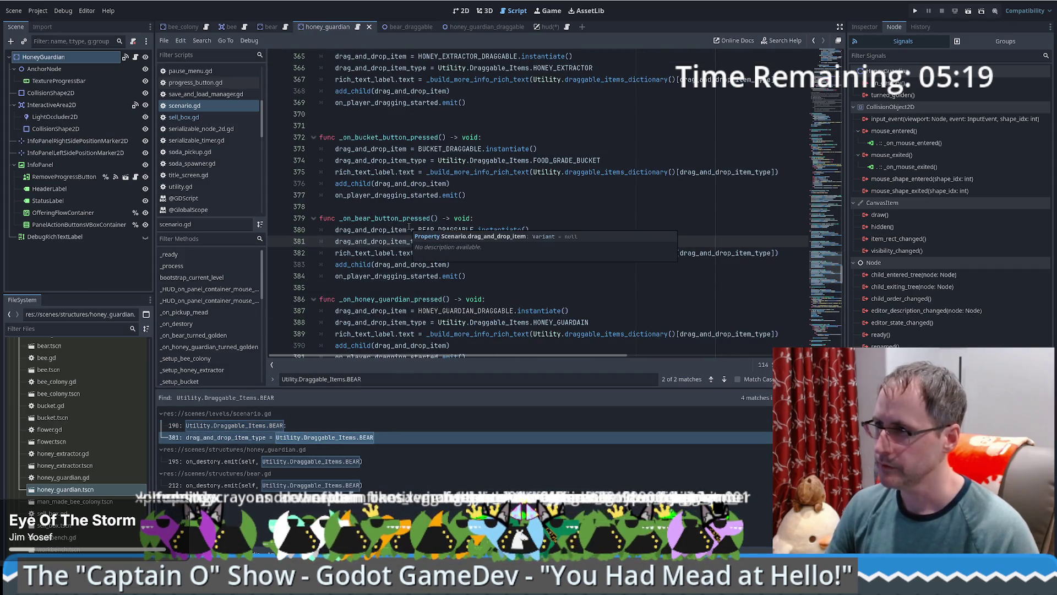
key("Down")
key("Down")
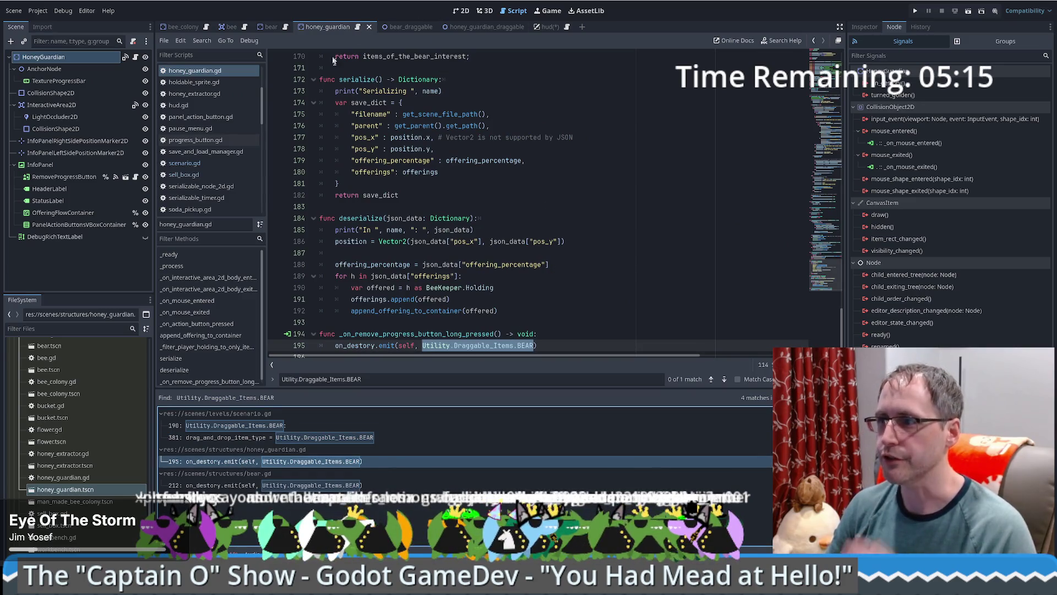
scroll(551, 275, "down", 1)
Step: Change BEAR to HONEY_GUARDAIN on line 195 of honey_guardian.gd and save
double_click(525, 322)
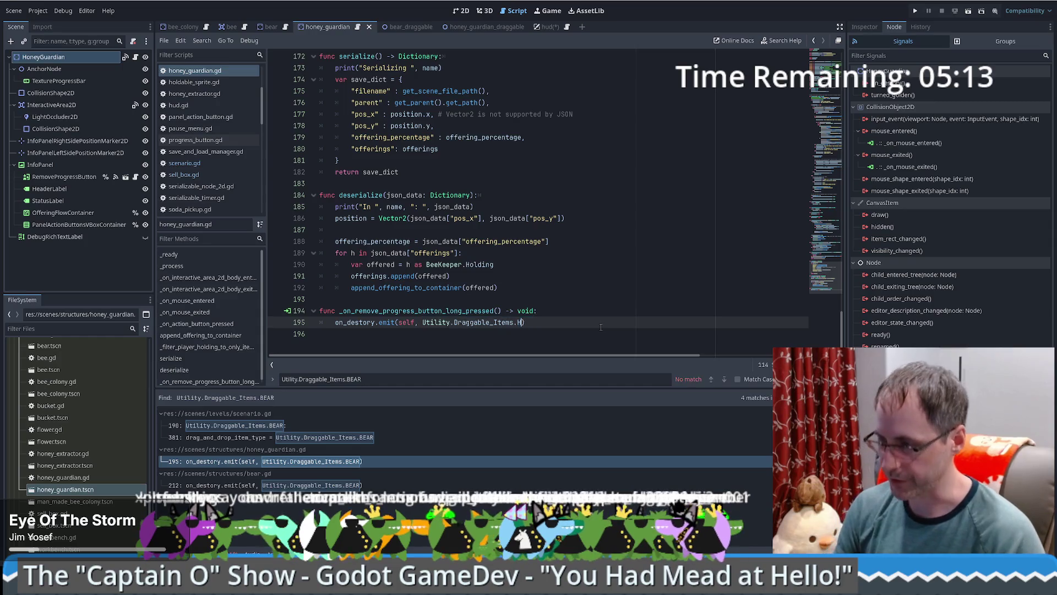
type("HONEY_EXTRACTOR")
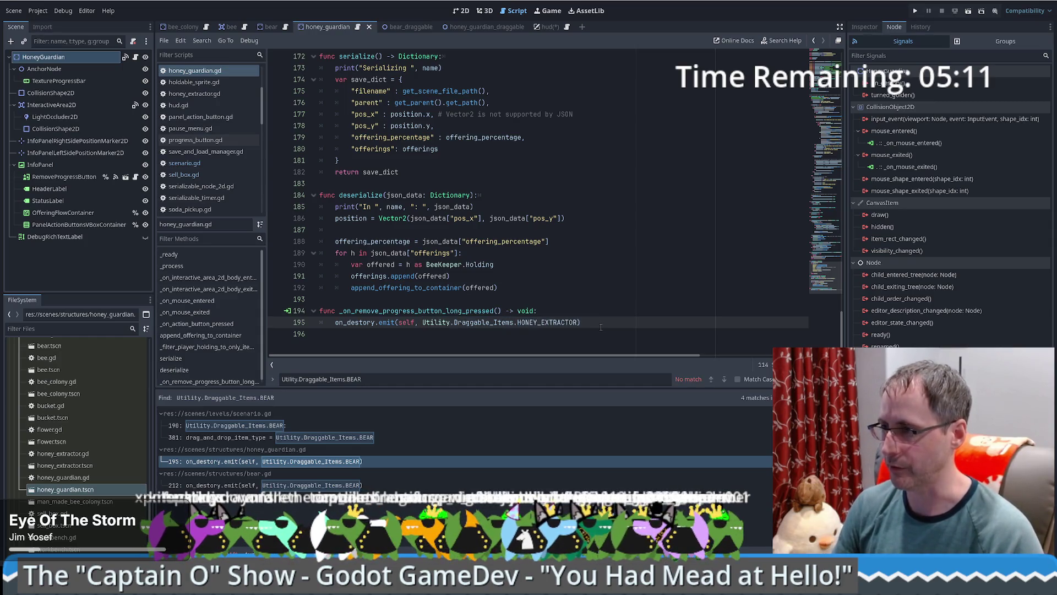
key("BackSpace")
key("BackSpace")
key("BackSpace")
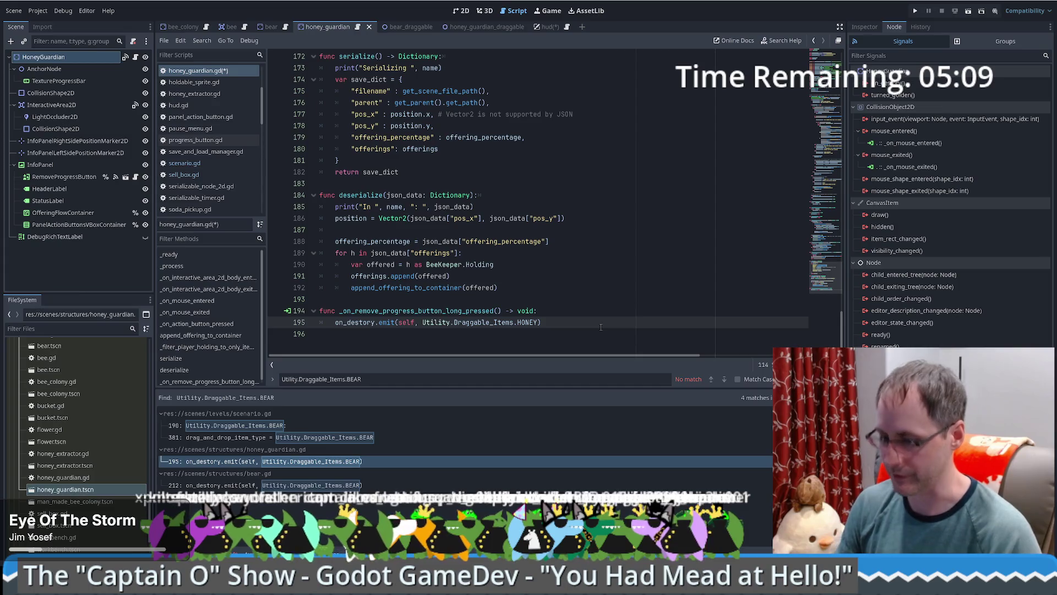
type("_GUARDAIN")
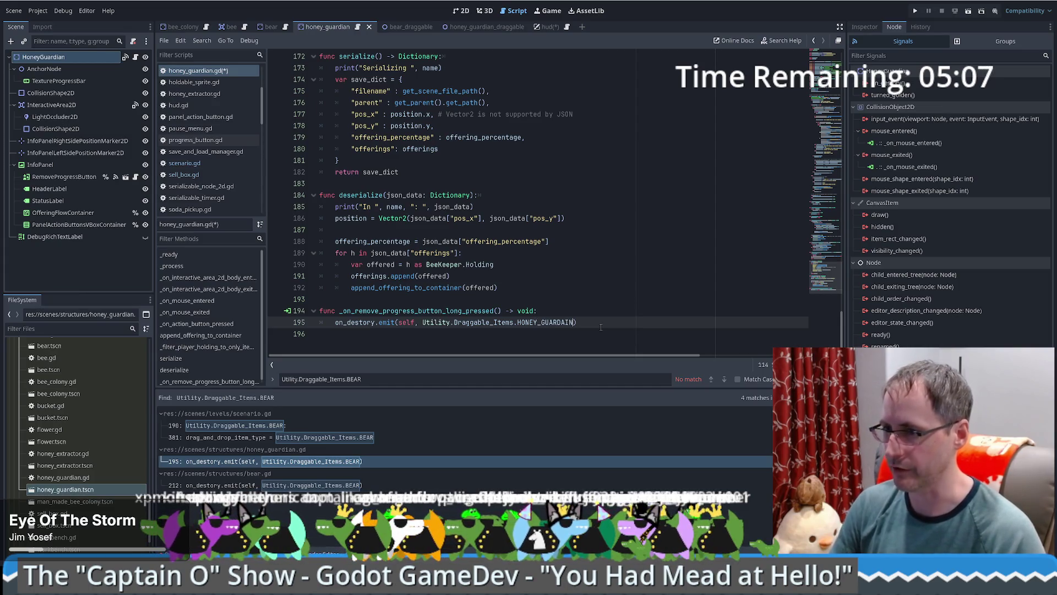
double_click(526, 325)
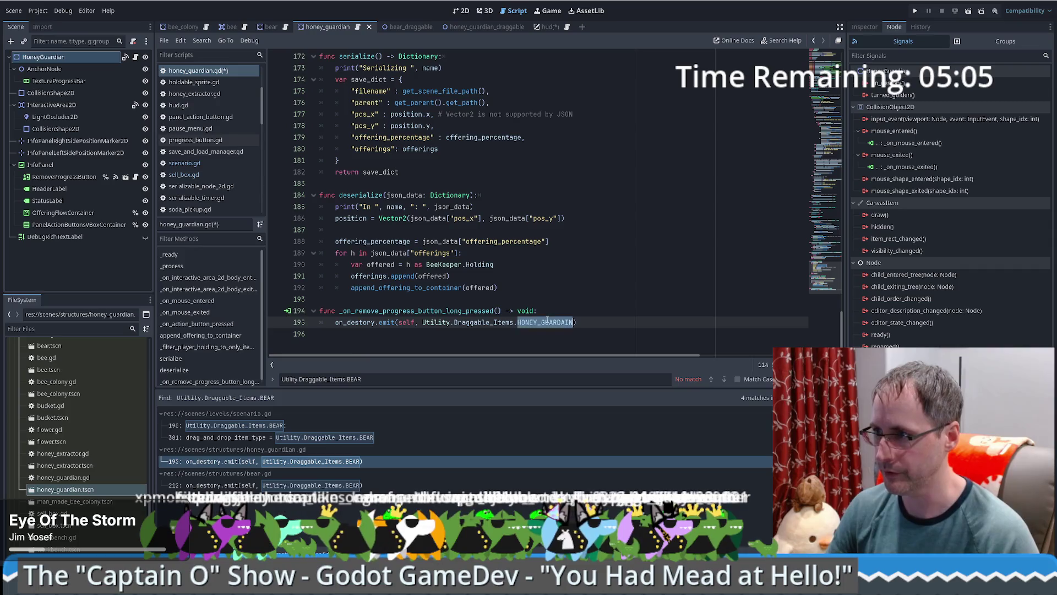
left_click(231, 486)
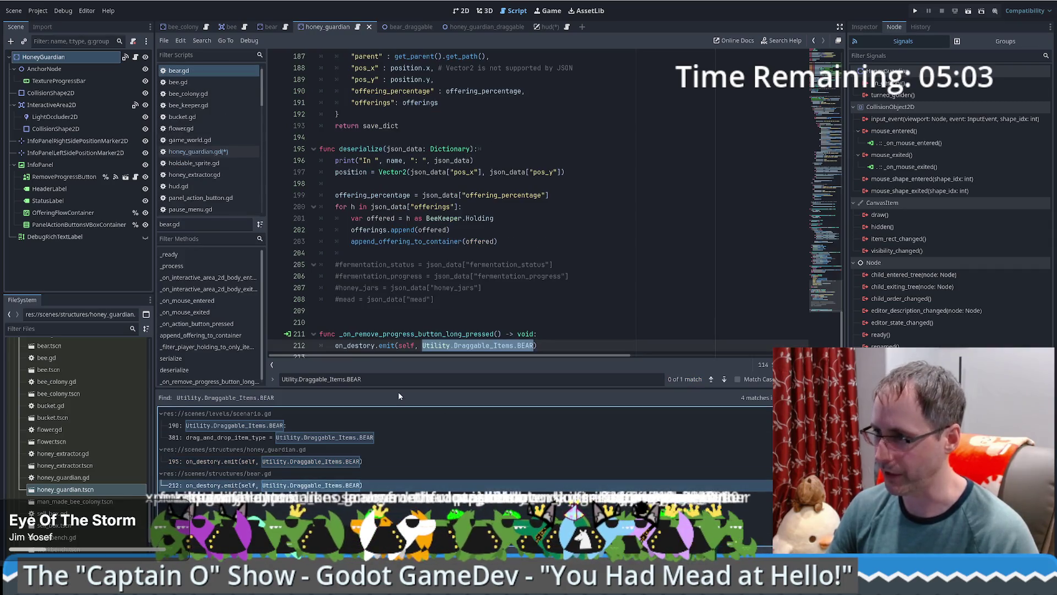
left_click(534, 292)
key("ctrl+s")
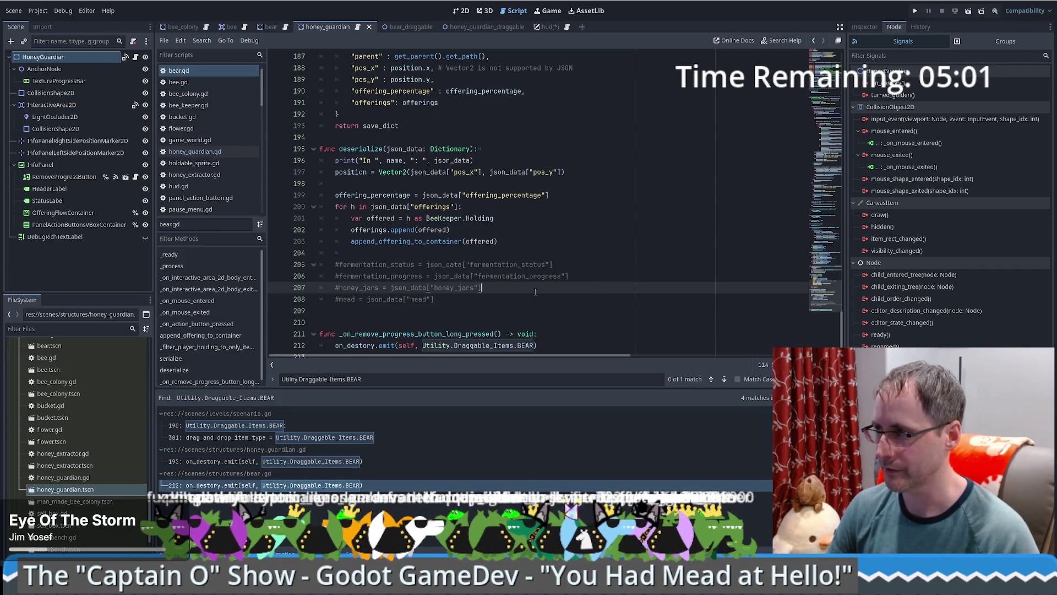
Step: Run the game, enlarge its window, start a new game and place the bear statue
left_click(915, 12)
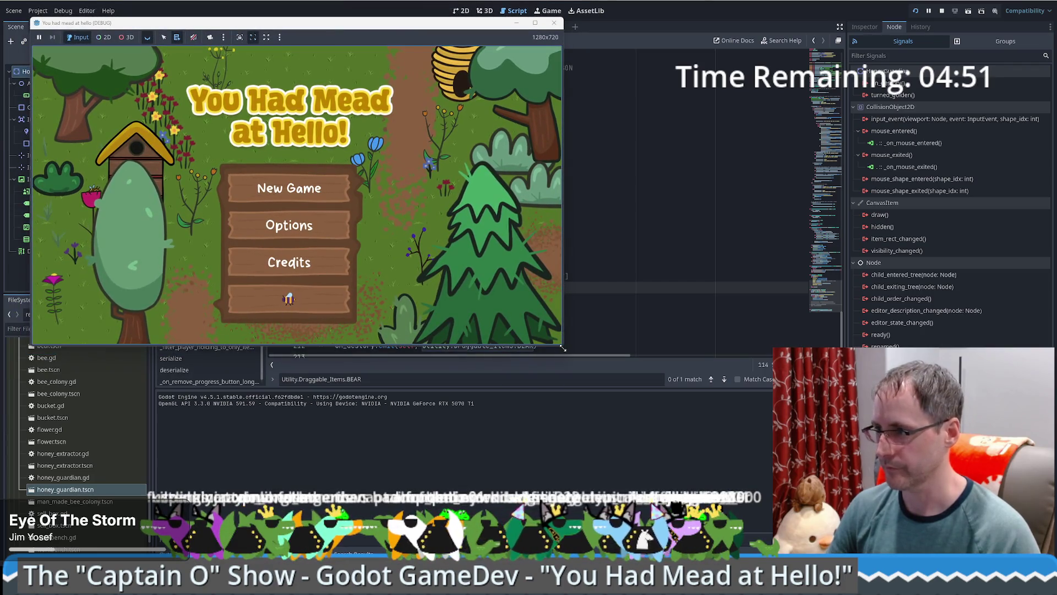
left_click_drag(561, 345, 781, 484)
left_click(431, 274)
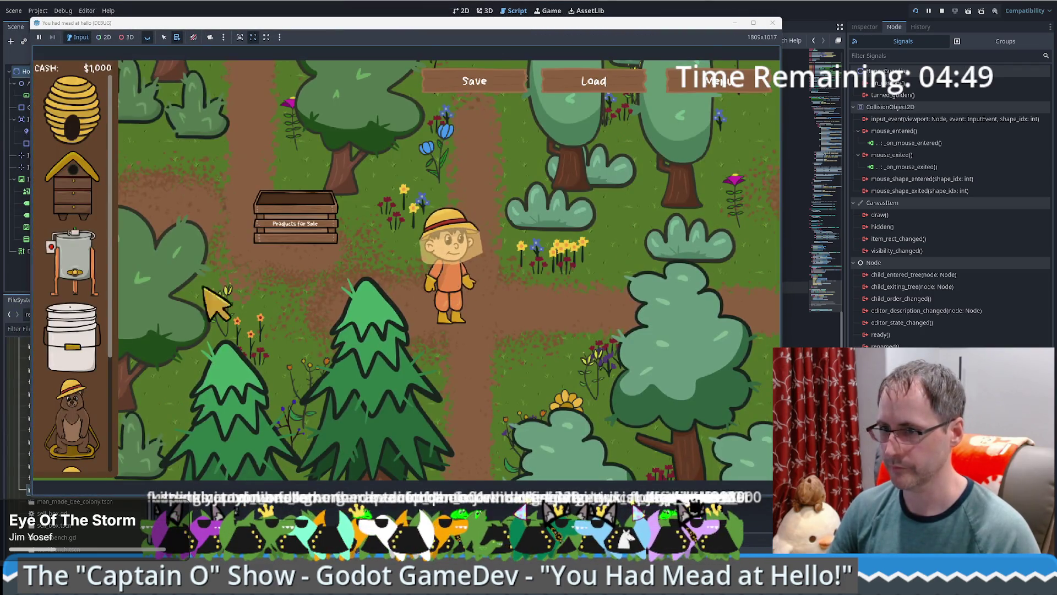
scroll(91, 283, "down", 5)
mouse_move(75, 259)
left_mouse_down()
mouse_move(427, 278)
mouse_move(435, 270)
left_mouse_up()
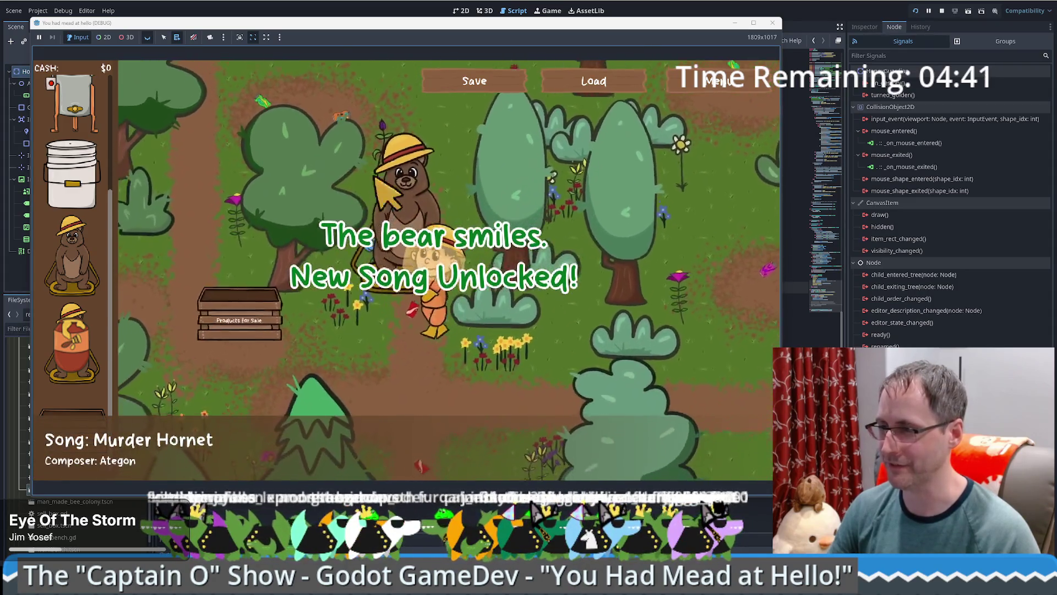
Step: Place a Honey Guardian on the map, walk toward the bear, then close the game
mouse_move(503, 201)
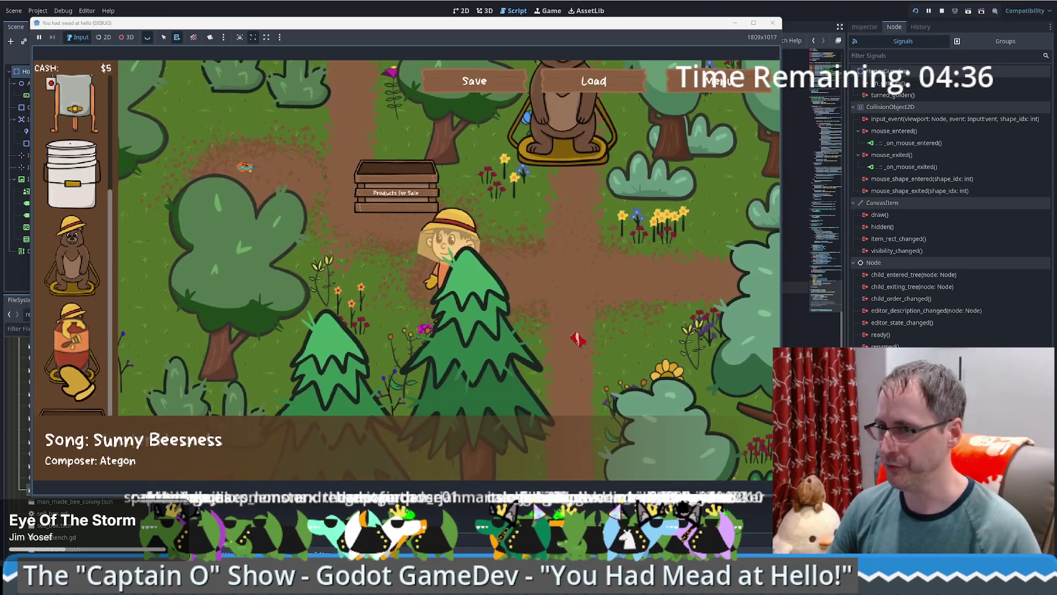
mouse_move(94, 356)
mouse_move(95, 356)
left_mouse_down()
mouse_move(593, 363)
mouse_move(621, 379)
mouse_move(138, 331)
mouse_move(575, 369)
mouse_move(530, 368)
mouse_move(612, 395)
left_mouse_up()
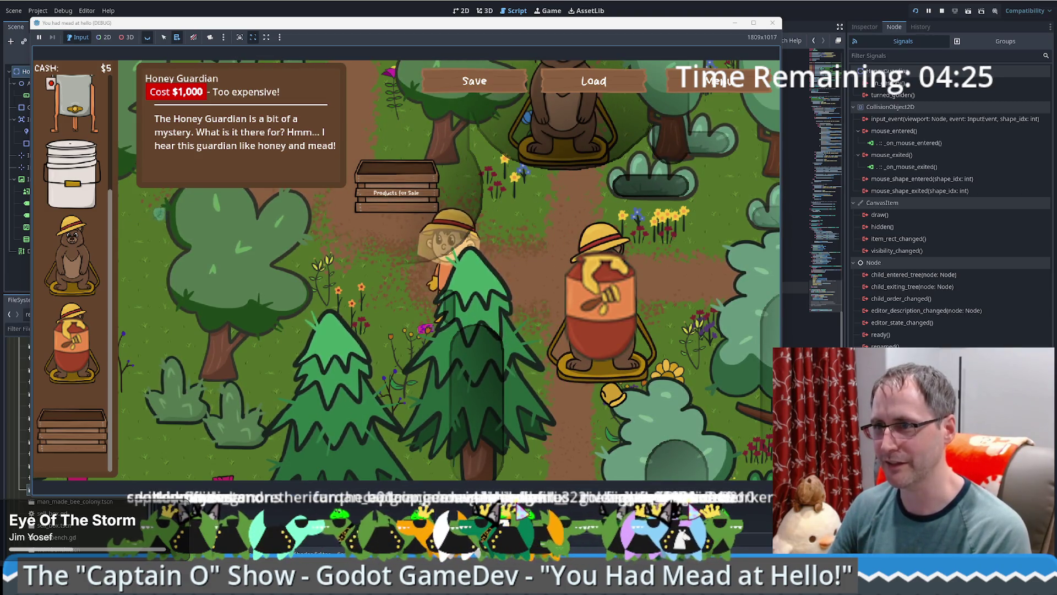
mouse_move(612, 395)
left_mouse_down()
mouse_move(294, 417)
mouse_move(605, 384)
left_mouse_up()
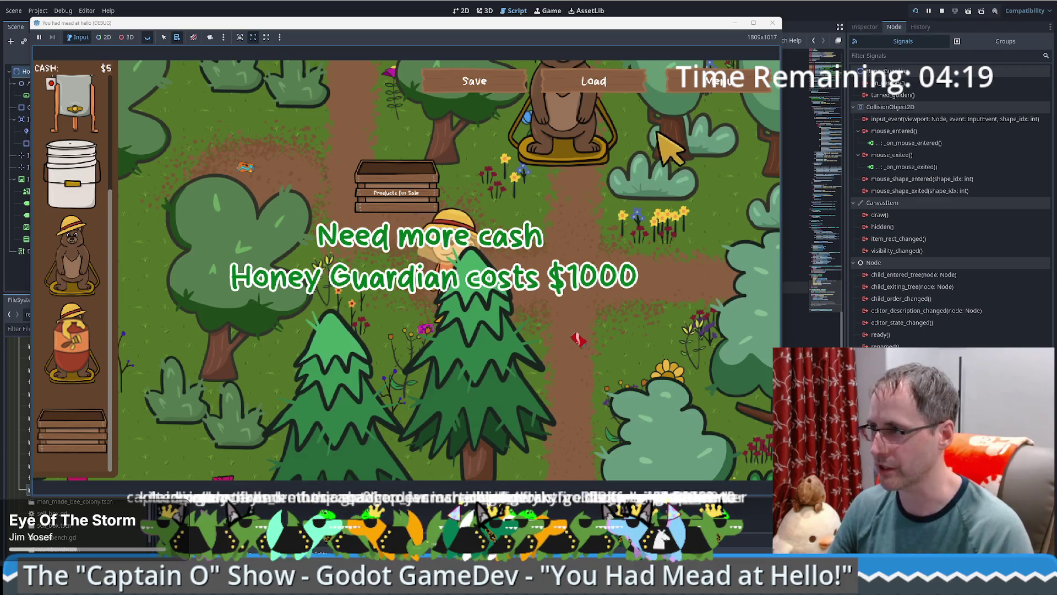
left_click(716, 83)
left_click(435, 421)
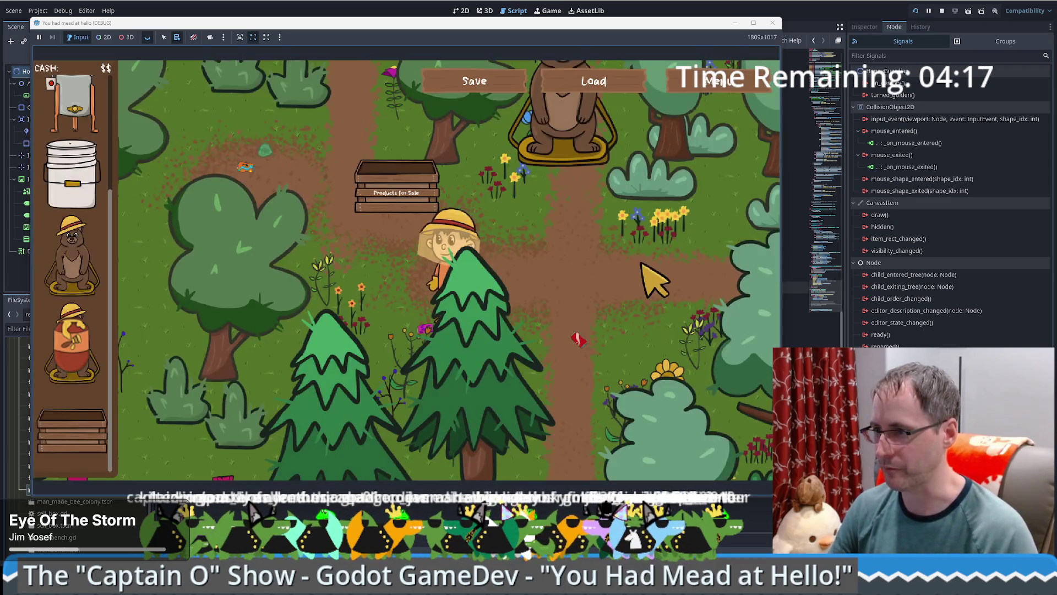
mouse_move(83, 358)
left_mouse_down()
mouse_move(614, 370)
mouse_move(606, 361)
left_mouse_up()
key("d")
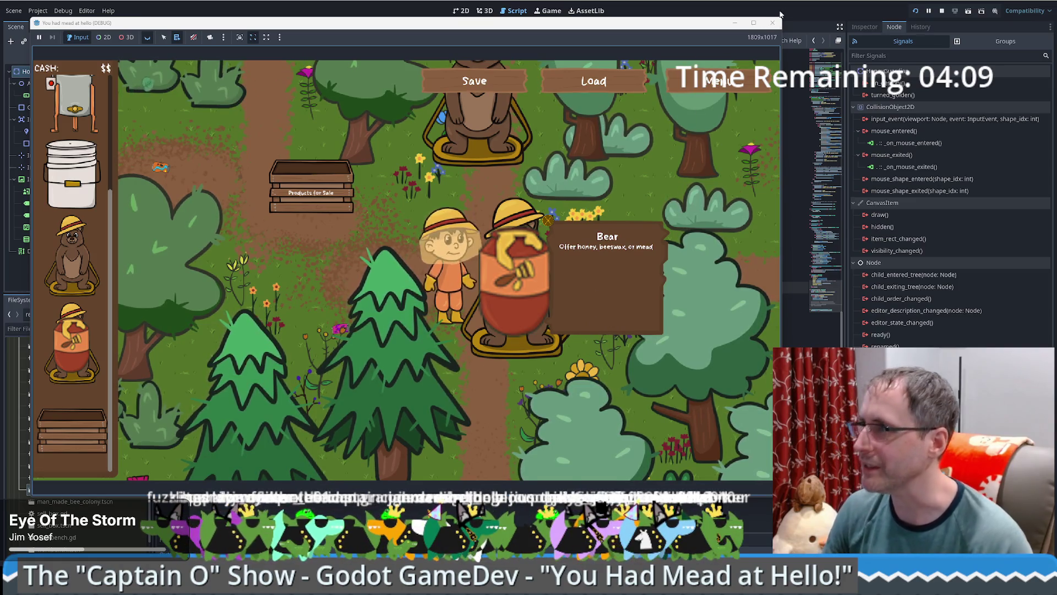
left_click(773, 23)
left_click(506, 27)
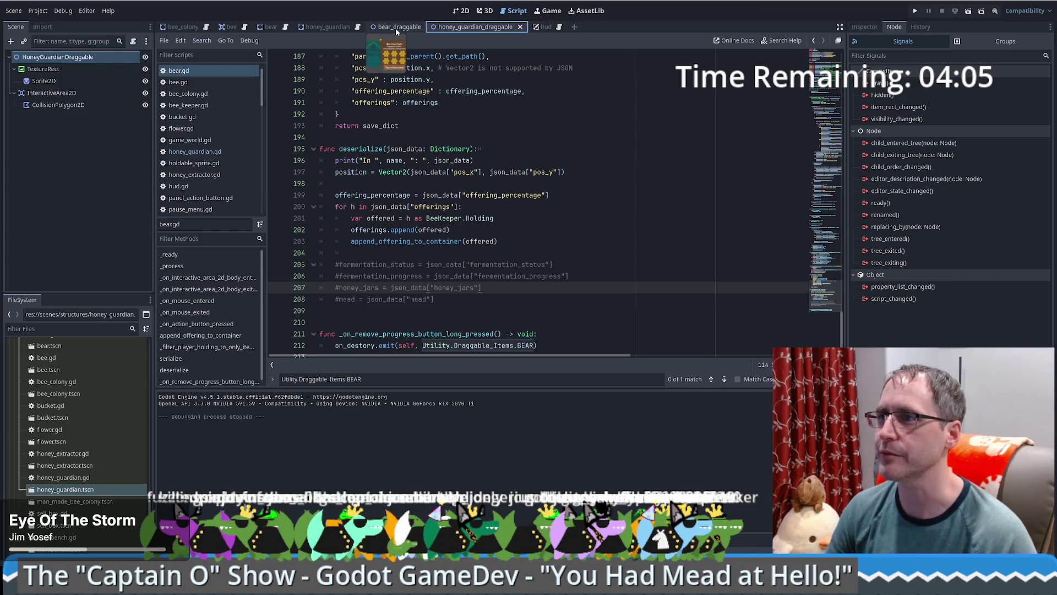
Step: In honey_guardian.gd, remove ', beeswax' so the offer reads 'Offer honey or mead'
left_click(312, 27)
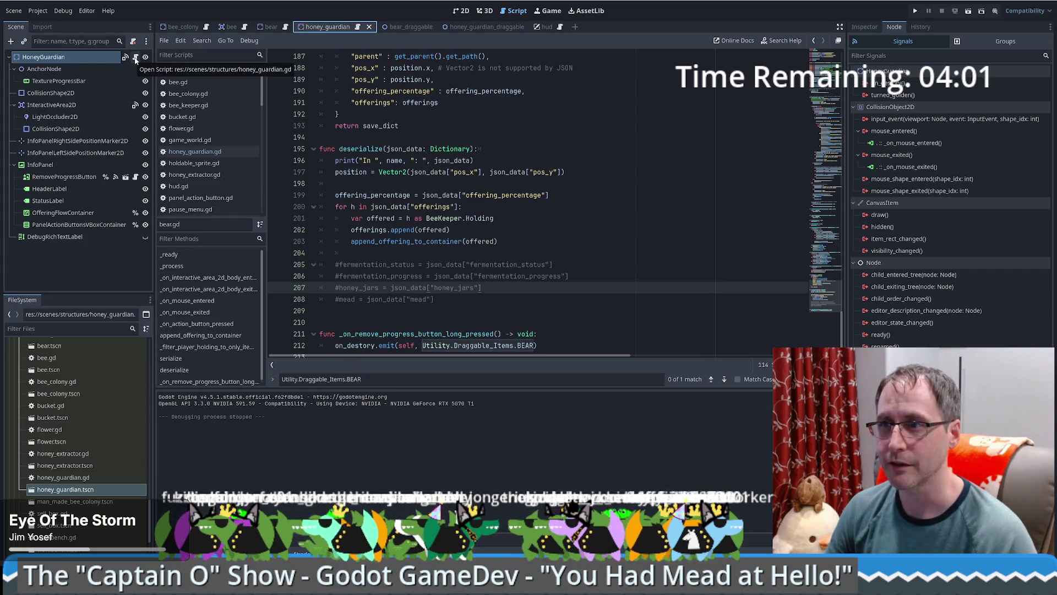
left_click(136, 57)
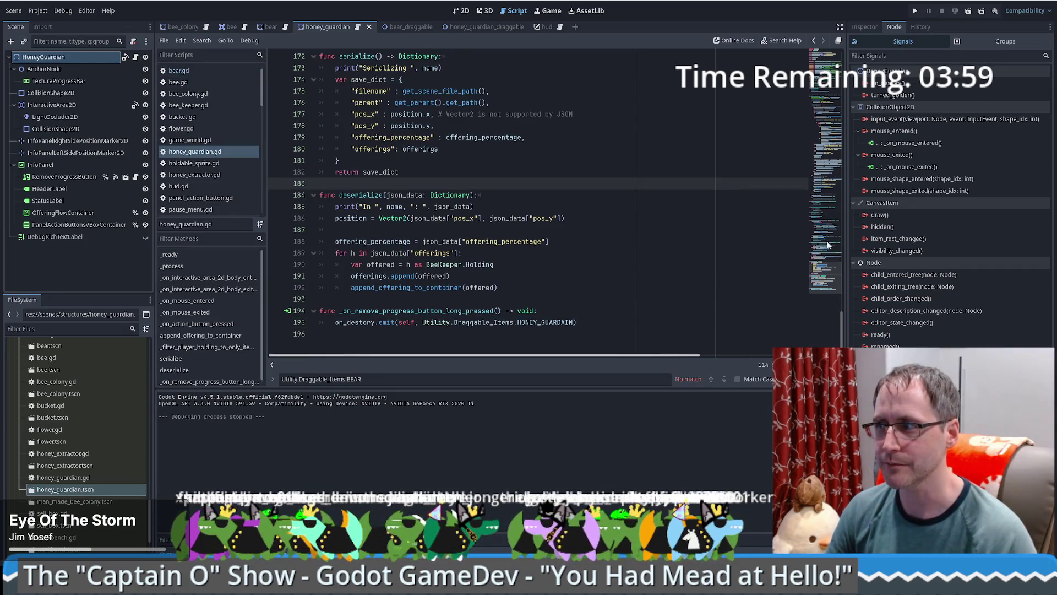
scroll(665, 255, "up", 7)
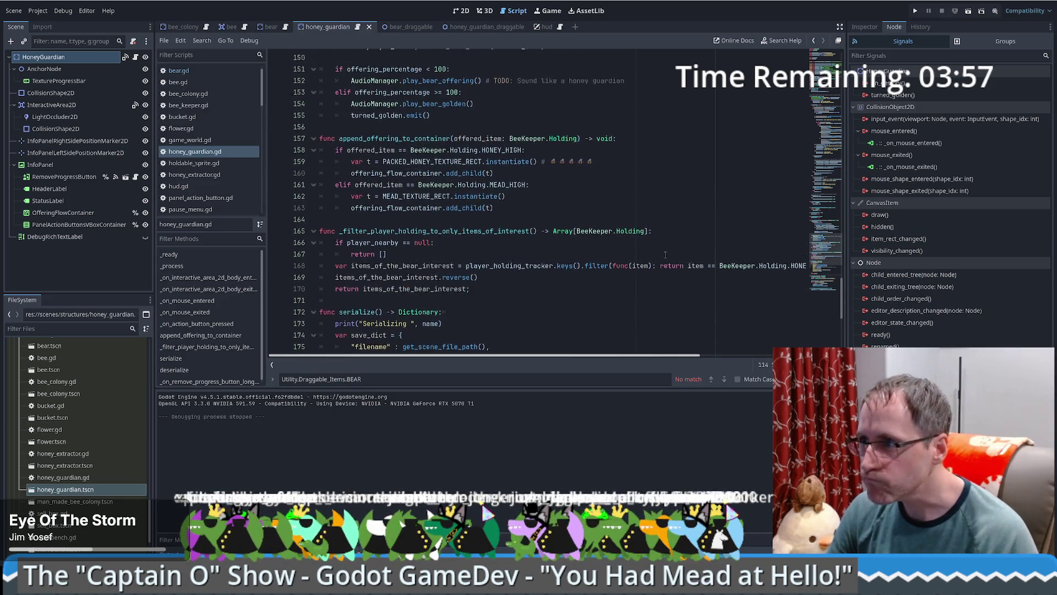
scroll(665, 255, "up", 20)
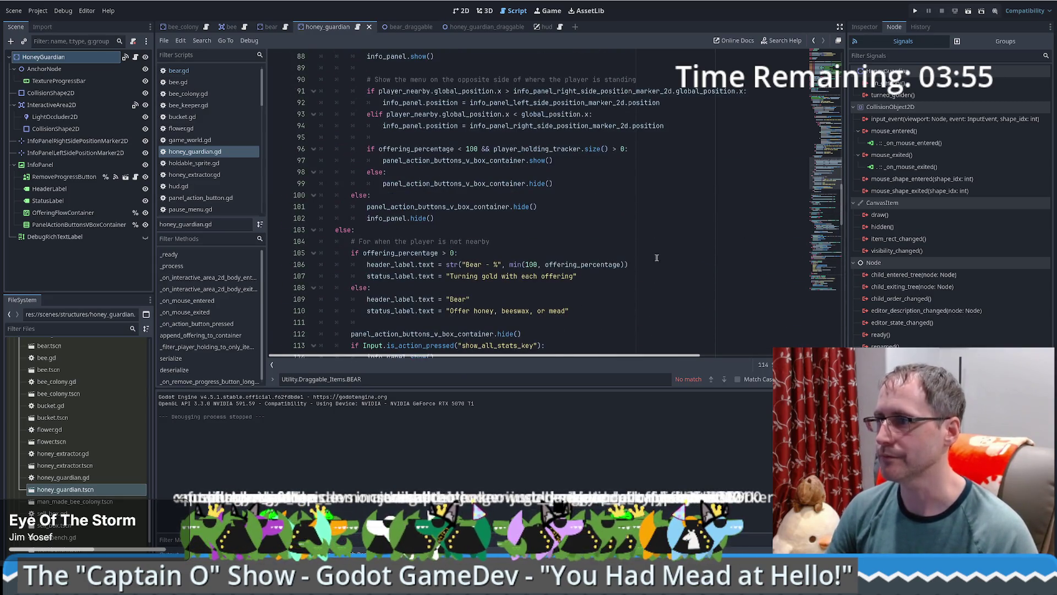
scroll(648, 262, "up", 5)
scroll(648, 267, "down", 6)
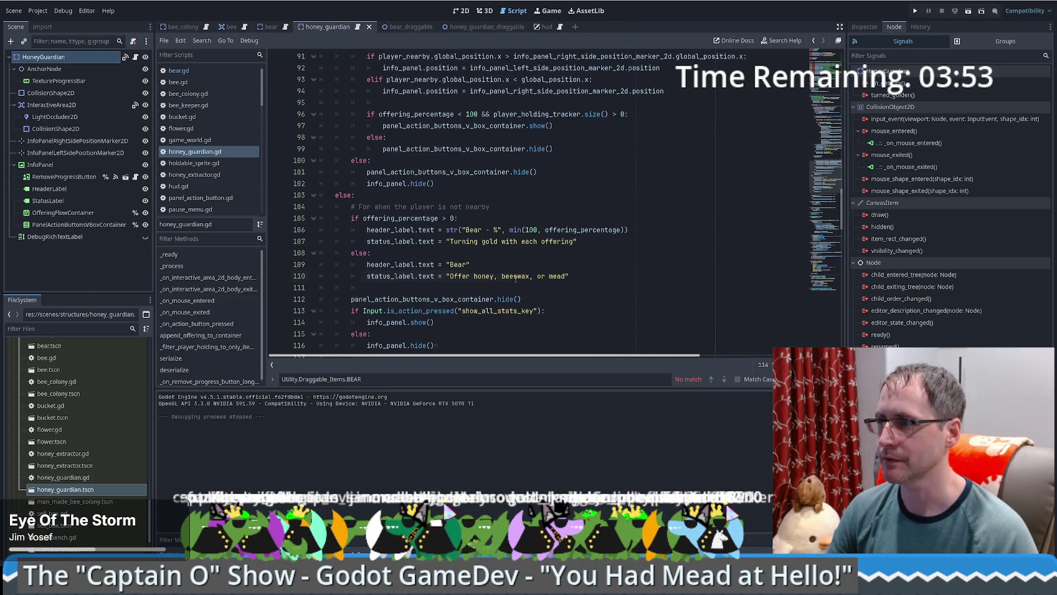
double_click(516, 278)
key("BackSpace")
key("BackSpace")
key("BackSpace")
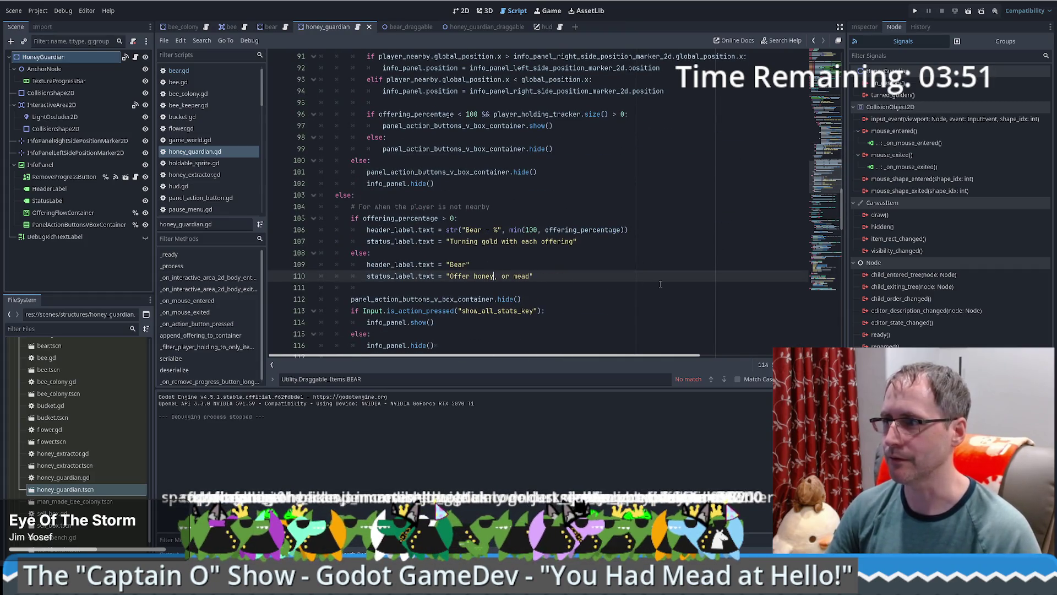
key("Delete")
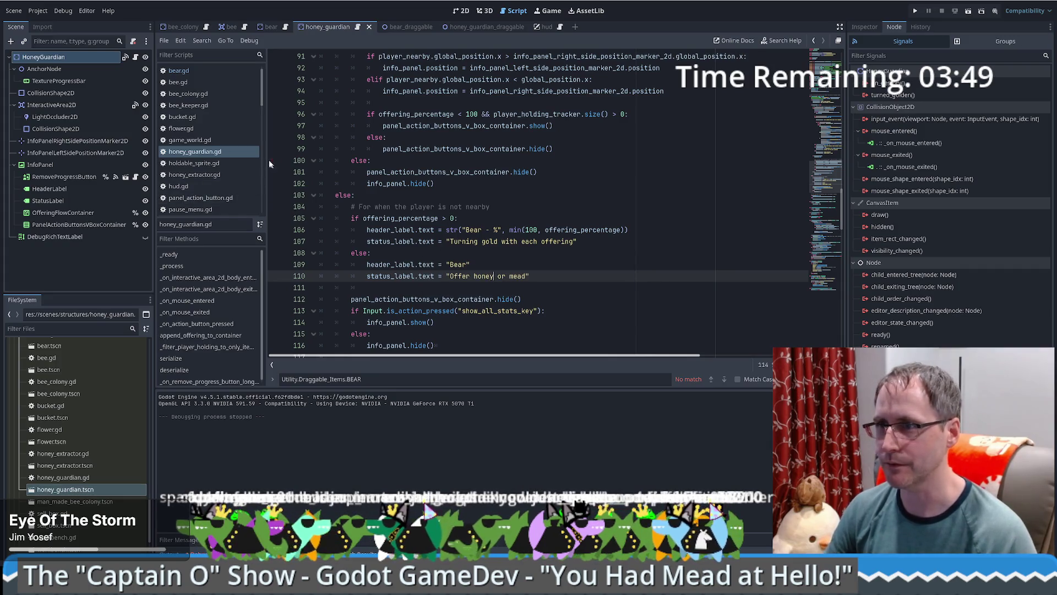
Step: Compare against the bear script's header text, then return to honey_guardian.gd
left_click(188, 71)
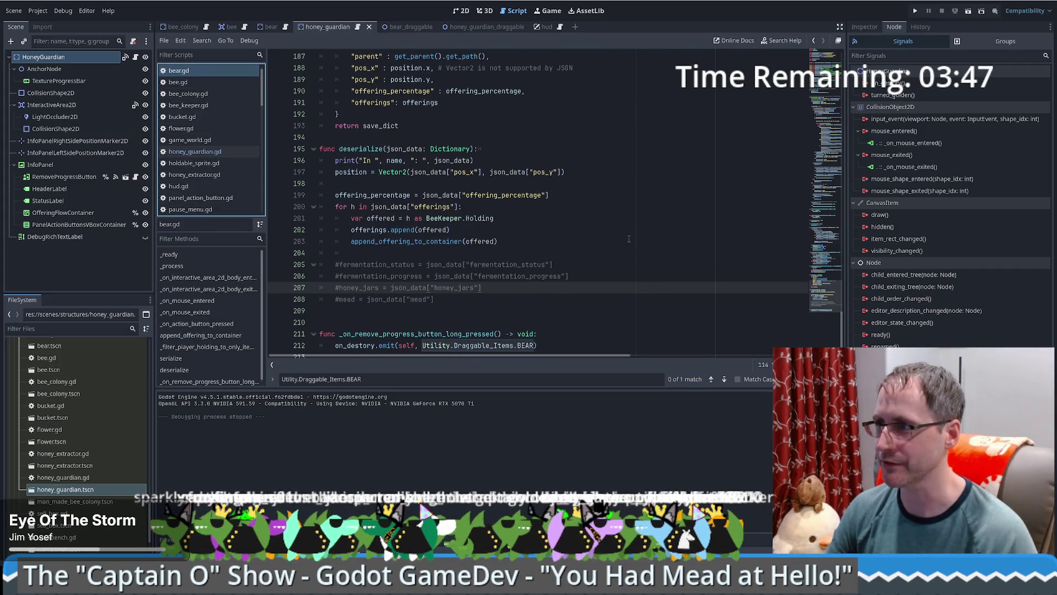
scroll(629, 239, "up", 7)
left_click(665, 260)
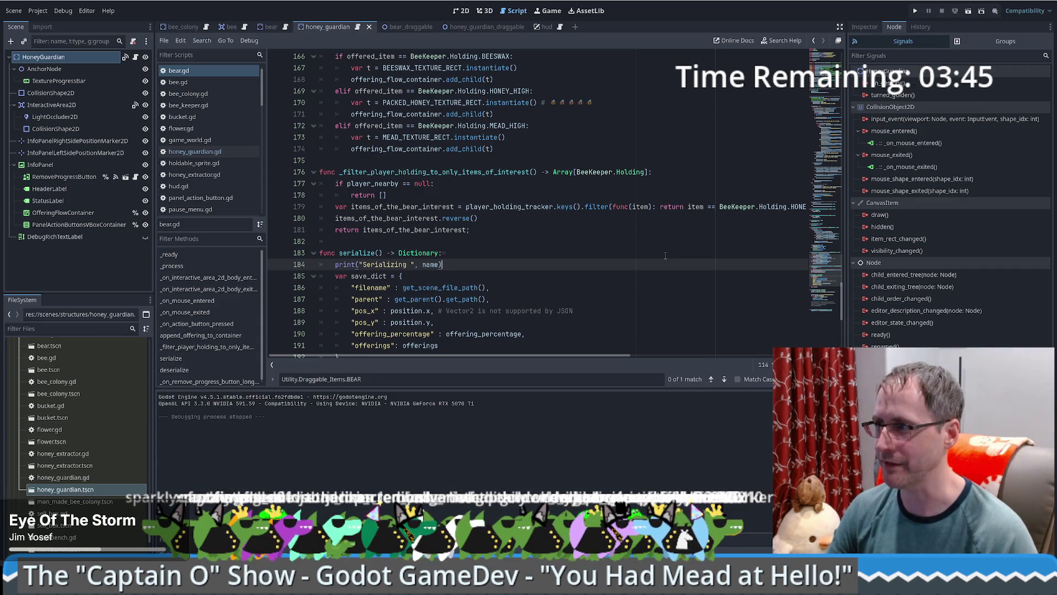
scroll(695, 270, "up", 20)
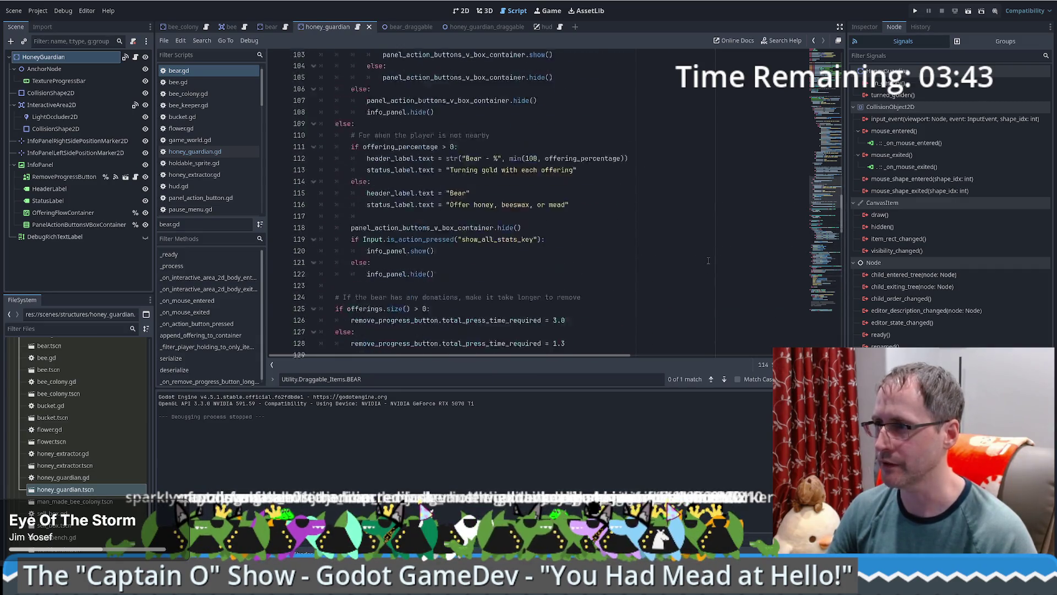
scroll(708, 260, "down", 3)
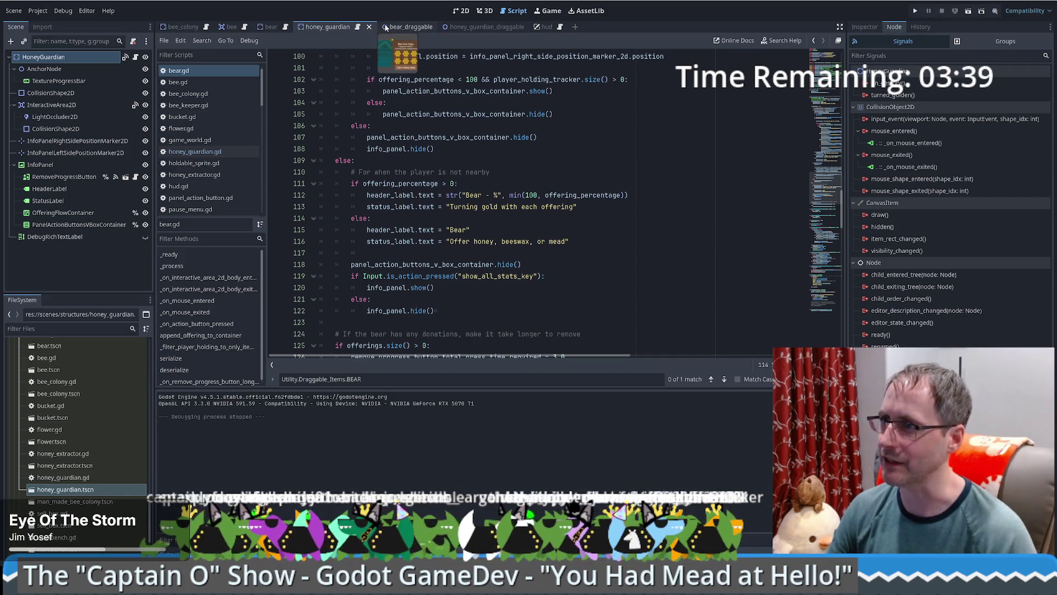
left_click(219, 152)
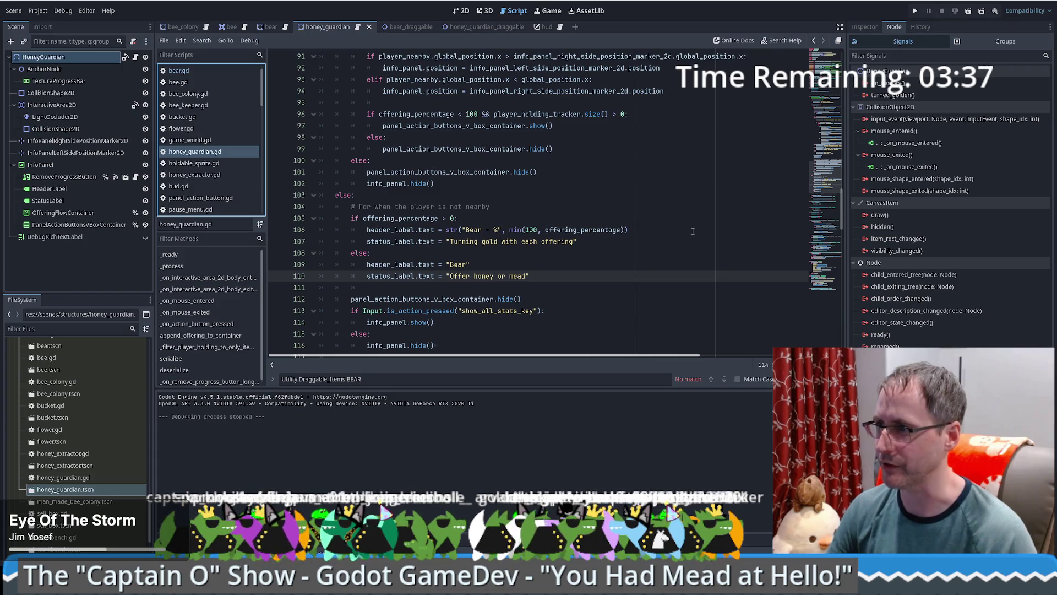
Step: Replace 'Bear' in the idle header label with 'Honey Guardian' and save the script
double_click(458, 265)
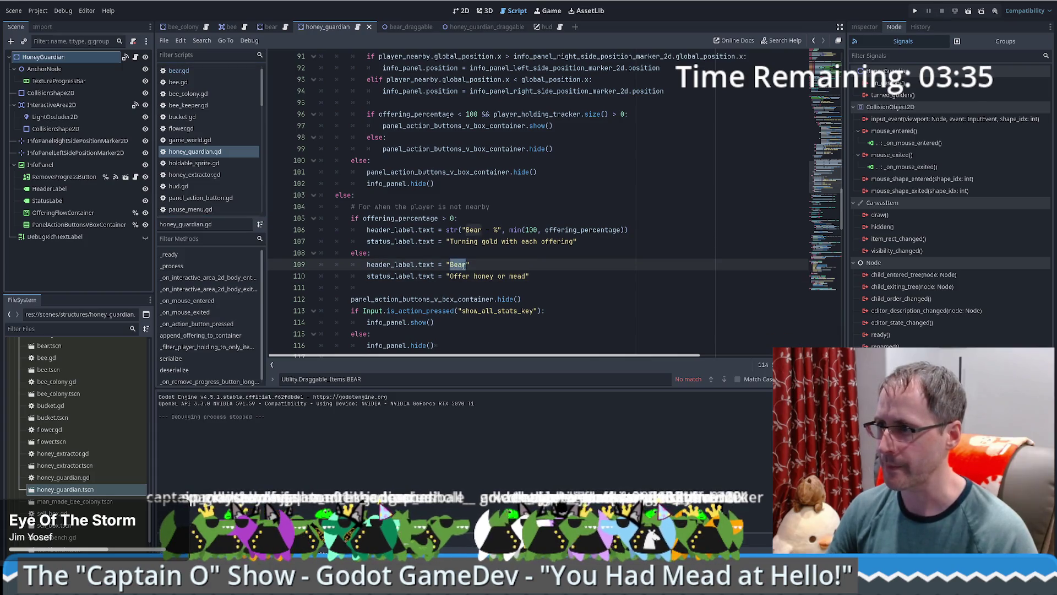
scroll(596, 263, "up", 6)
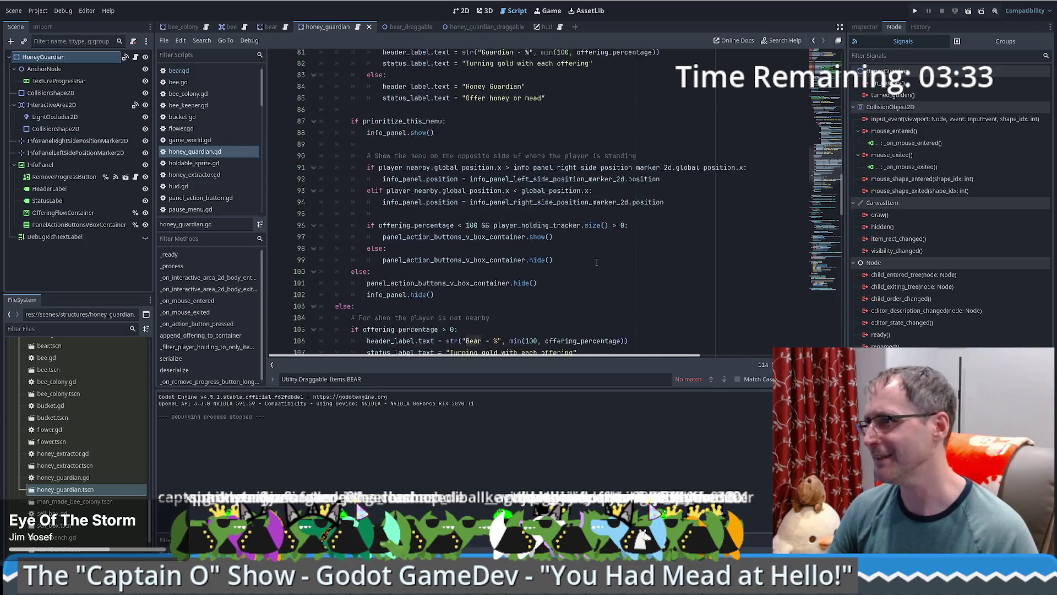
scroll(598, 264, "up", 6)
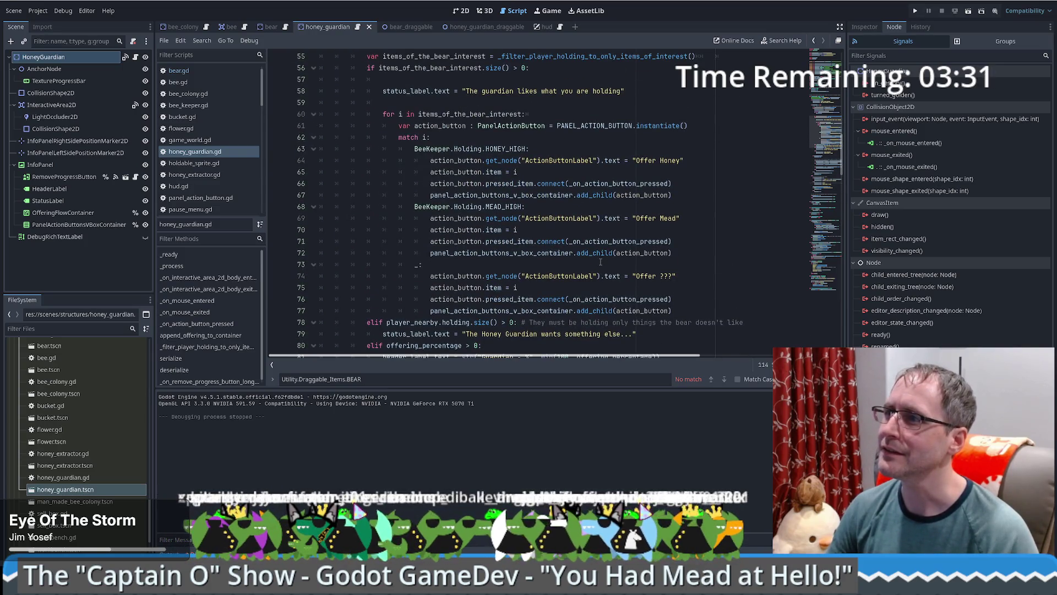
scroll(600, 262, "up", 6)
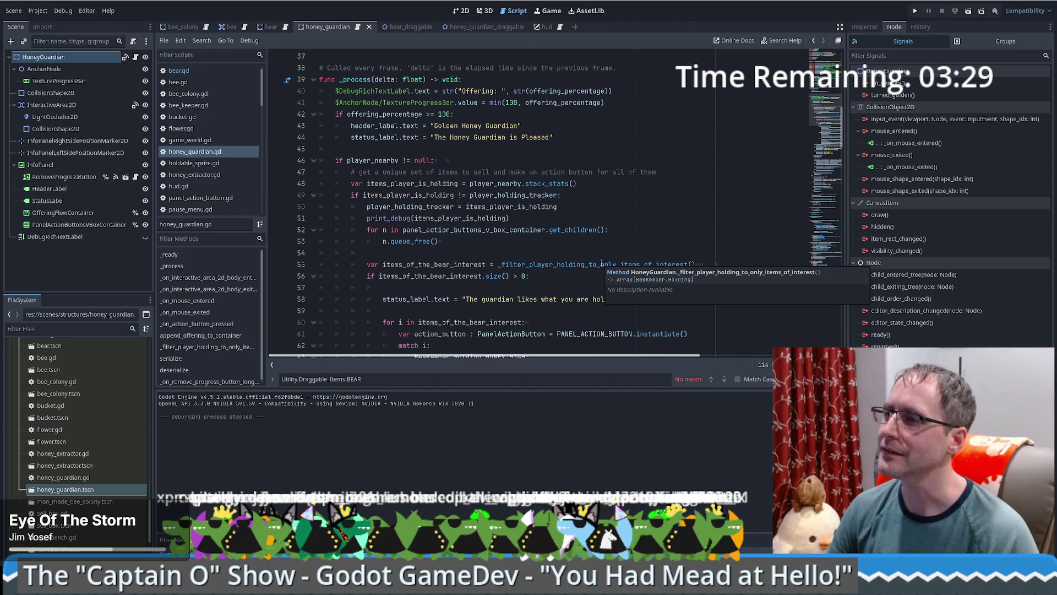
double_click(498, 299)
scroll(619, 281, "down", 4)
scroll(620, 281, "down", 3)
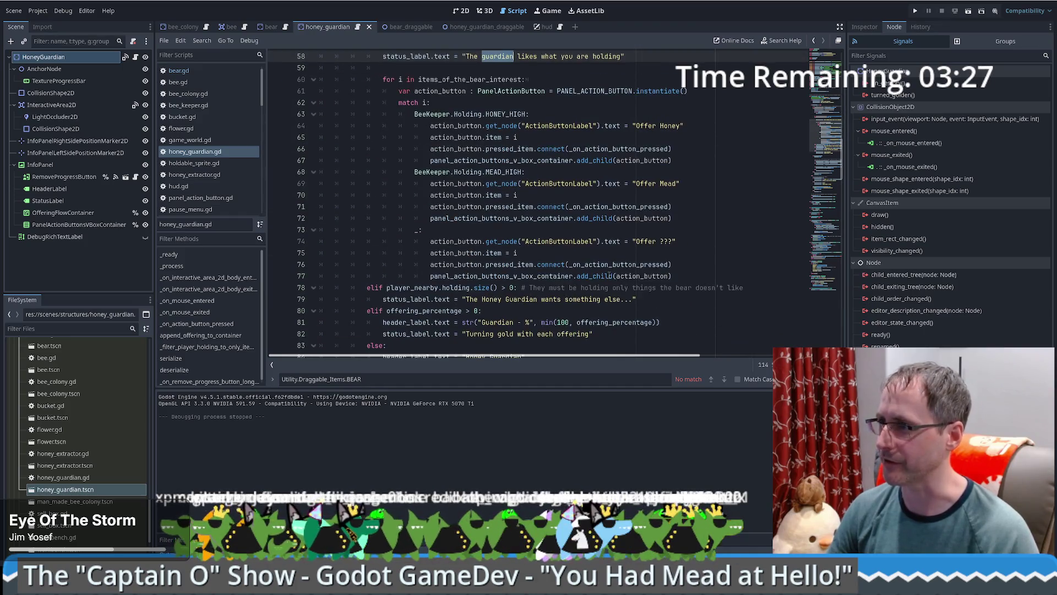
scroll(599, 178, "down", 4)
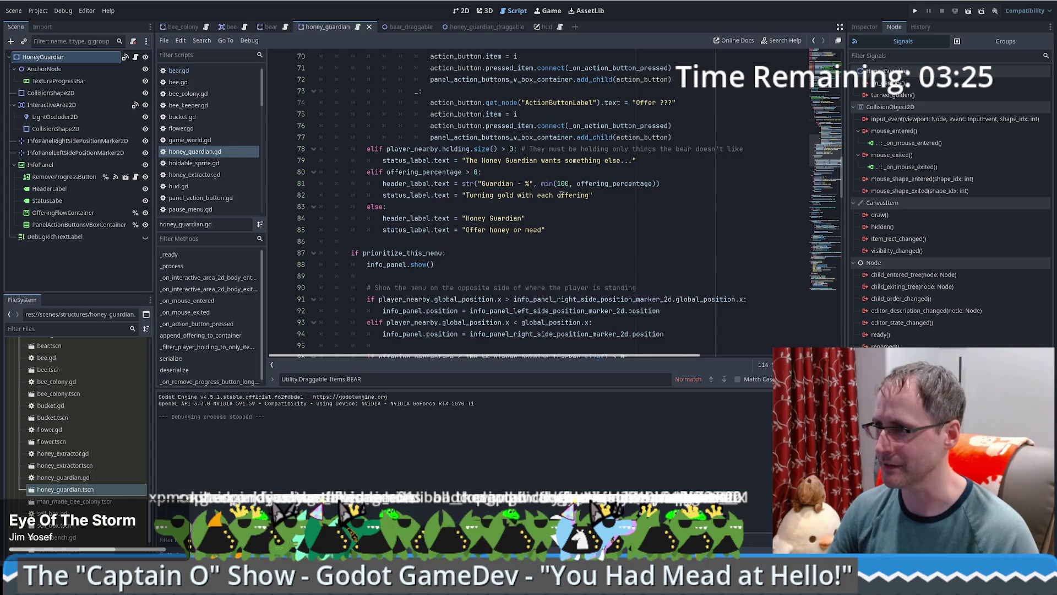
scroll(562, 195, "down", 2)
scroll(514, 176, "down", 6)
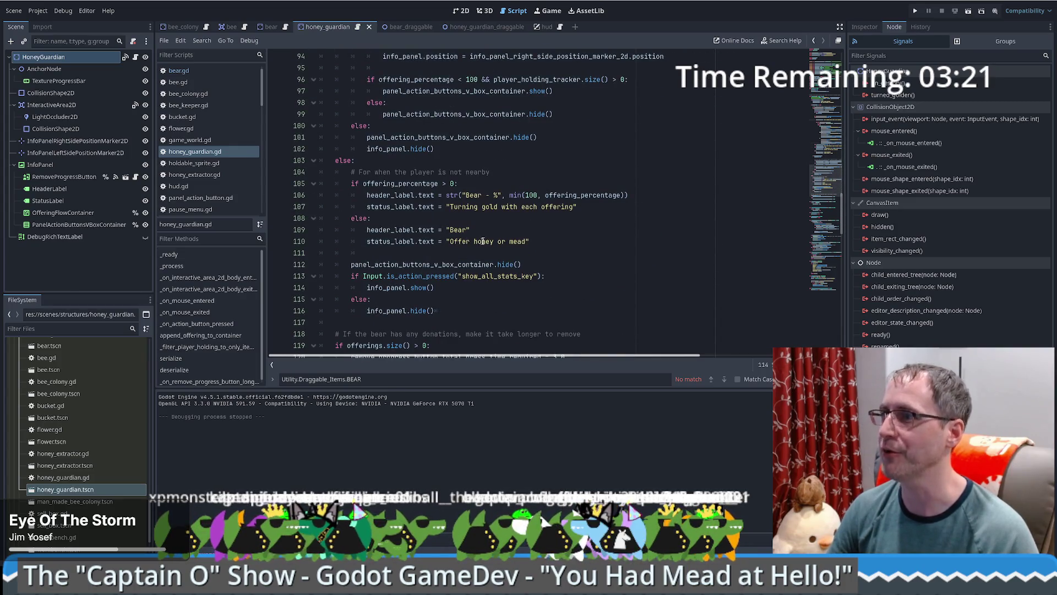
scroll(495, 217, "down", 1)
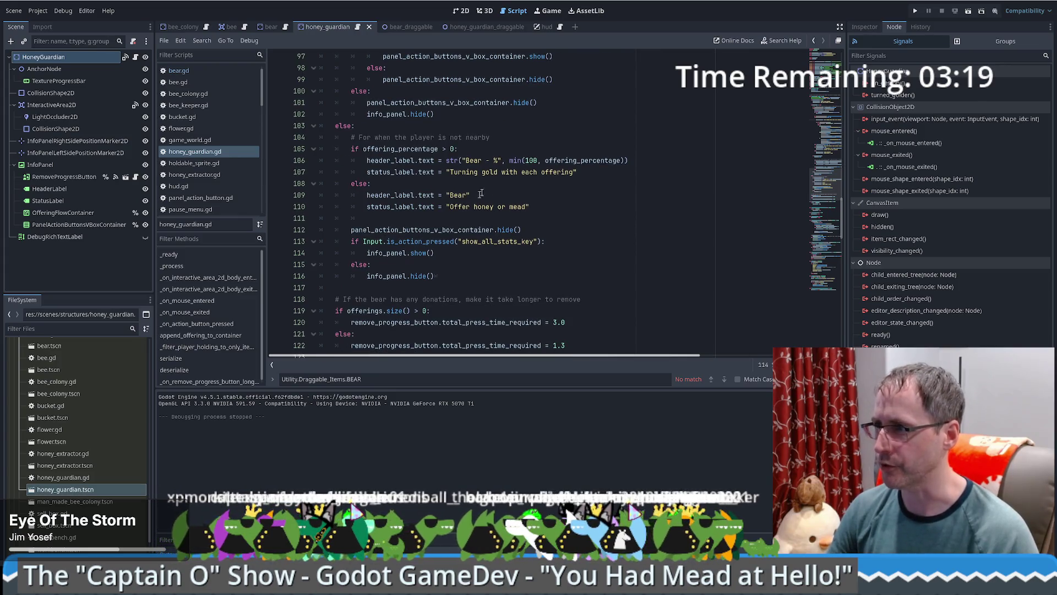
double_click(457, 195)
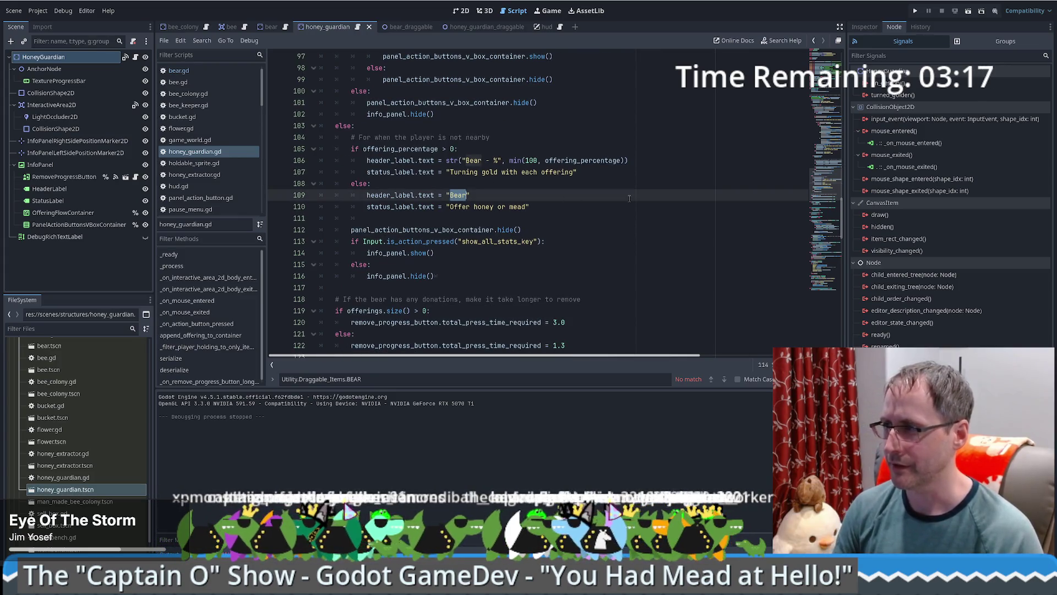
type("HOney Guardian")
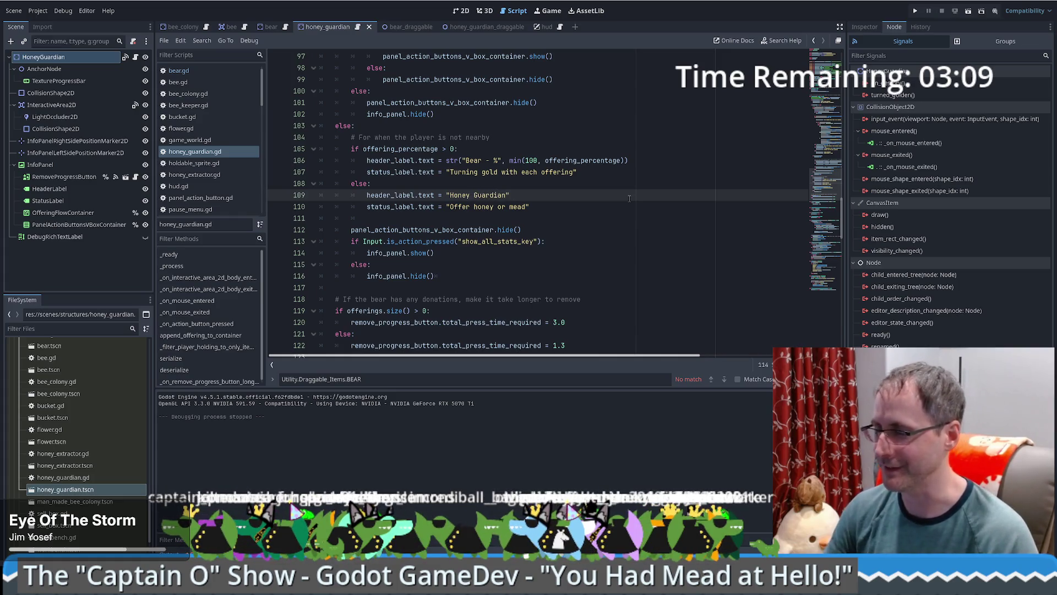
scroll(592, 204, "down", 5)
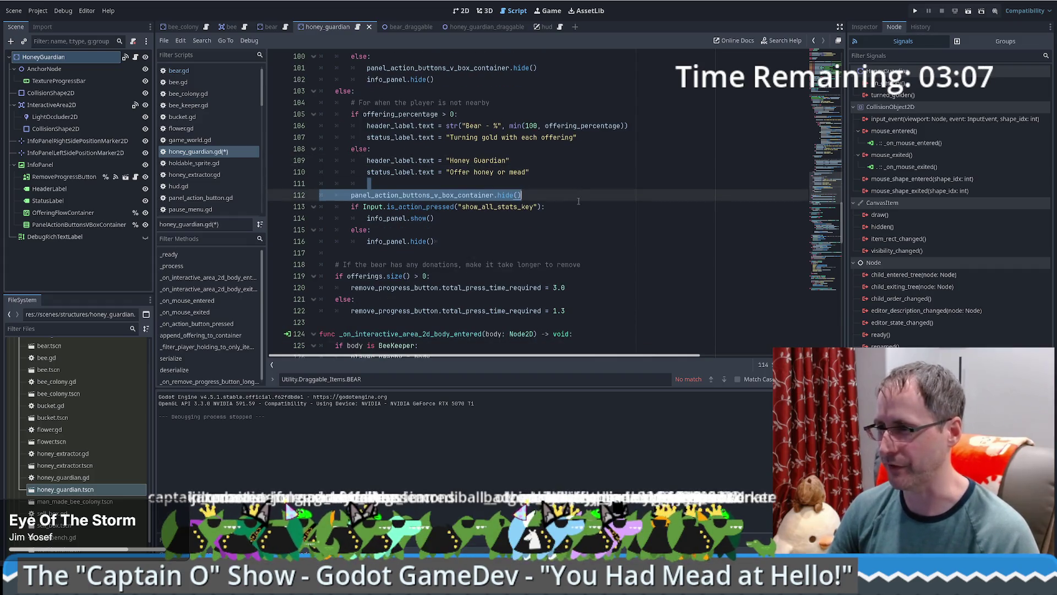
key("ctrl+s")
Step: Save again and launch the game to test the new text
scroll(589, 179, "down", 3)
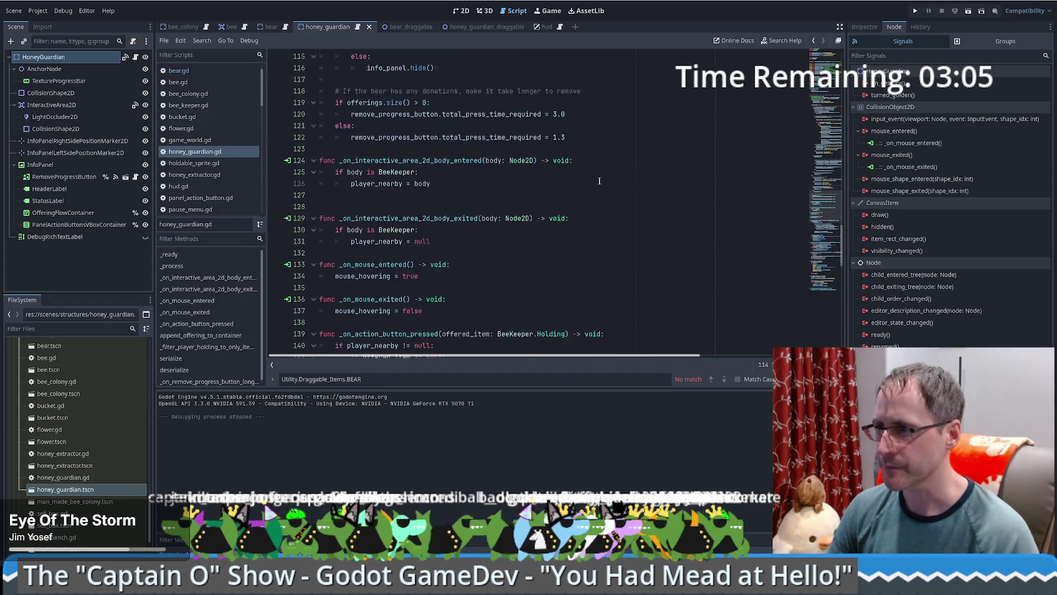
scroll(594, 180, "down", 2)
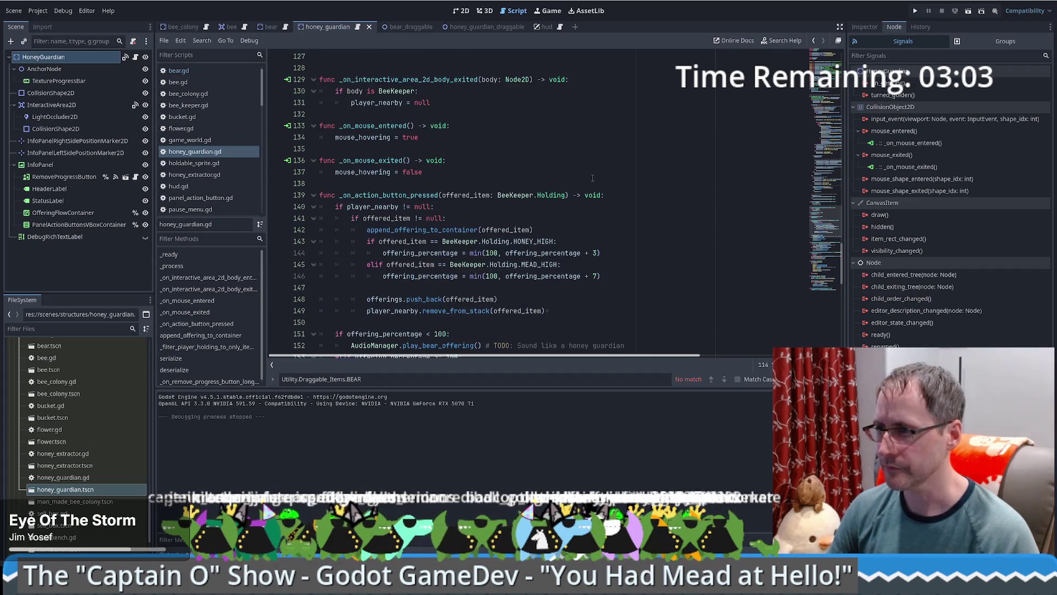
scroll(590, 178, "down", 11)
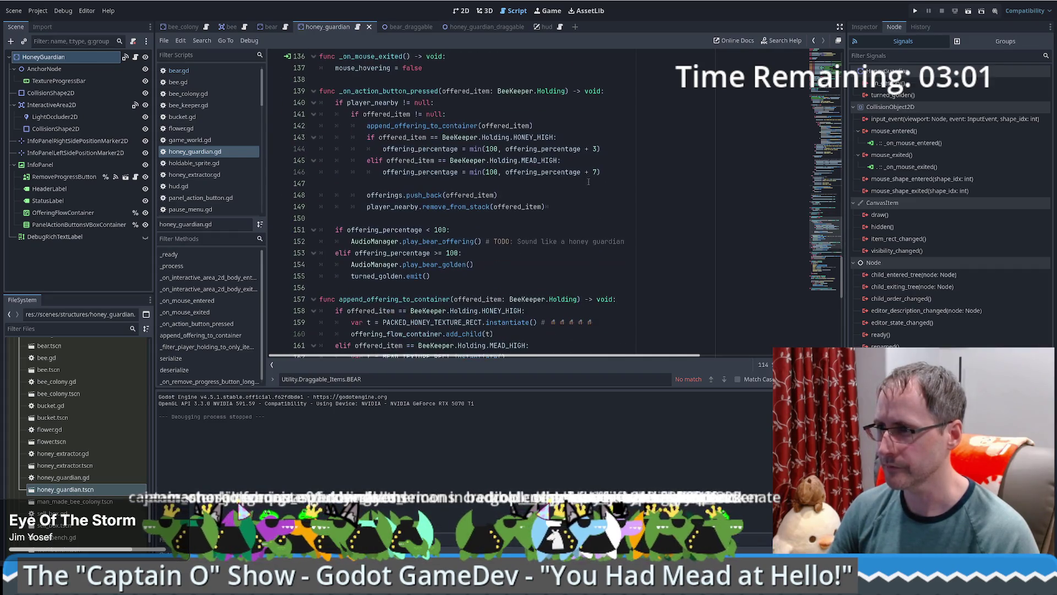
key("ctrl+s")
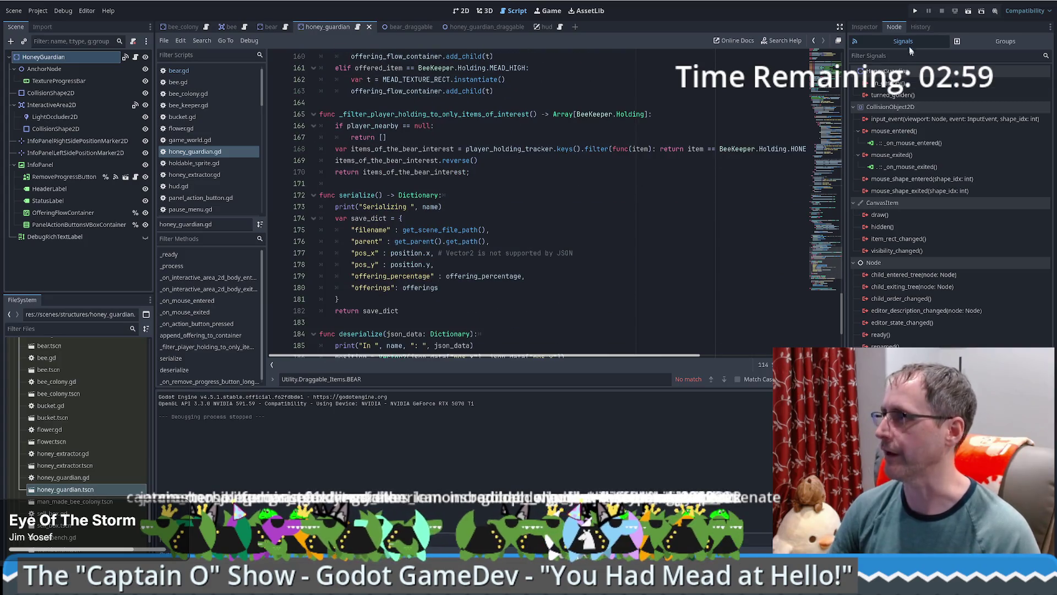
left_click(915, 11)
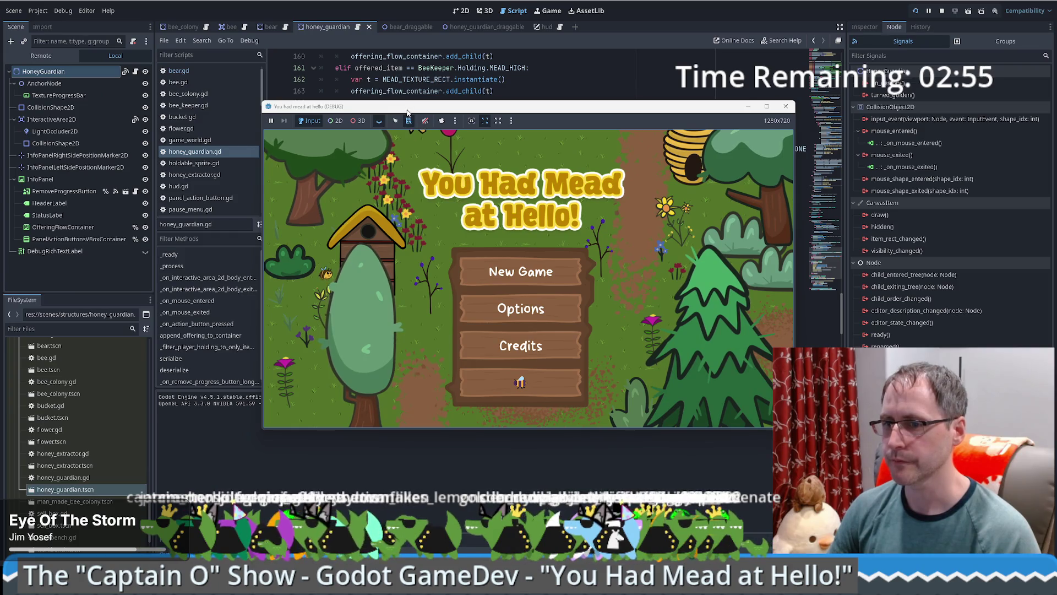
Step: Move the game window top-left, enlarge it to 1752x986, and start a new game
left_click_drag(407, 107, 161, 15)
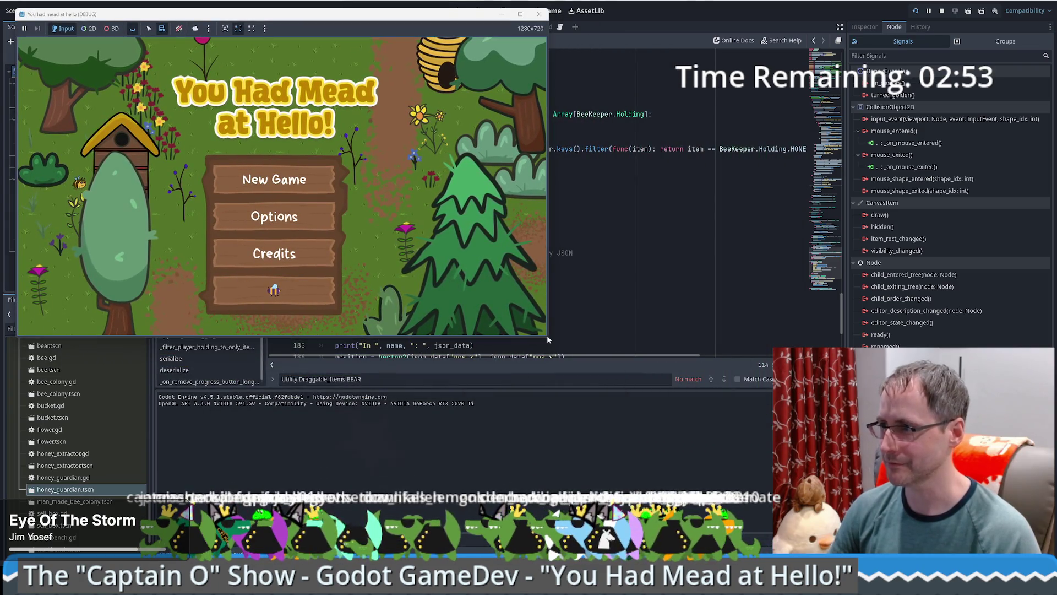
left_click_drag(546, 335, 758, 449)
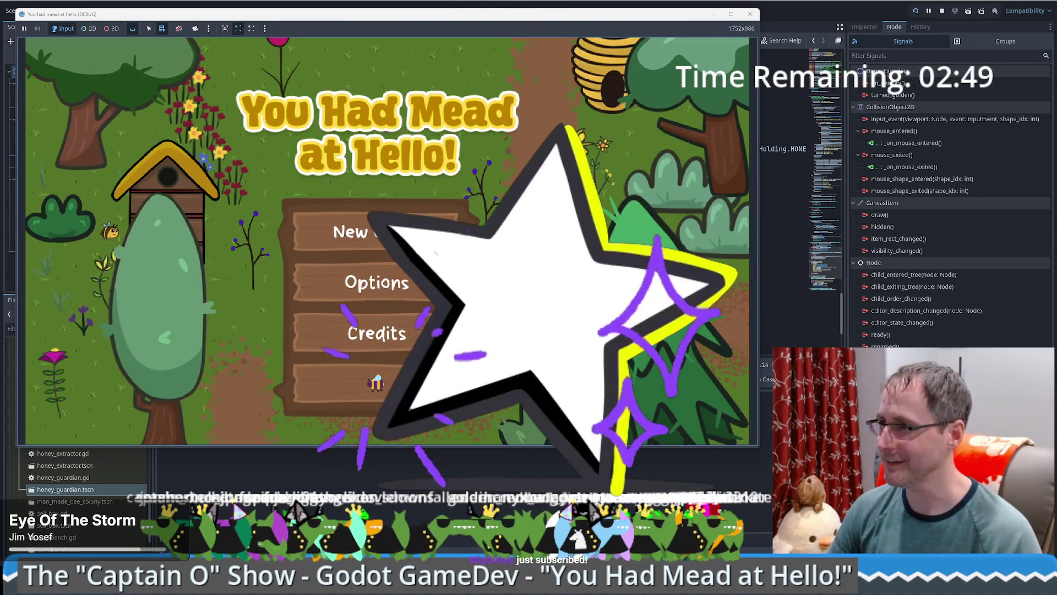
left_click_drag(486, 21, 476, 16)
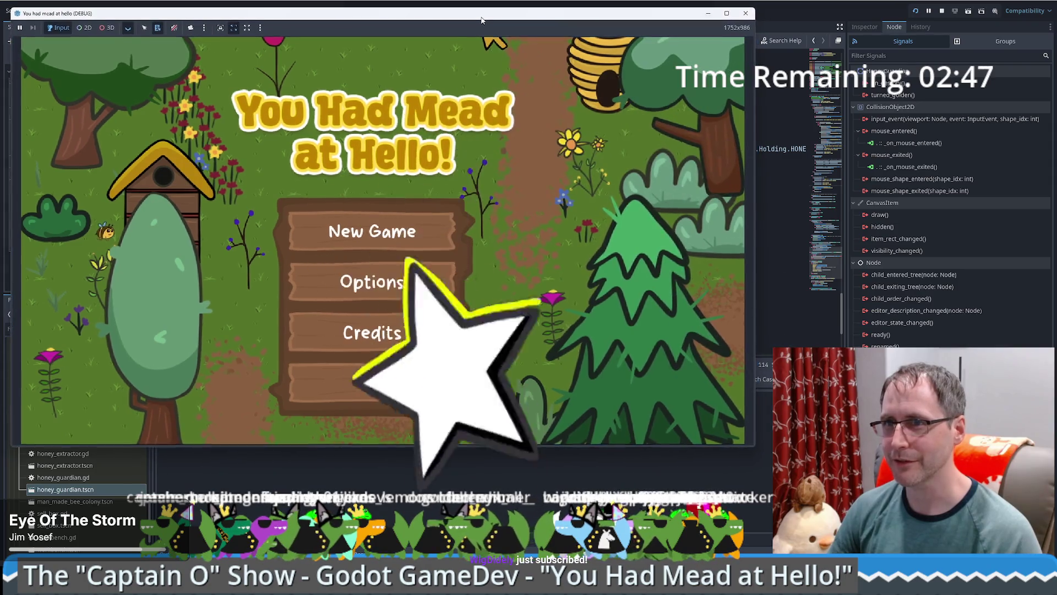
left_click(370, 223)
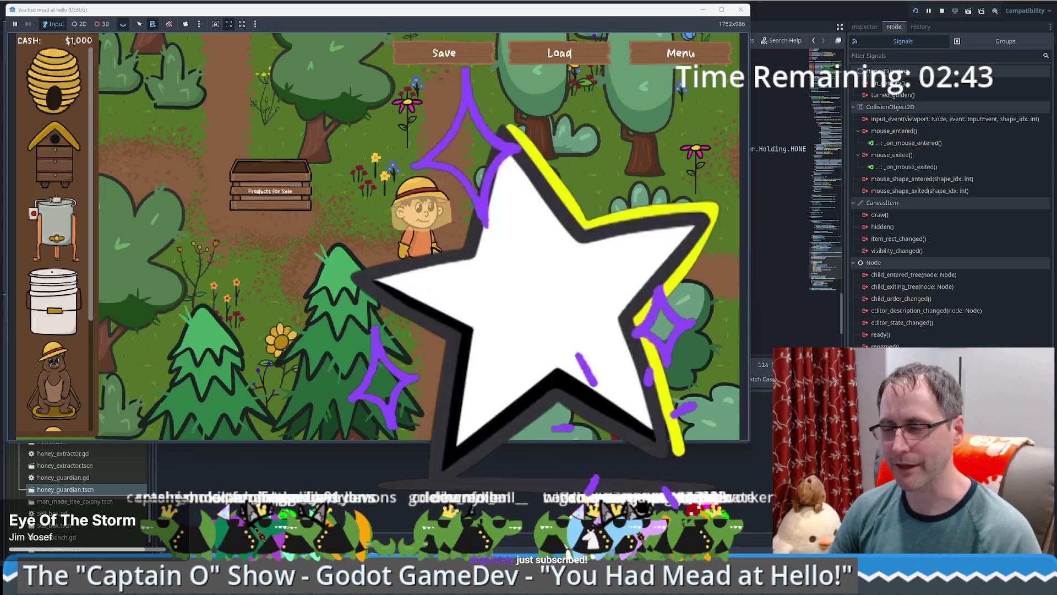
Step: Walk the beekeeper onto the sell box and back, then pick up a Honey Guardian
key("w")
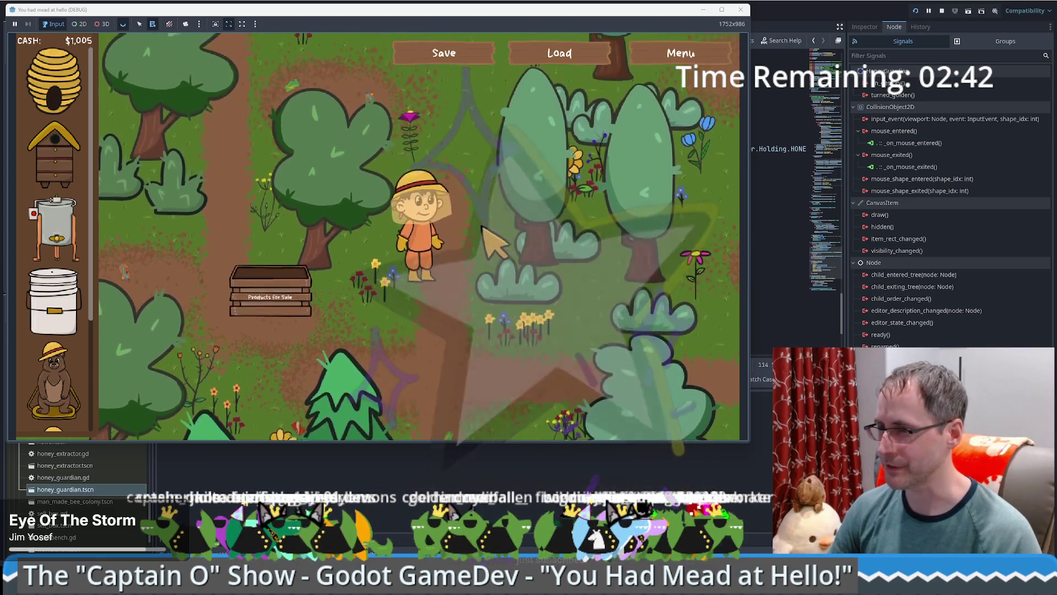
key("a")
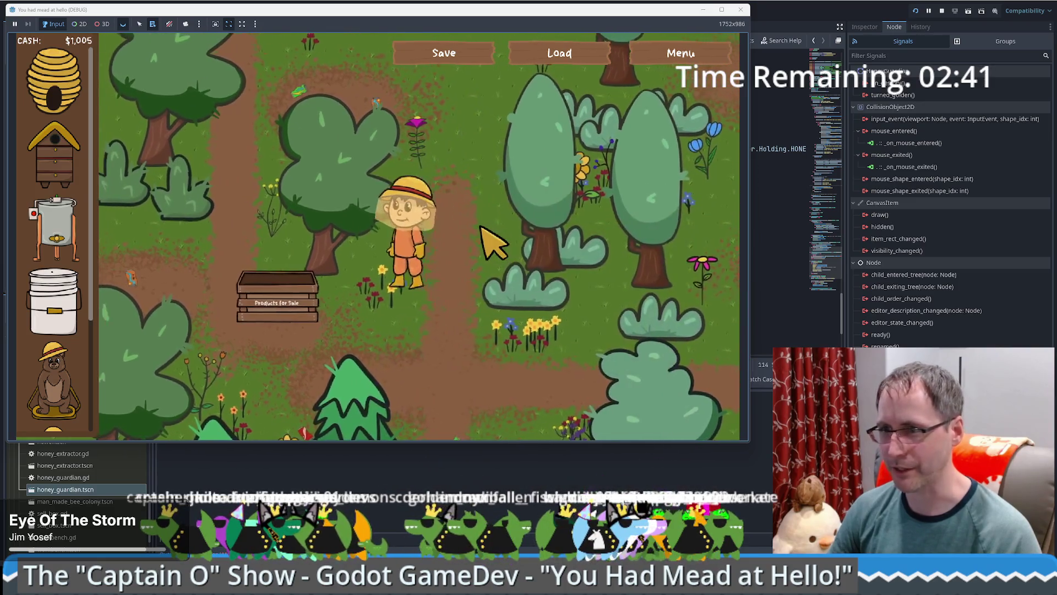
key("s")
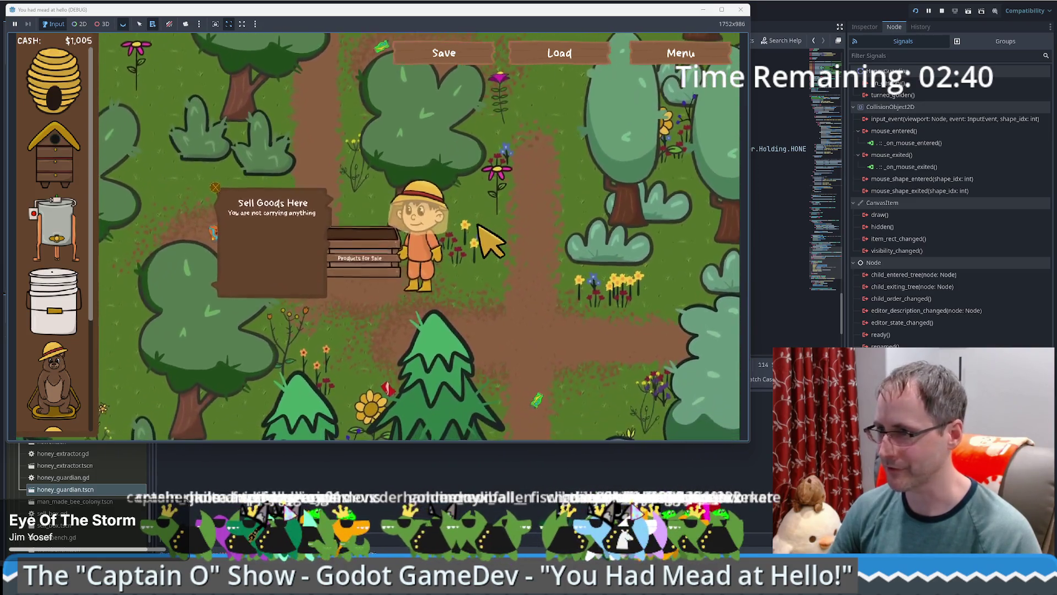
key("a")
key("s")
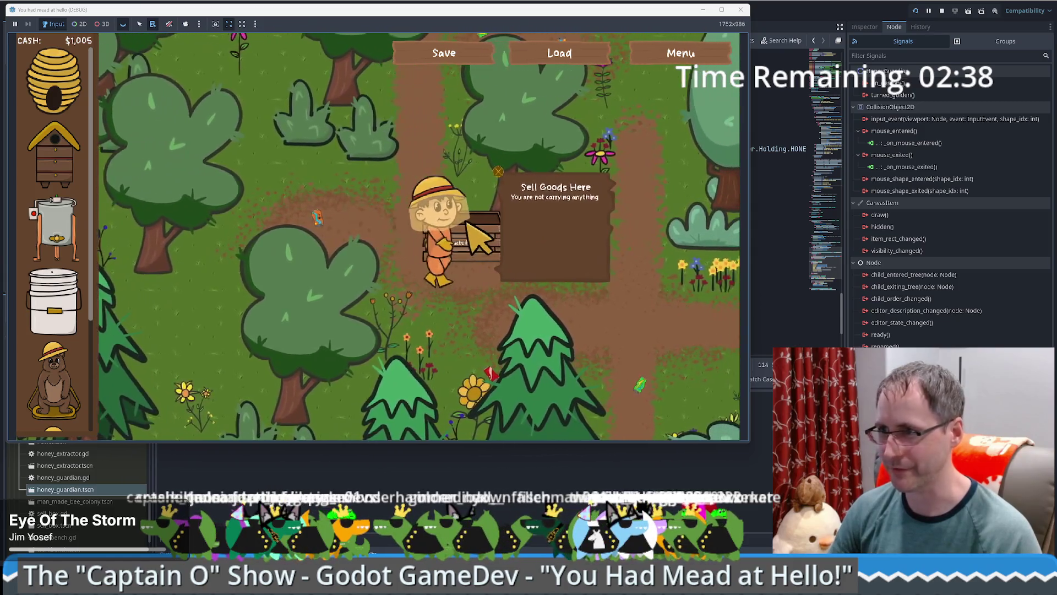
key("d")
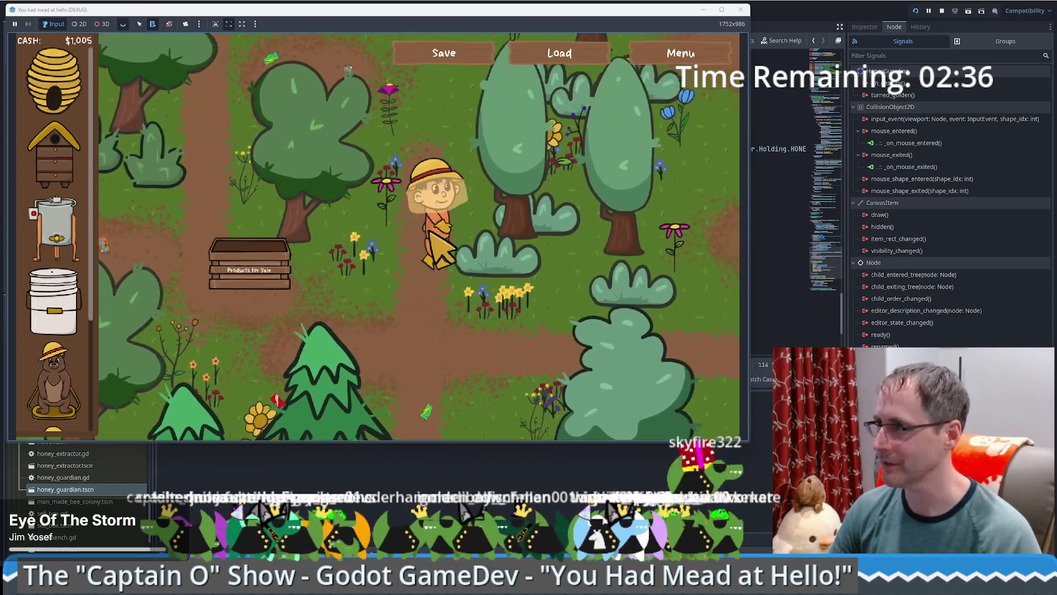
key("w")
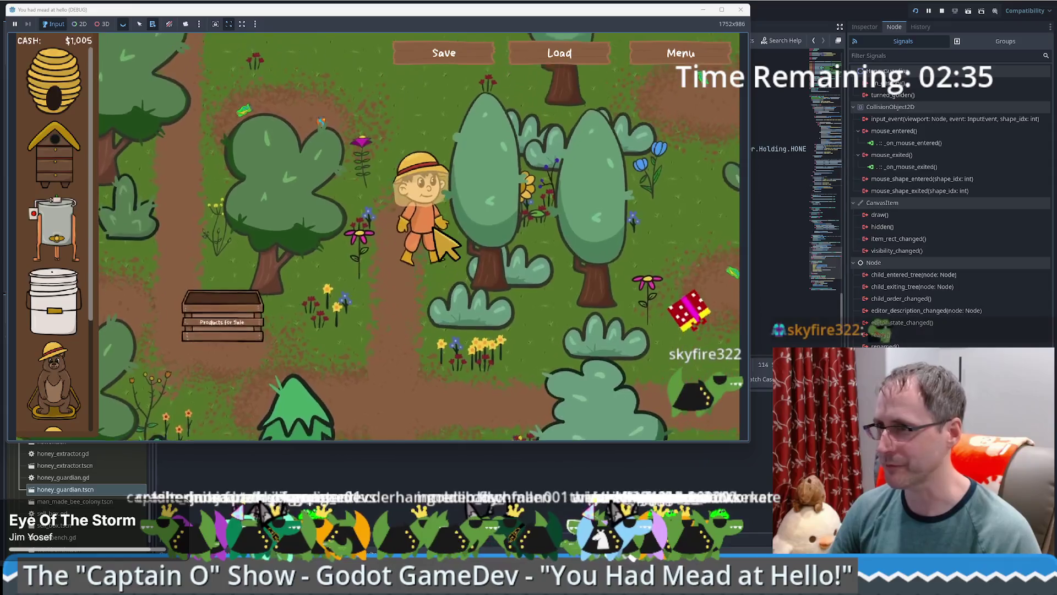
key("a")
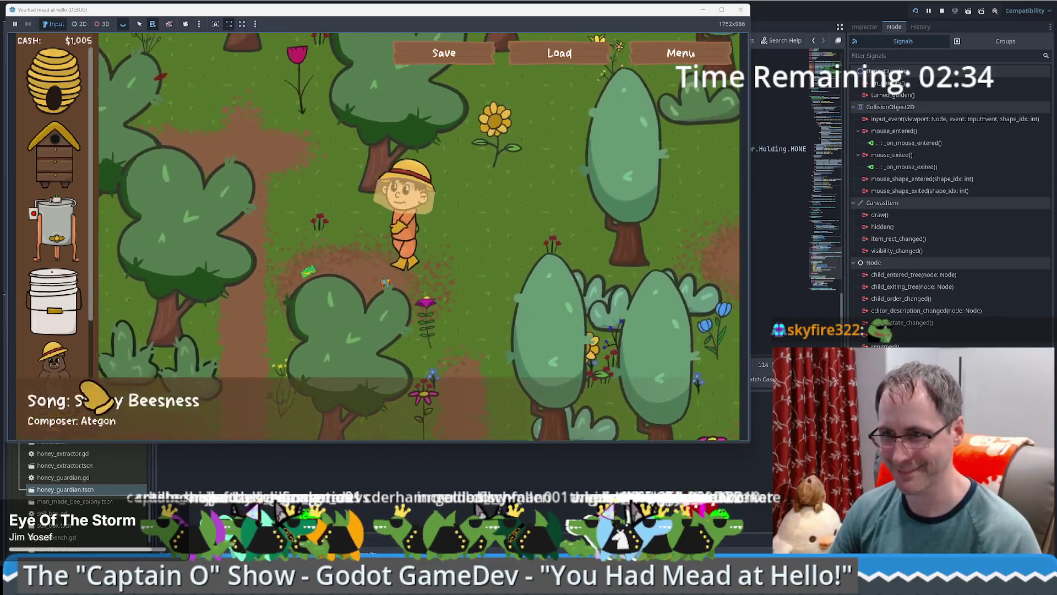
scroll(52, 336, "down", 3)
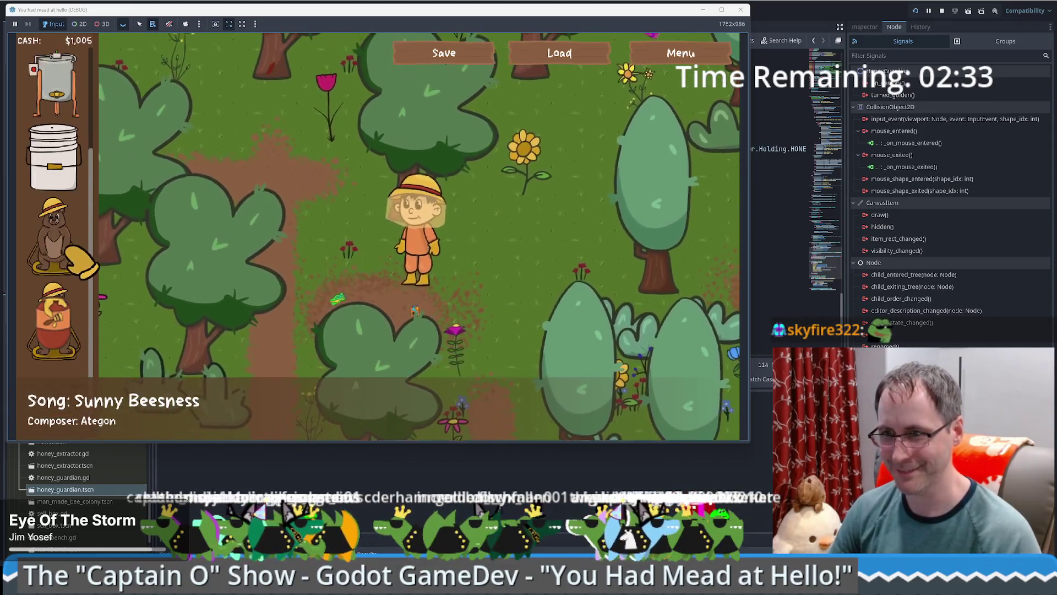
left_click(53, 333)
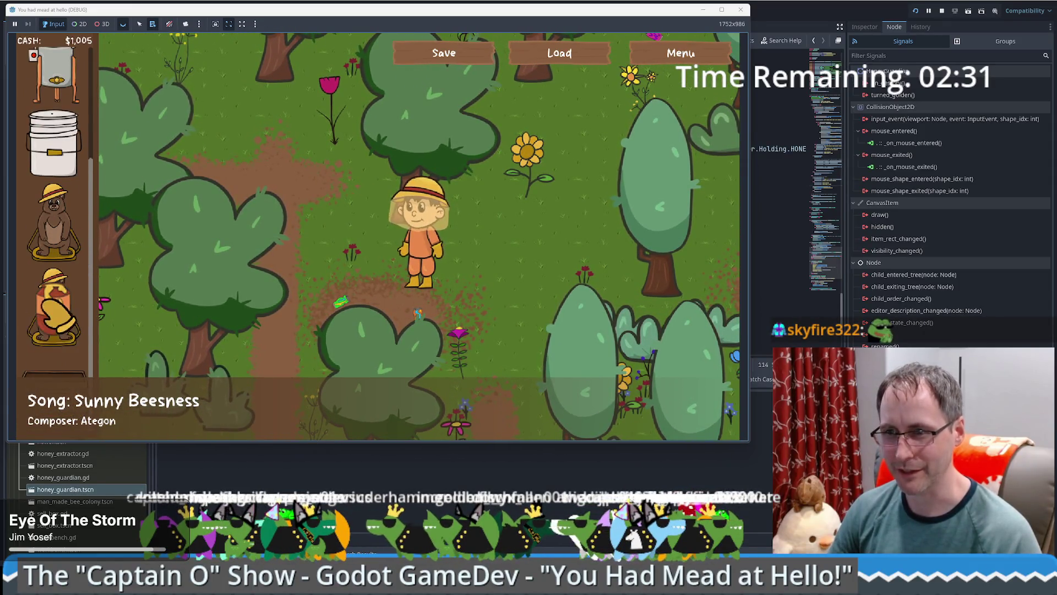
Step: Place the Honey Guardian beside the beekeeper and pick up the Food Grade Bucket to place
left_click(528, 287)
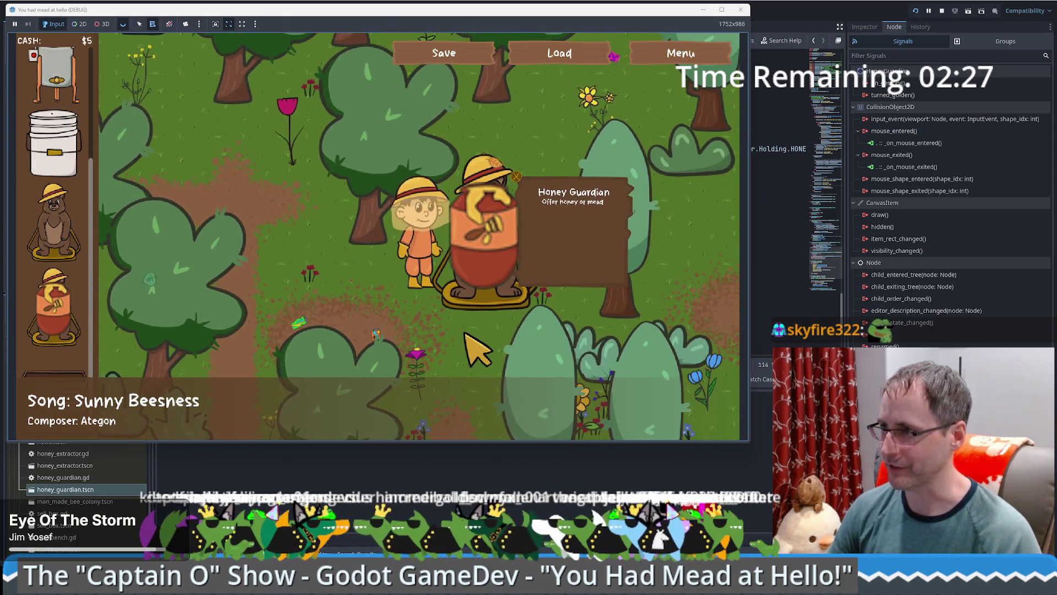
left_click(52, 143)
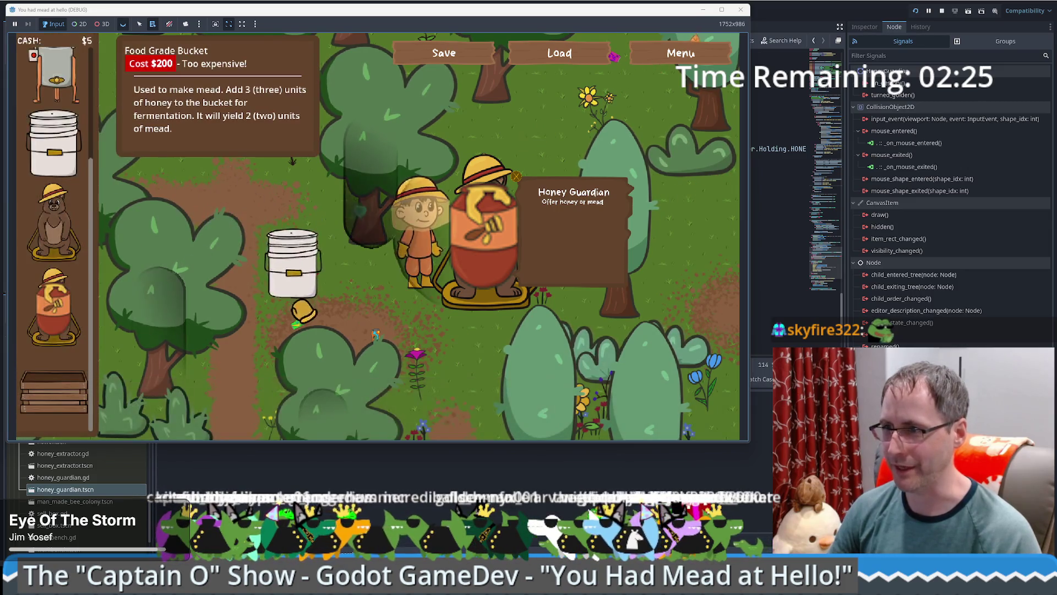
left_click(153, 162)
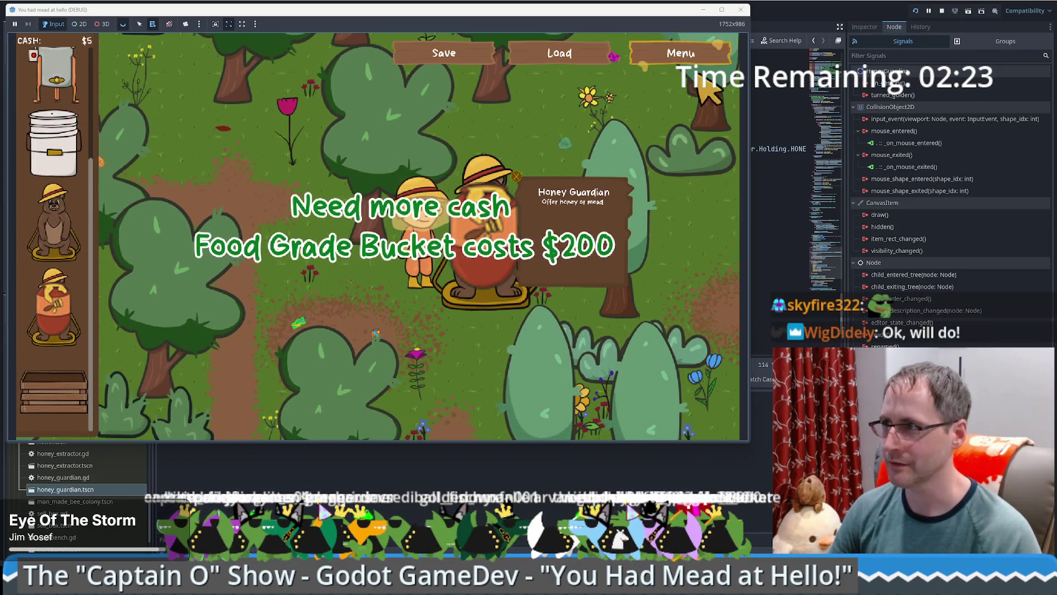
left_click(680, 53)
left_click(363, 381)
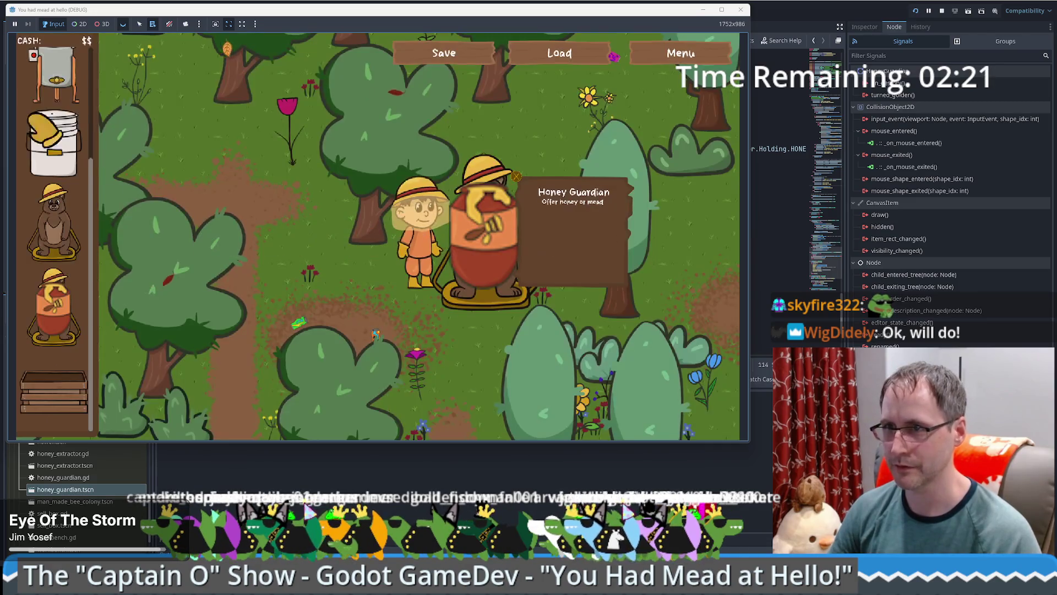
left_click(75, 140)
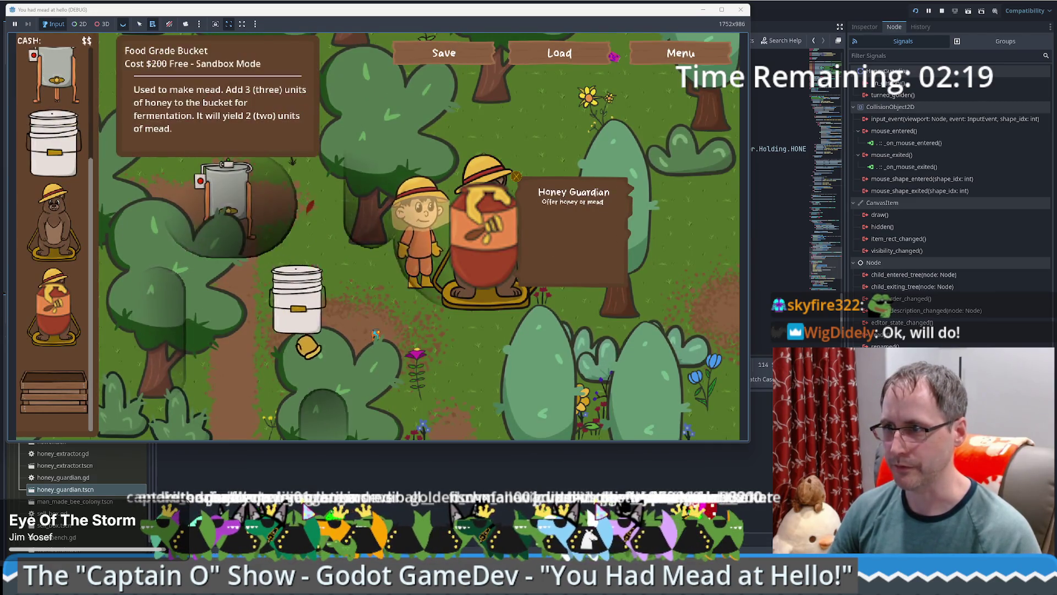
Step: Walk the beekeeper past the Honey Guardian to the sell crate and back to the Honey Extractor
key("a")
key("w")
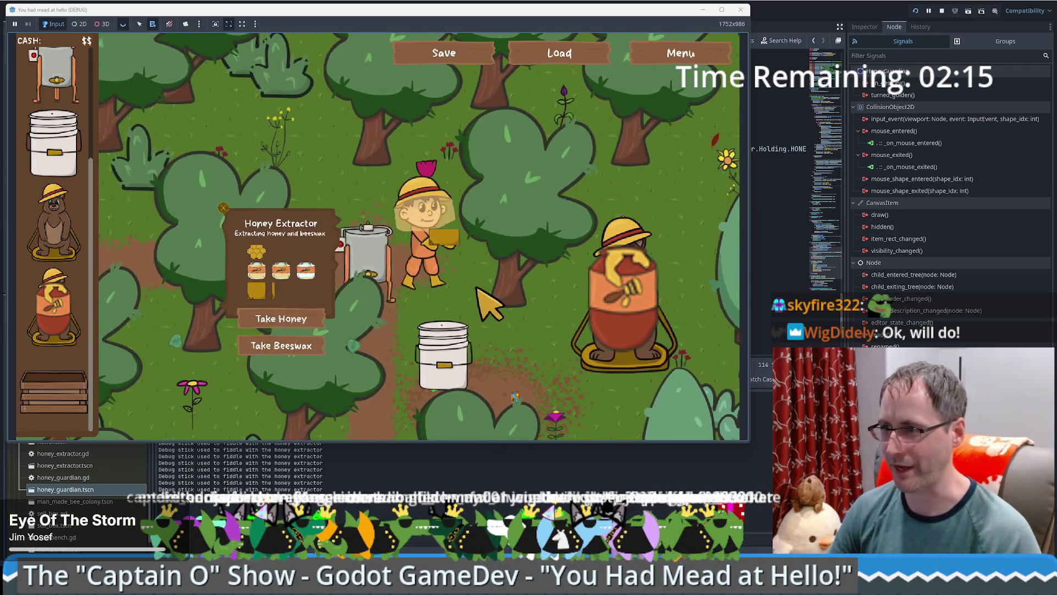
key("d")
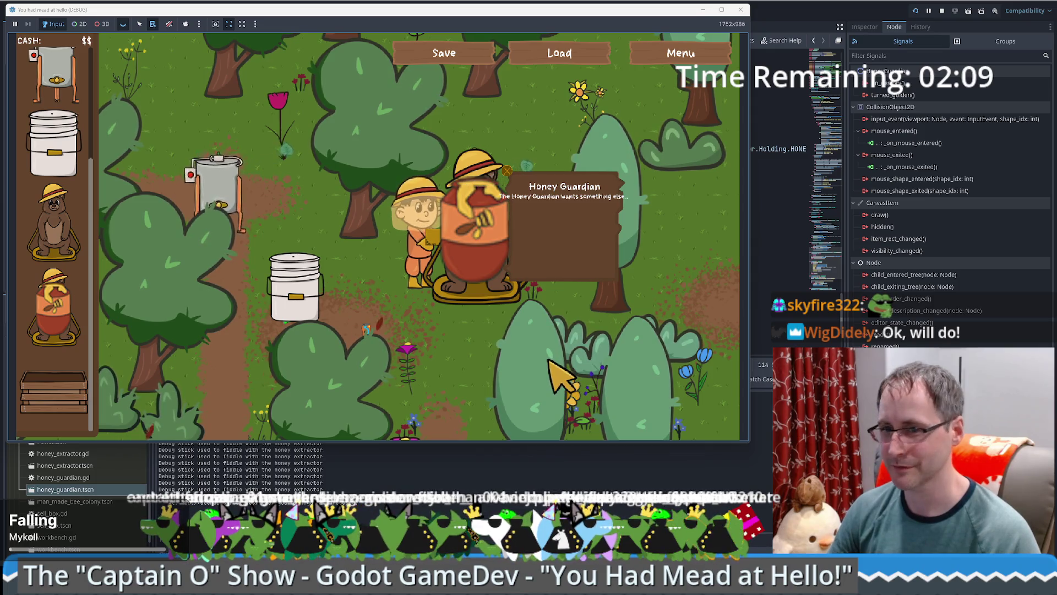
key("s")
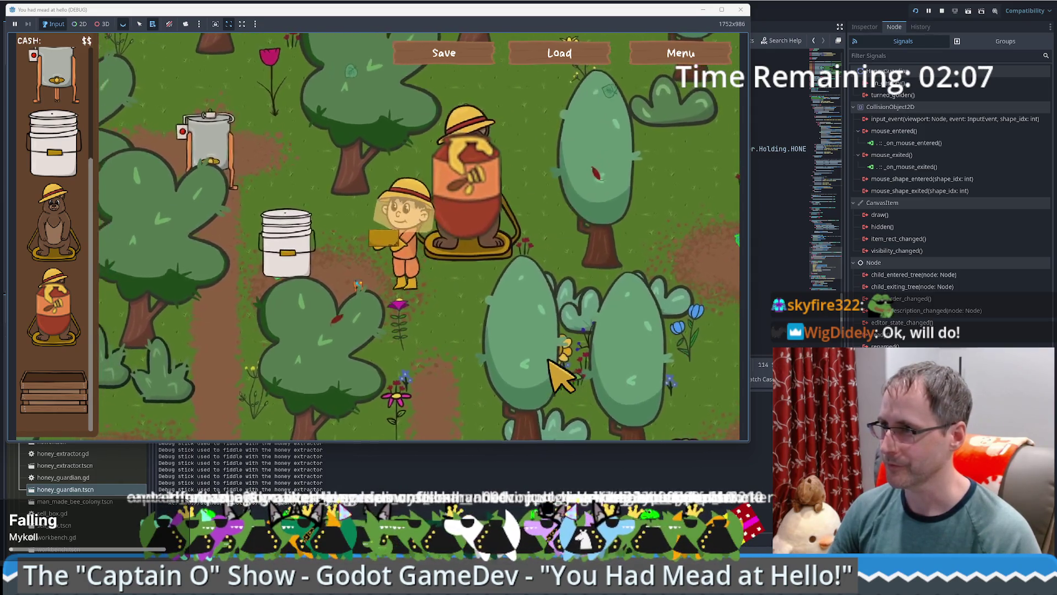
key("s")
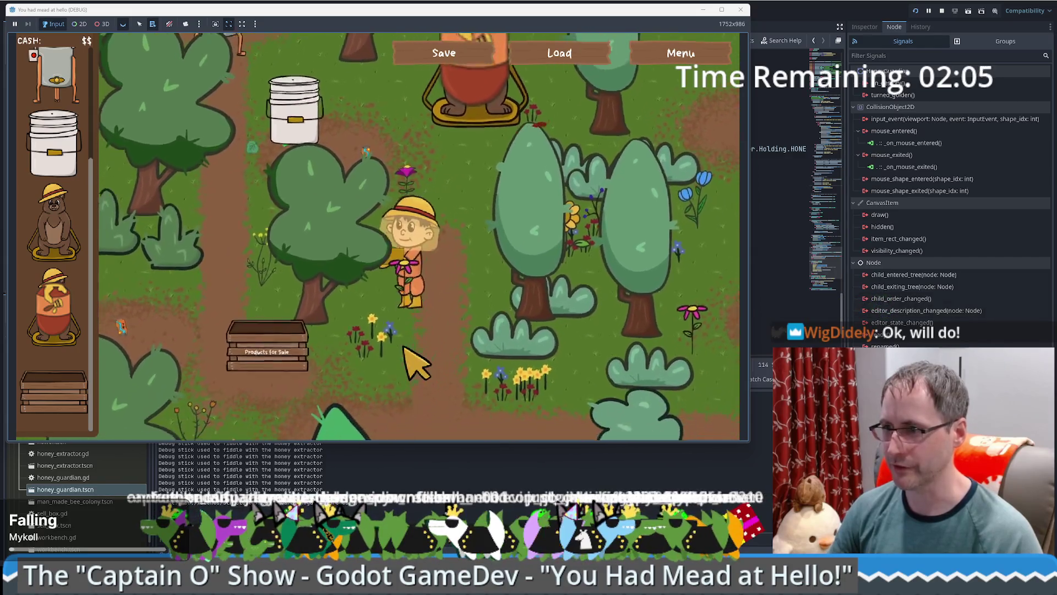
key("a")
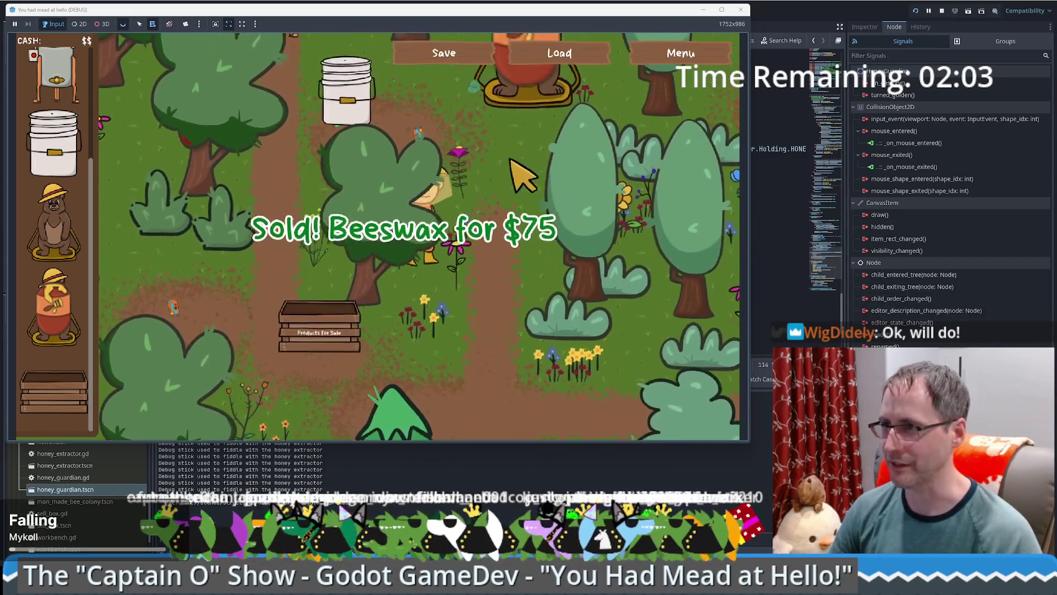
key("w")
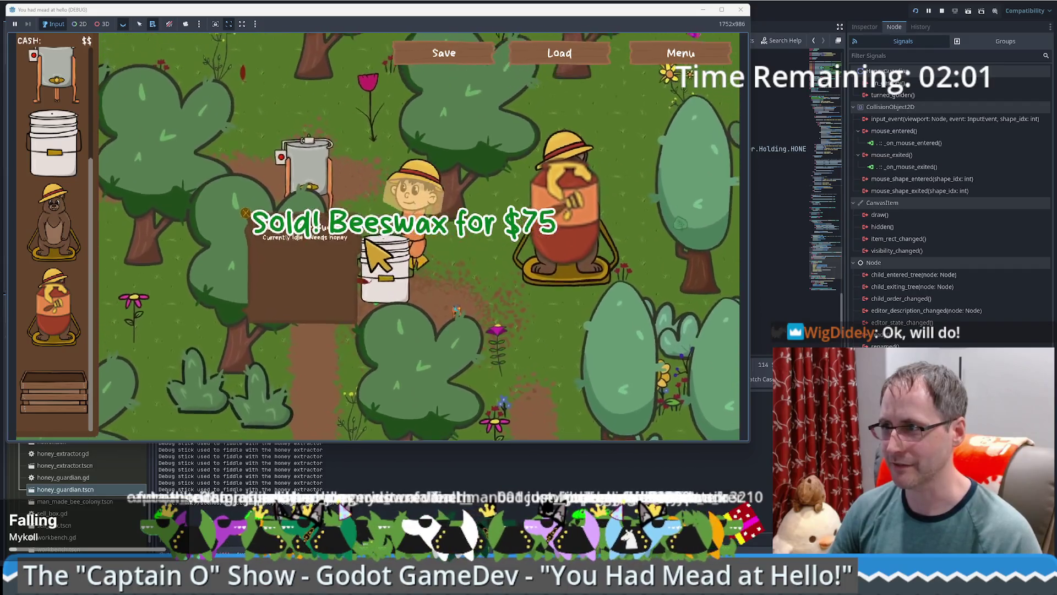
key("w")
Step: Offer extractor honey to the Honey Guardian, then collect the mead and the beeswax
left_click(307, 311)
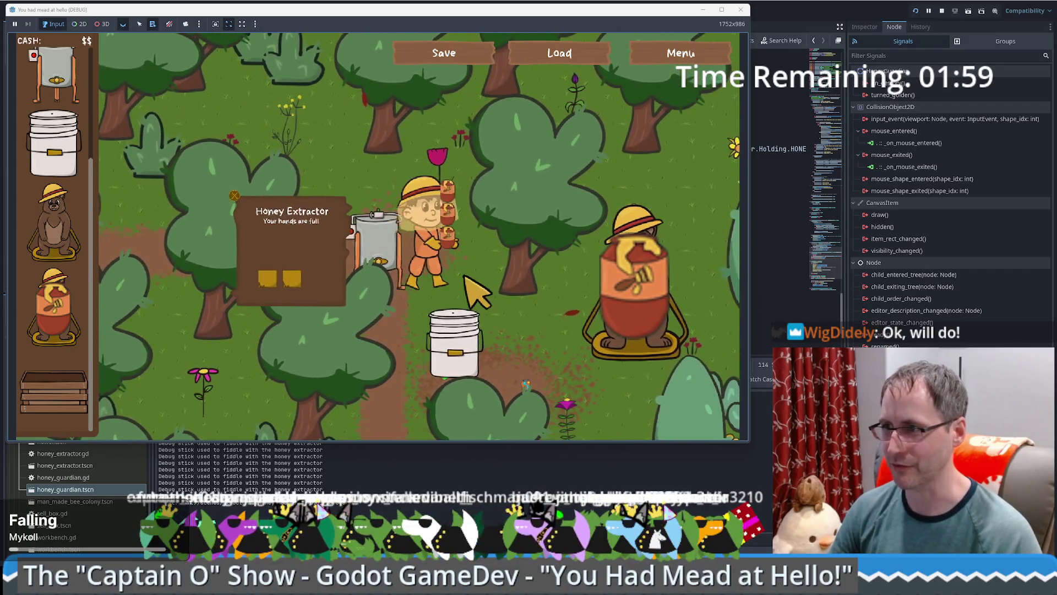
key("d")
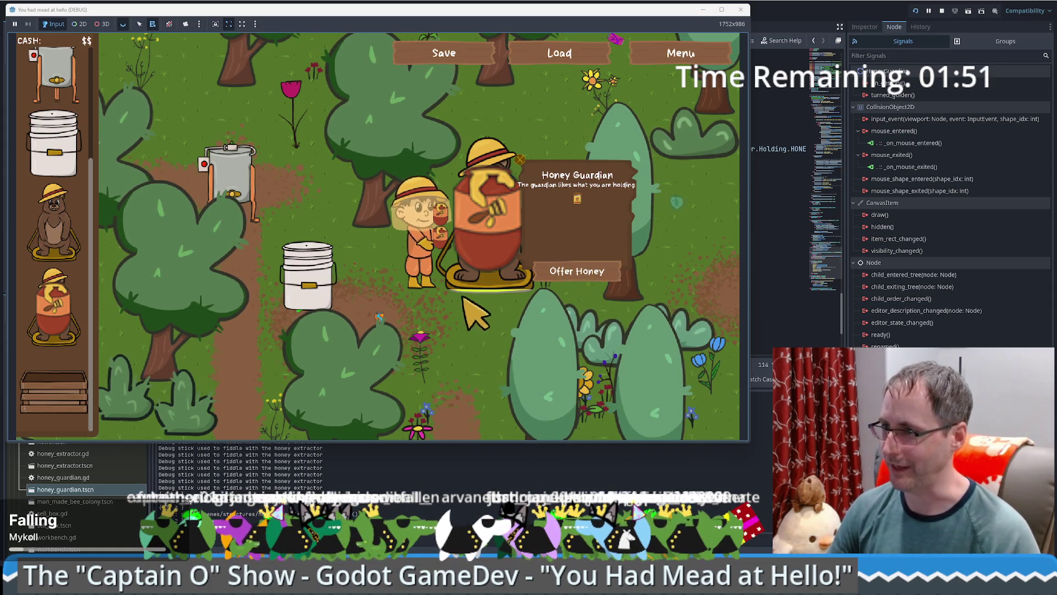
left_click(592, 274)
key("a")
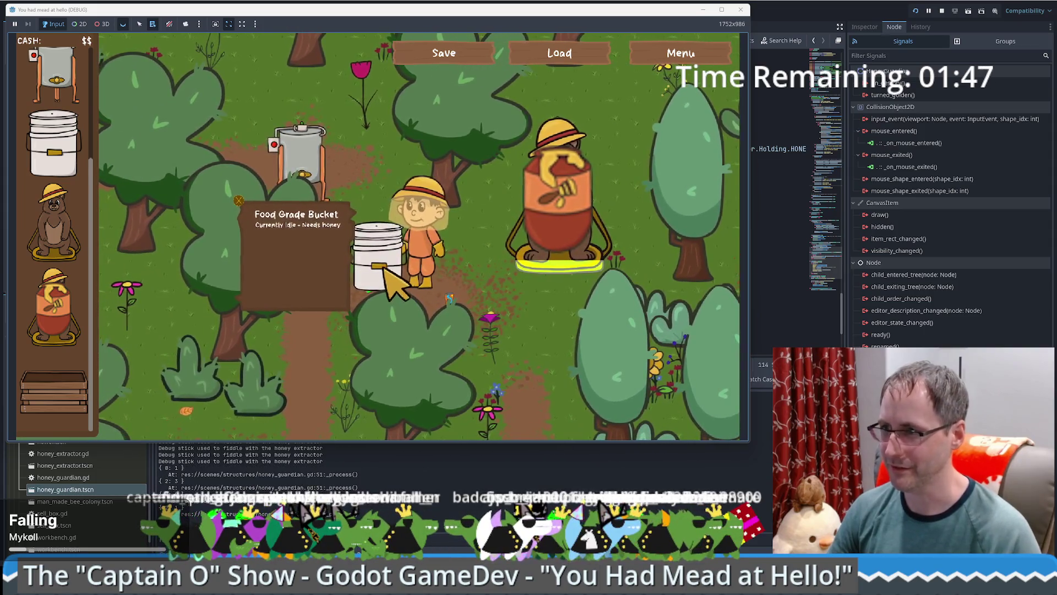
left_click(322, 313)
key("w")
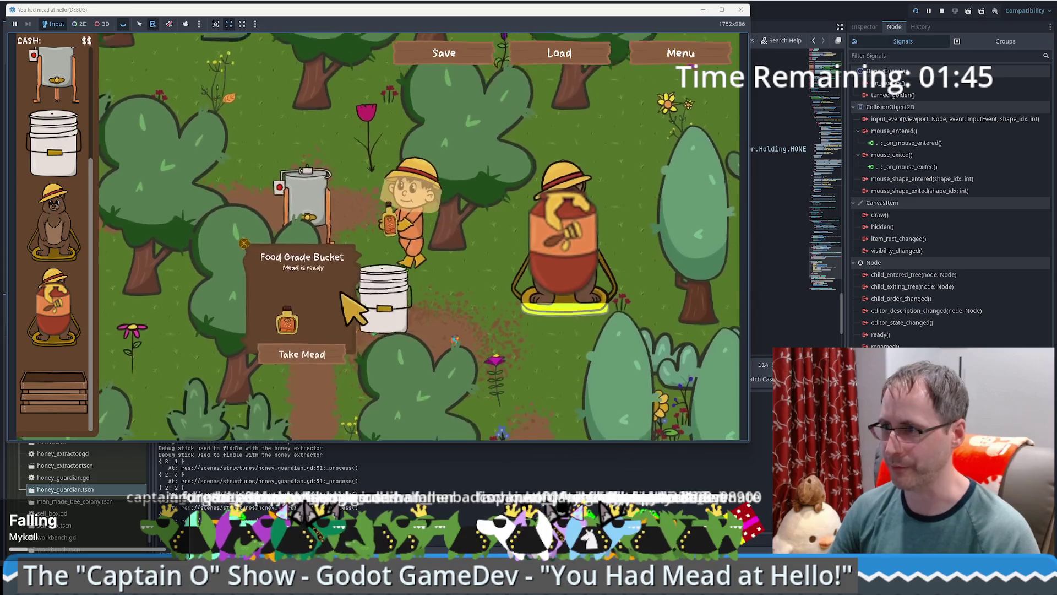
left_click(289, 341)
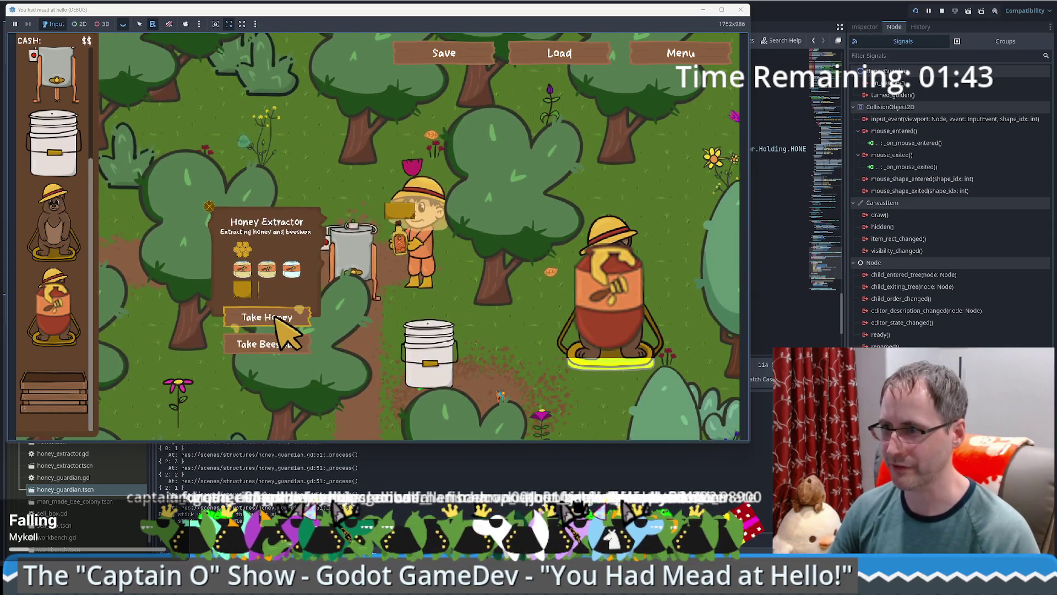
Step: Sell the beeswax at the crate for $75 and walk up to the bear's offering panel
key("d")
key("s")
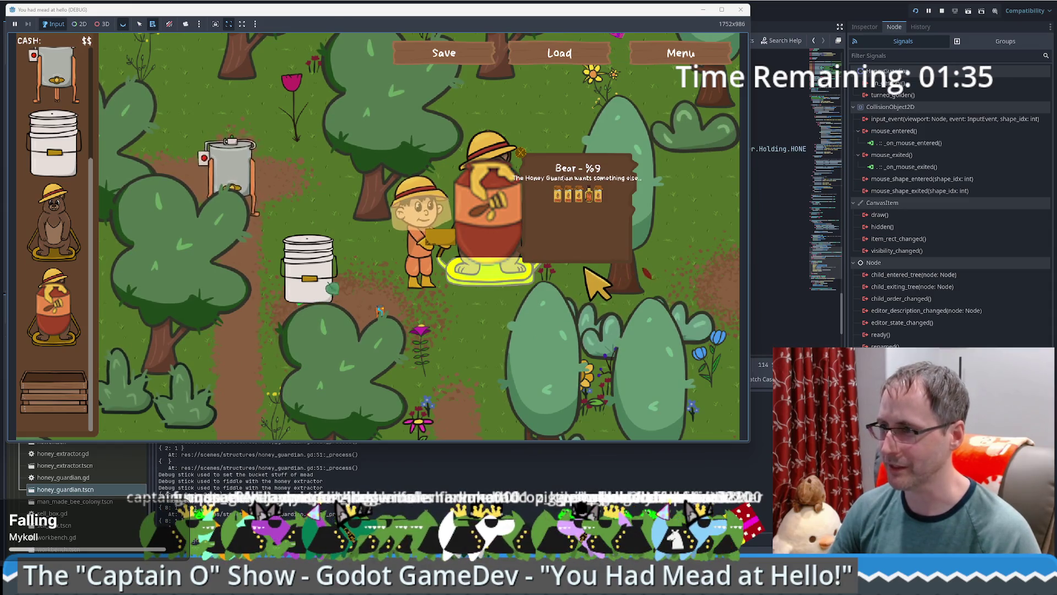
key("s")
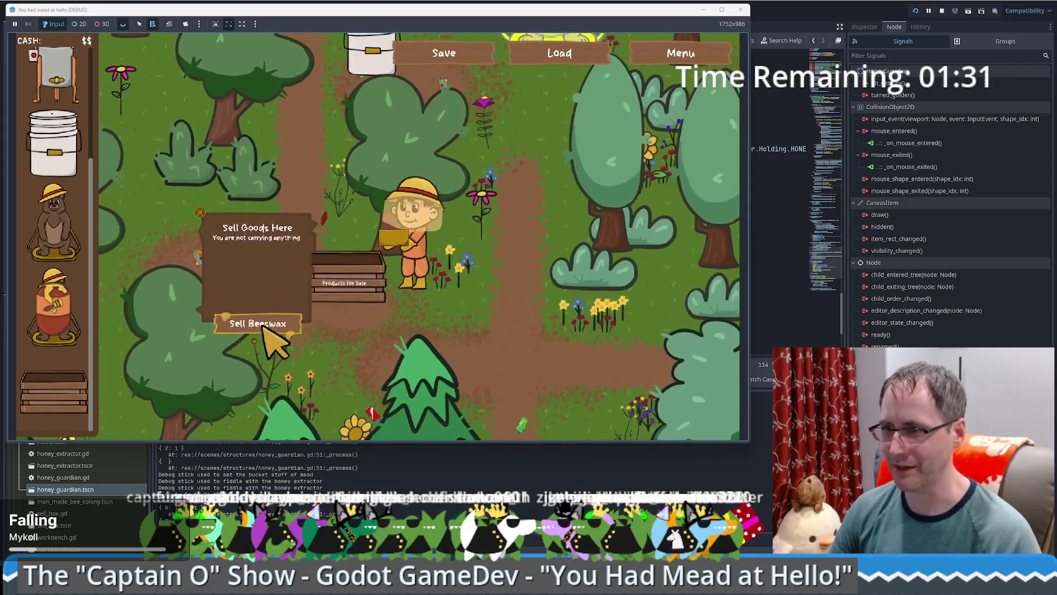
left_click(266, 324)
key("w")
key("d")
key("w")
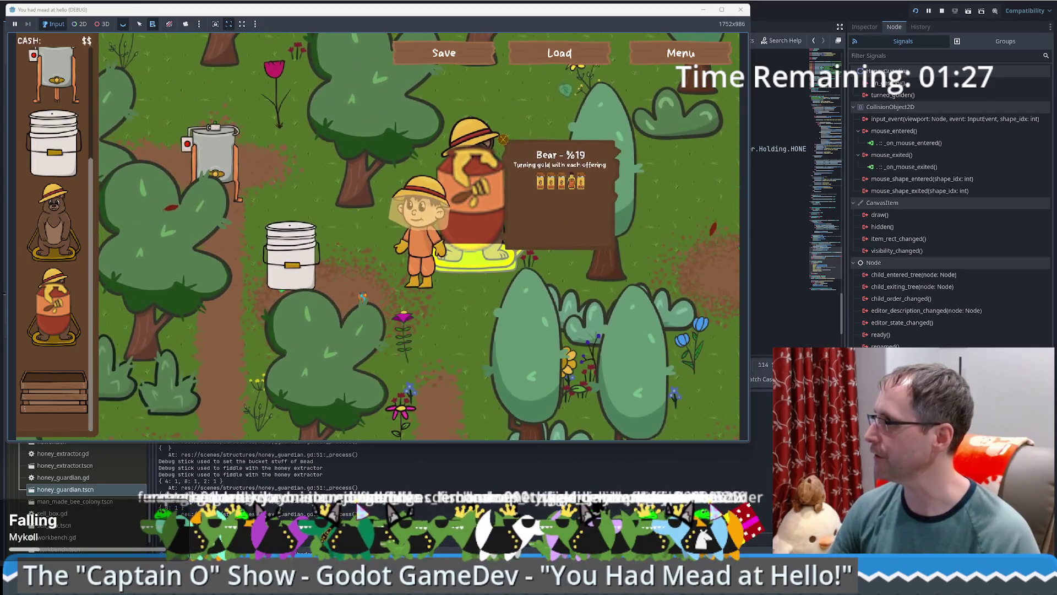
key("alt+Tab")
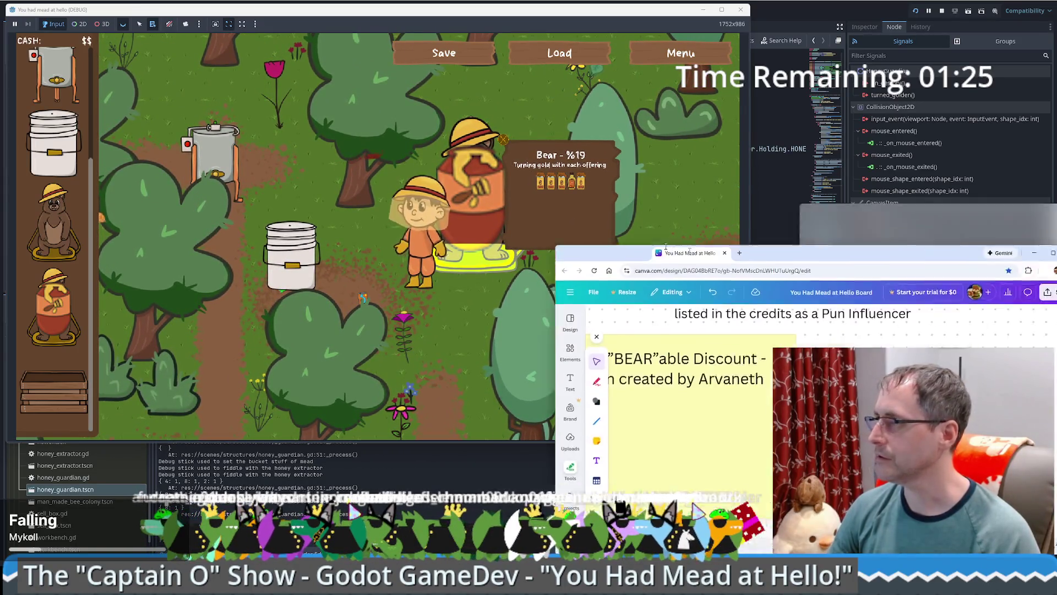
Step: Show the 'You Had Mead at Hello Board' full screen and scroll to the empty area near Move/Sell
key("F11")
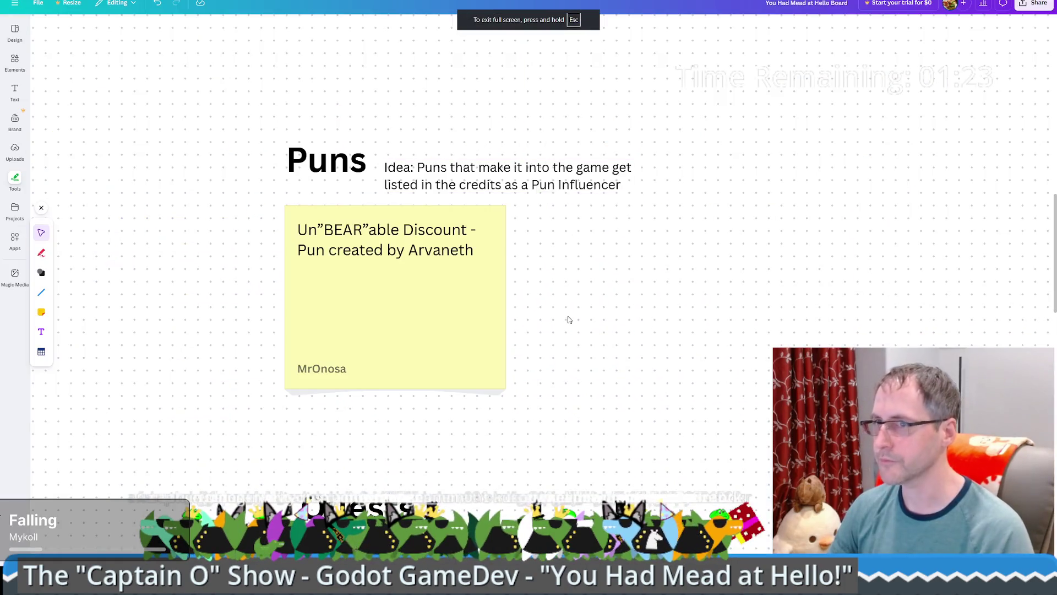
scroll(479, 241, "down", 10)
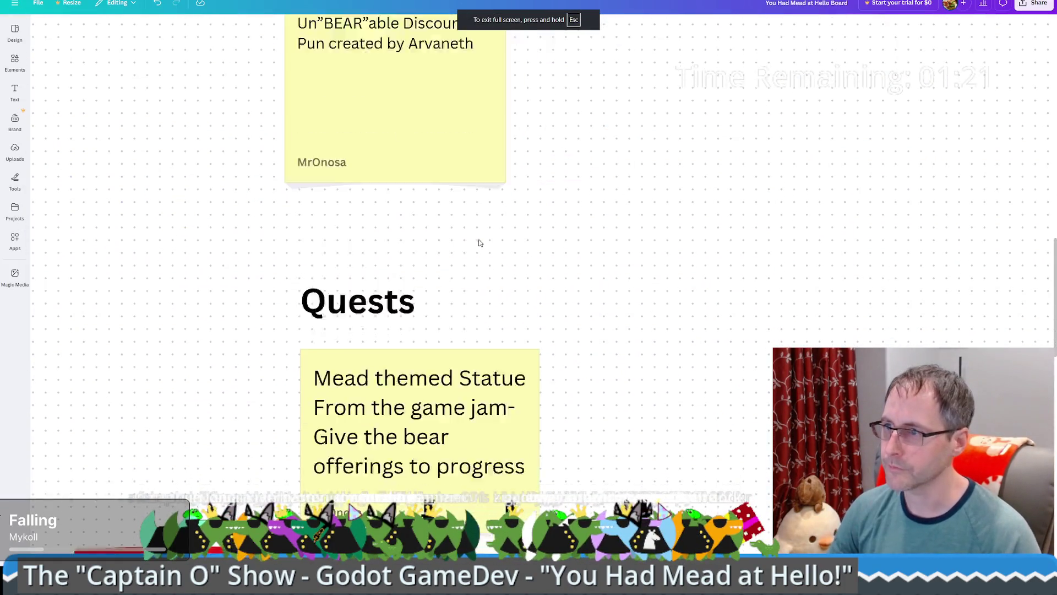
scroll(363, 258, "down", 3)
scroll(220, 330, "up", 3)
left_click(188, 352)
scroll(177, 346, "up", 4)
scroll(177, 345, "right", 6)
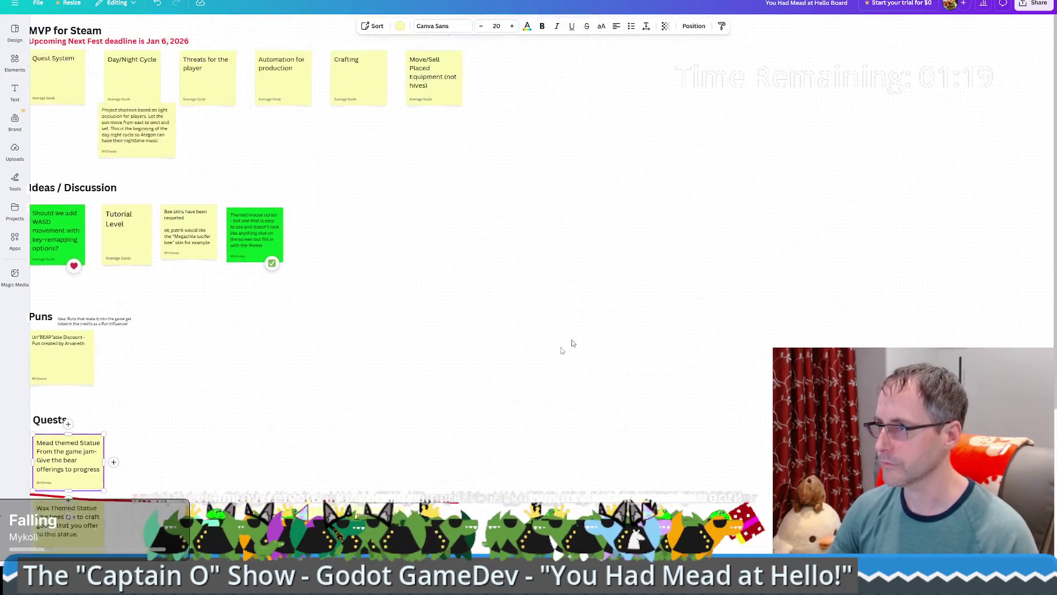
Step: Add a 'Tech Tree' text box in an empty area of the whiteboard
left_click(15, 90)
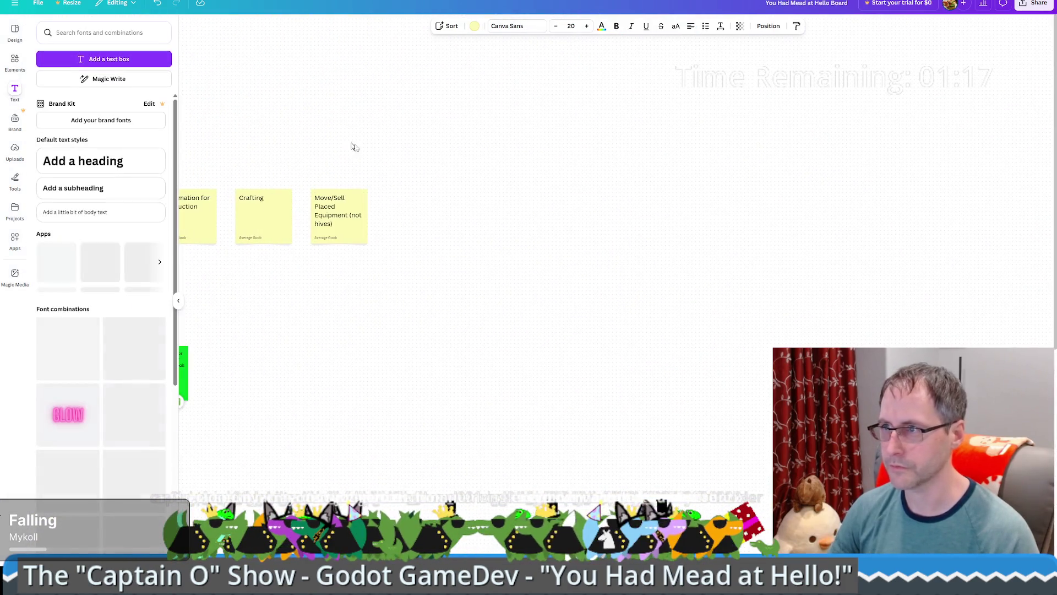
left_click(101, 59)
key("BackSpace")
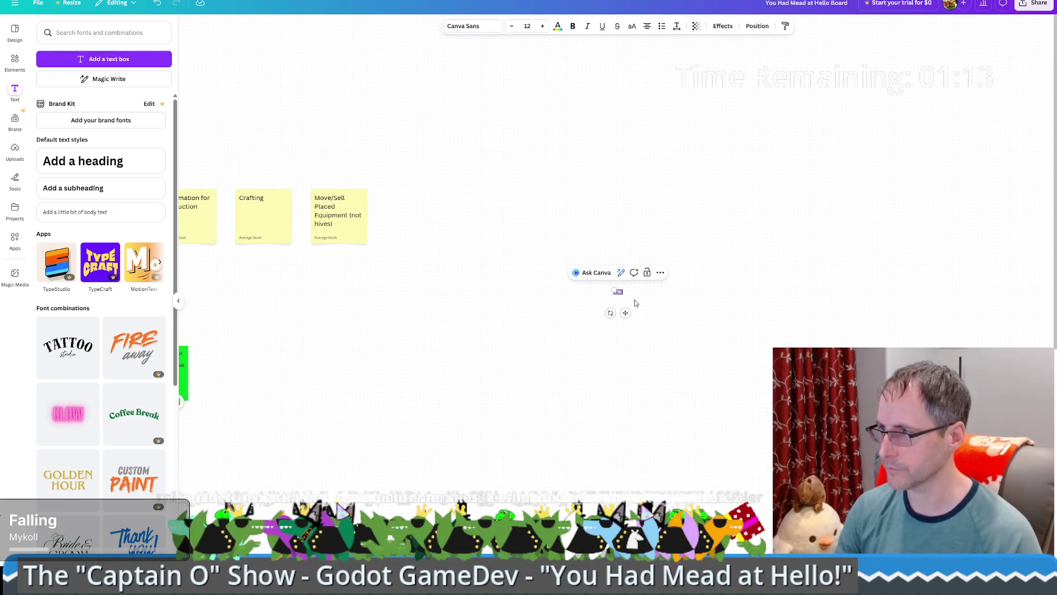
type("Tree")
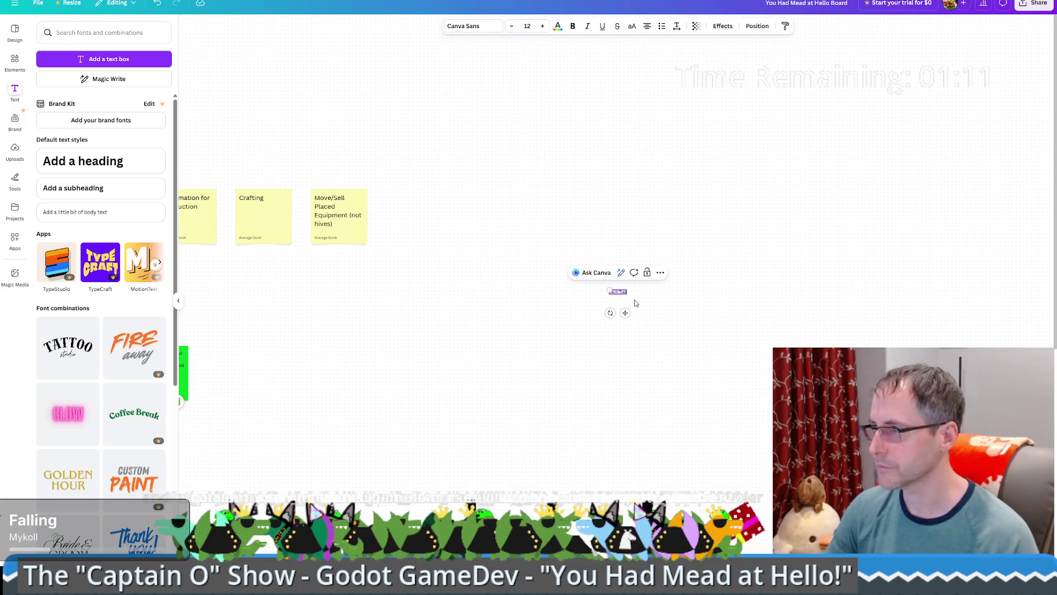
left_click(635, 302)
scroll(623, 312, "up", 2)
scroll(623, 313, "up", 3)
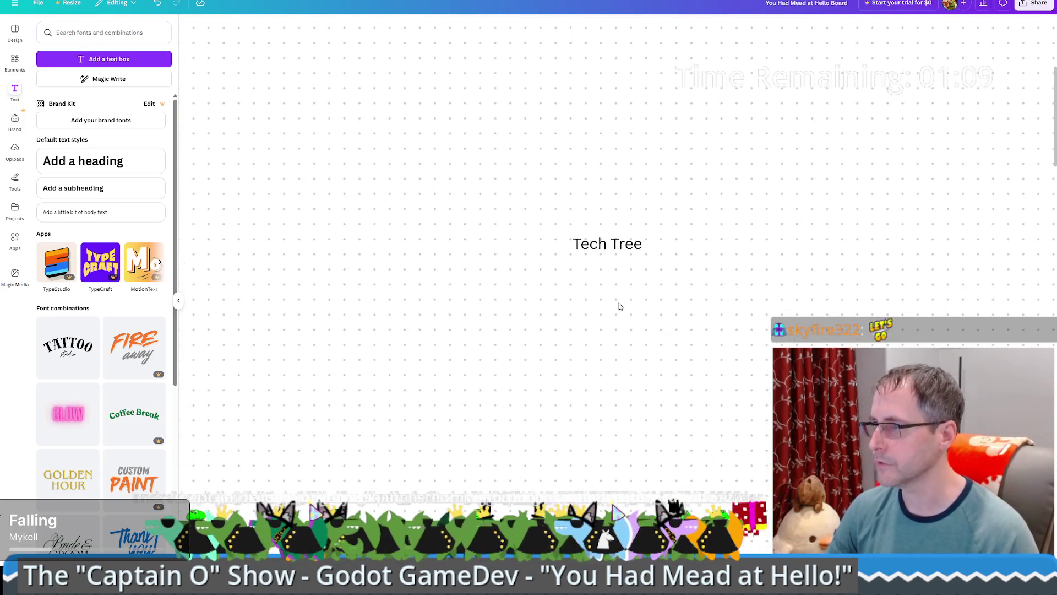
Step: Test the freehand pen with a red stroke beside Tech Tree, undo it, and reselect the pen
left_click(15, 31)
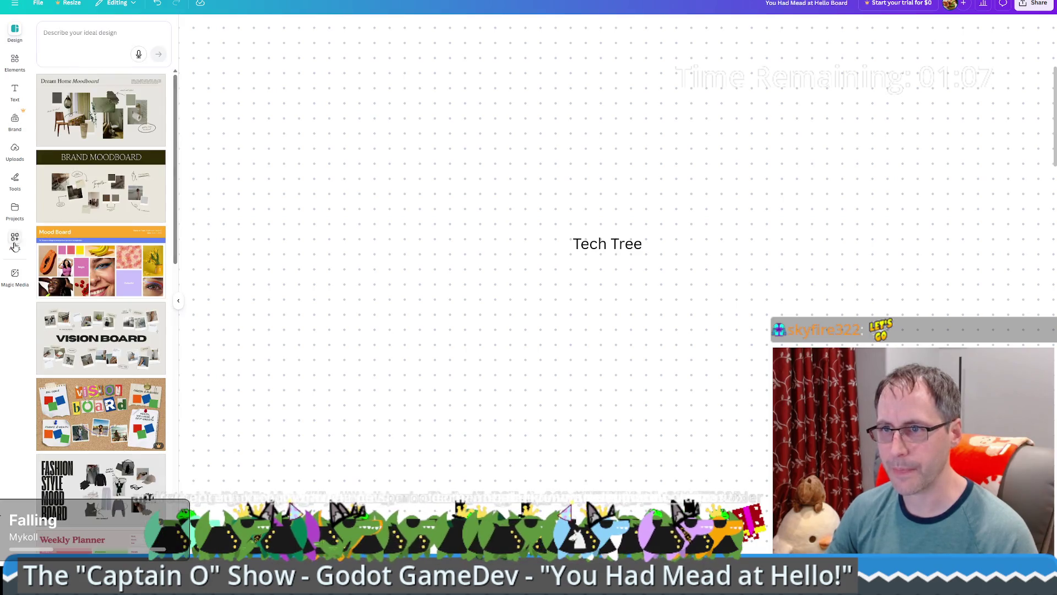
left_click(15, 179)
left_click(41, 253)
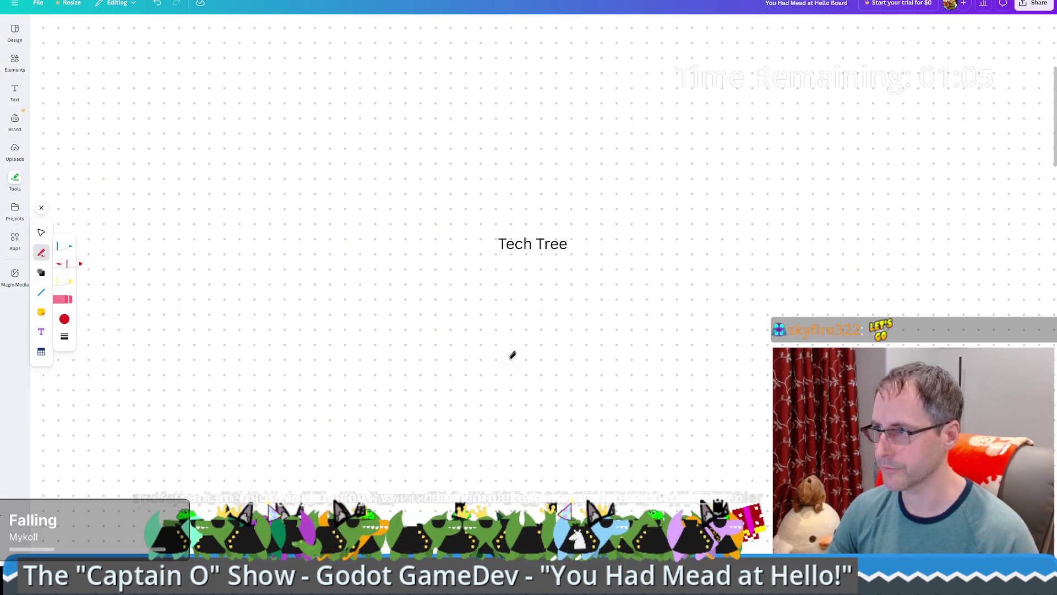
left_click_drag(510, 359, 504, 222)
key("ctrl+z")
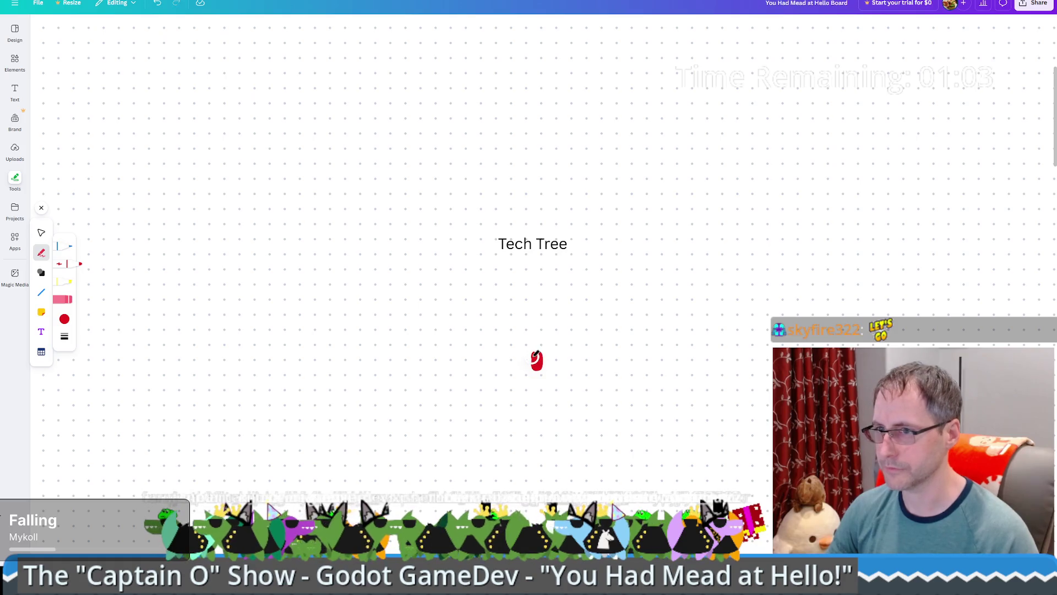
left_click(41, 235)
scroll(396, 314, "down", 3)
left_click(43, 256)
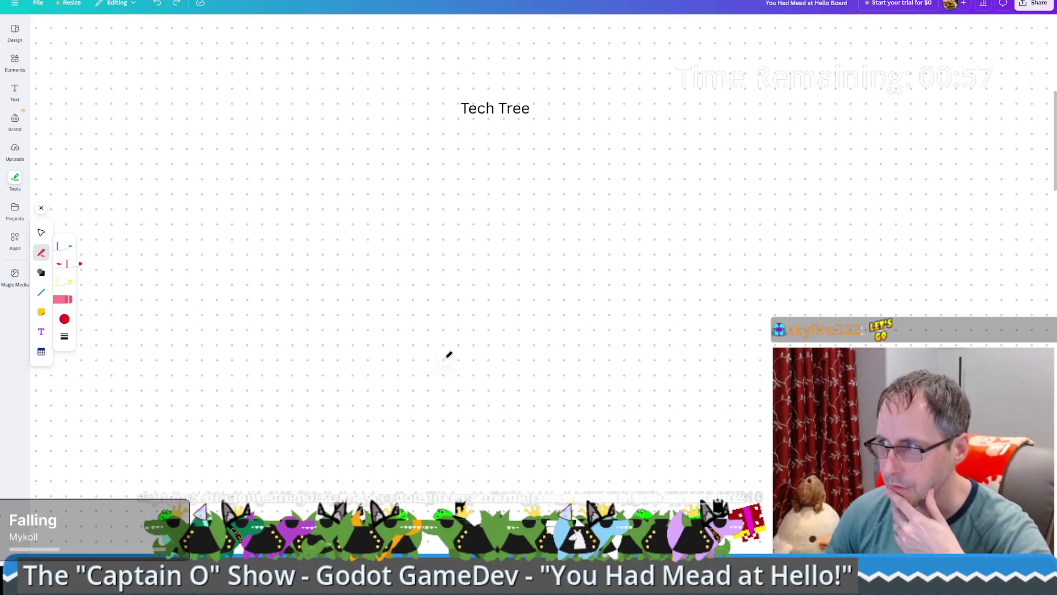
Step: Draw a boxed H linked to a circled H( above it, with an arrow right to B
mouse_move(432, 295)
left_mouse_down()
mouse_move(435, 366)
mouse_move(507, 297)
mouse_move(421, 286)
left_mouse_up()
mouse_move(464, 314)
left_mouse_down()
mouse_move(466, 338)
mouse_move(500, 347)
left_mouse_up()
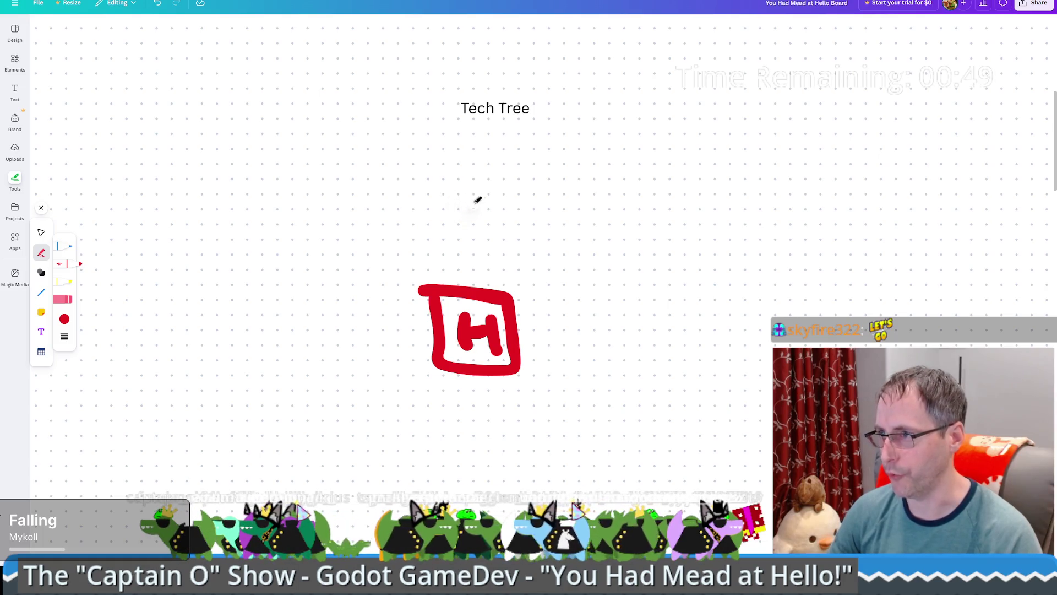
mouse_move(485, 164)
left_mouse_down()
mouse_move(521, 157)
mouse_move(535, 174)
left_mouse_up()
mouse_move(590, 190)
left_mouse_down()
mouse_move(524, 229)
mouse_move(462, 231)
mouse_move(489, 200)
left_mouse_up()
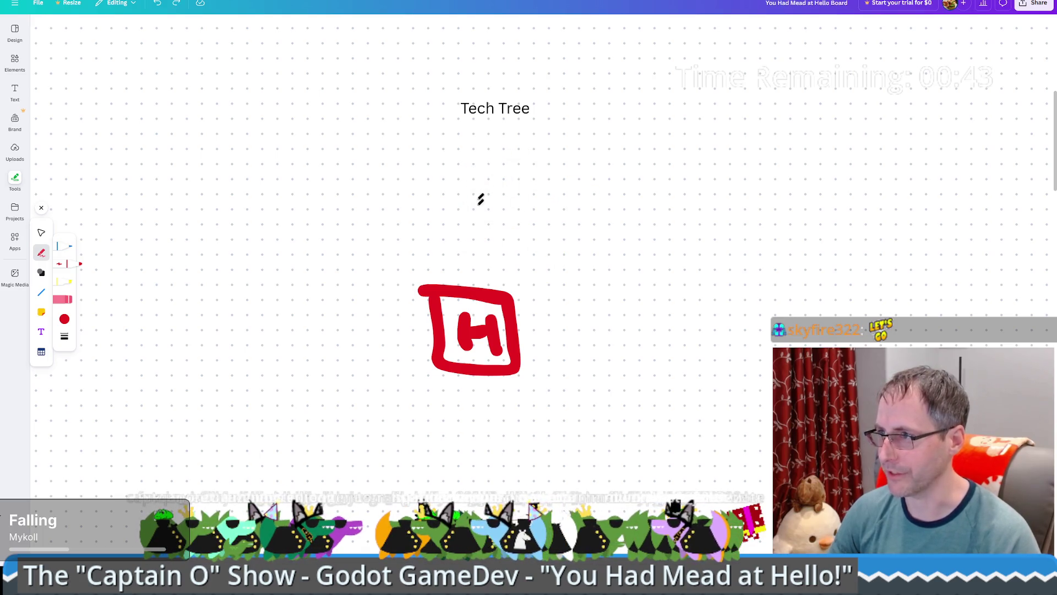
mouse_move(482, 164)
left_mouse_down()
mouse_move(482, 234)
mouse_move(526, 195)
left_mouse_up()
left_click_drag(523, 162, 523, 236)
mouse_move(577, 167)
left_mouse_down()
mouse_move(551, 201)
mouse_move(558, 242)
left_mouse_up()
mouse_move(468, 138)
left_mouse_down()
mouse_move(628, 269)
mouse_move(465, 135)
left_mouse_up()
left_click_drag(492, 254, 468, 289)
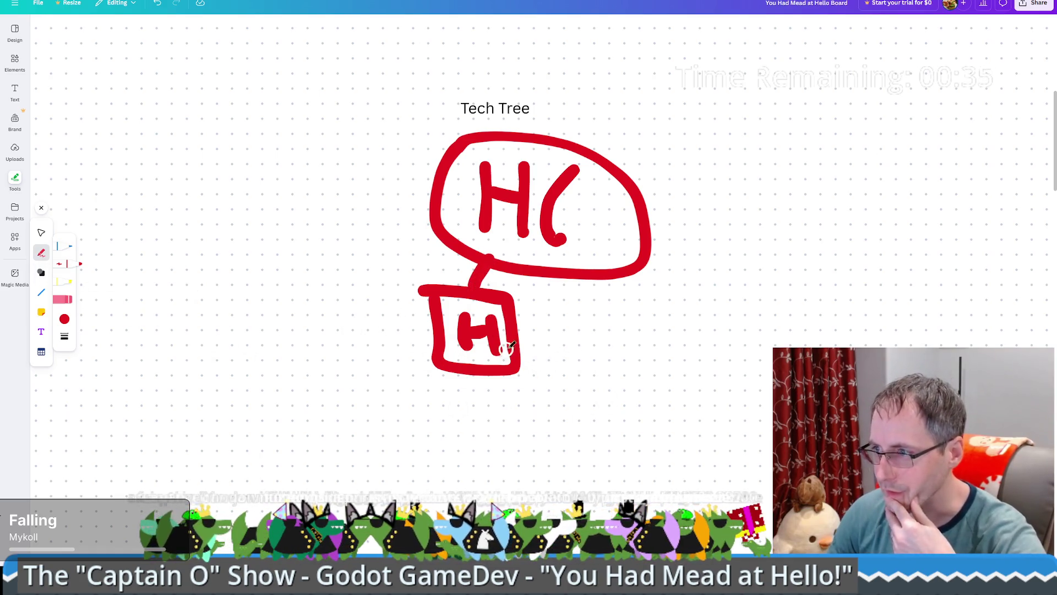
left_click_drag(533, 350, 600, 357)
left_click_drag(577, 320, 620, 395)
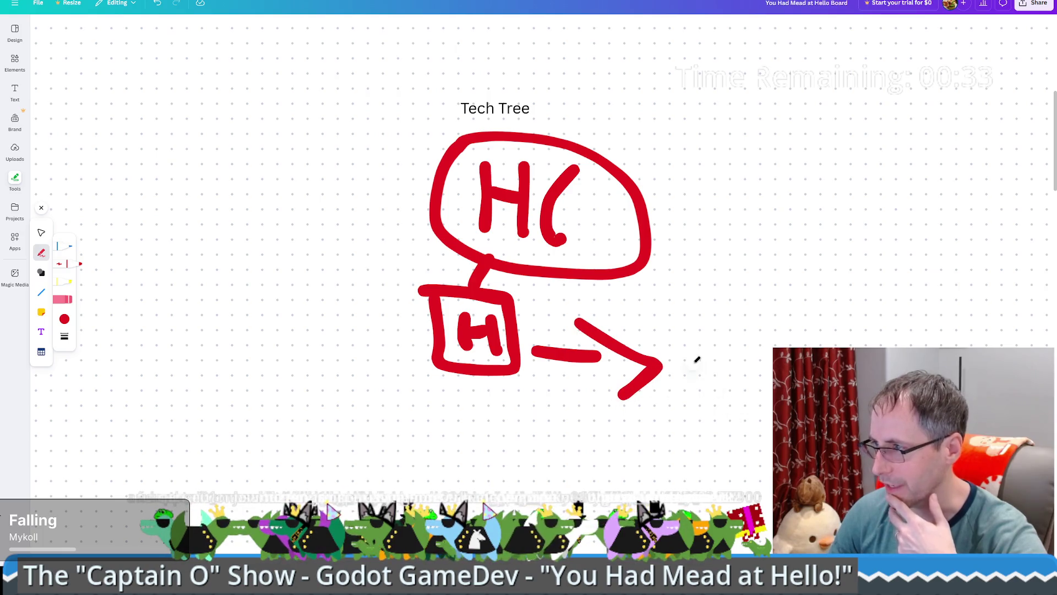
mouse_move(707, 312)
left_mouse_down()
mouse_move(724, 349)
mouse_move(705, 309)
left_mouse_up()
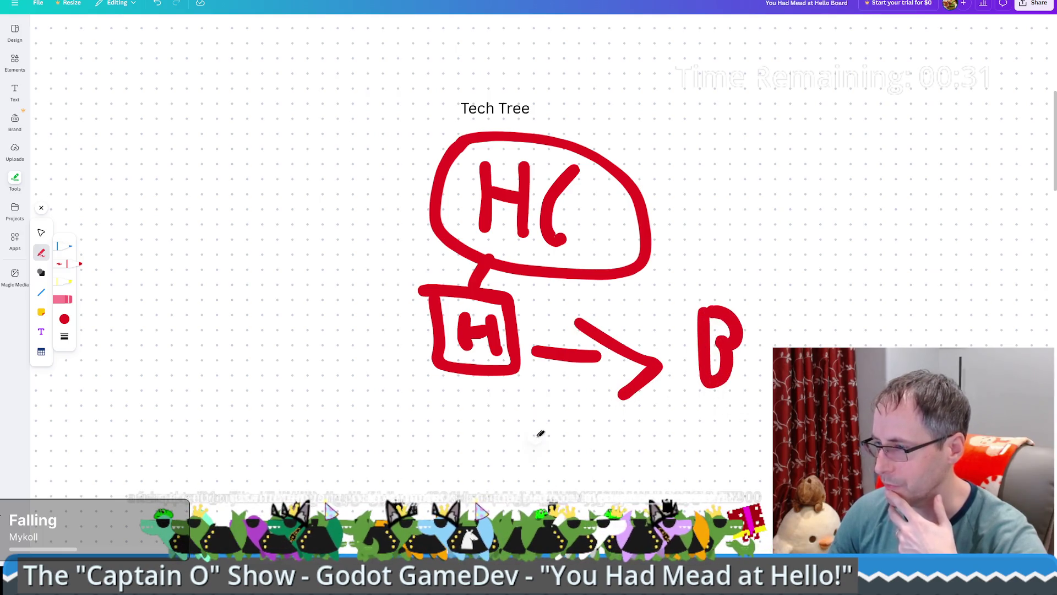
left_click_drag(494, 342, 484, 327)
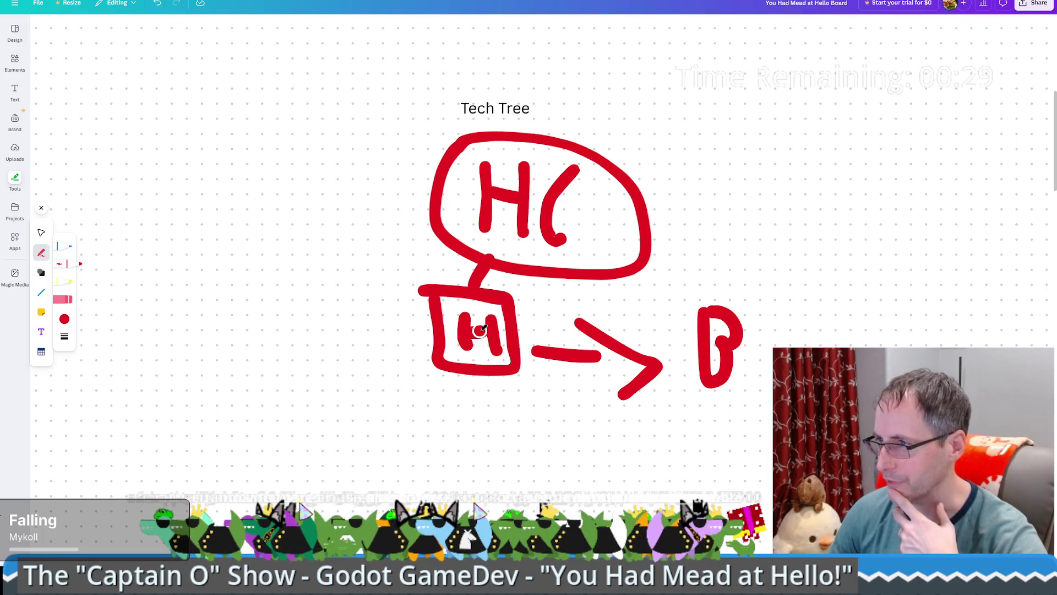
Step: Draw a boxed W with an incoming arrow and an arrow to another W at top right, undoing strays
mouse_move(733, 207)
left_mouse_down()
mouse_move(760, 256)
mouse_move(861, 201)
left_mouse_up()
mouse_move(708, 171)
left_mouse_down()
mouse_move(732, 267)
mouse_move(895, 202)
mouse_move(700, 190)
left_mouse_up()
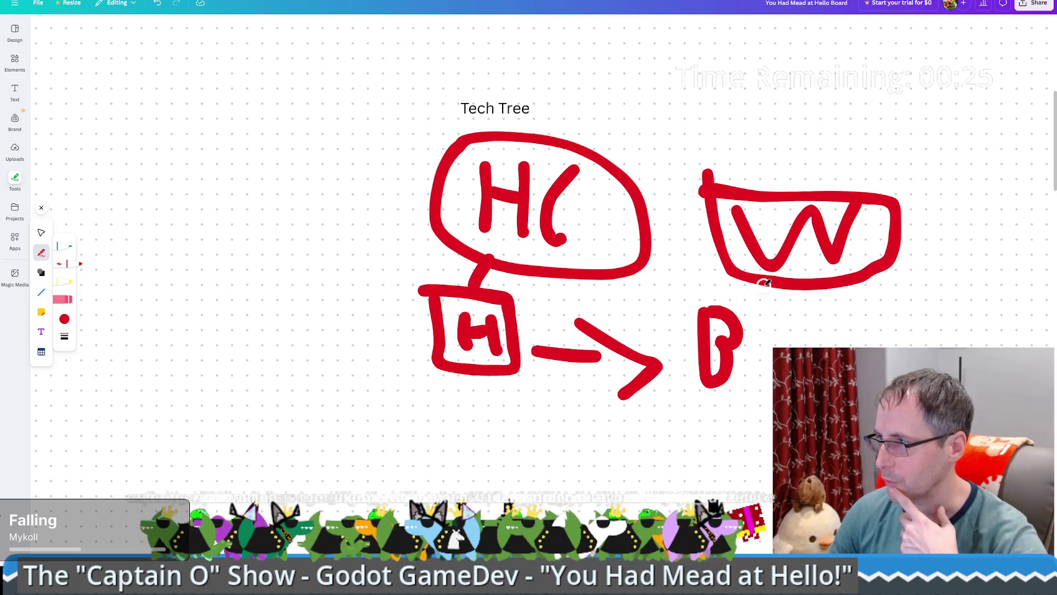
left_click_drag(676, 236, 717, 248)
left_click_drag(719, 251, 697, 269)
left_click_drag(760, 275, 740, 291)
key("ctrl+z")
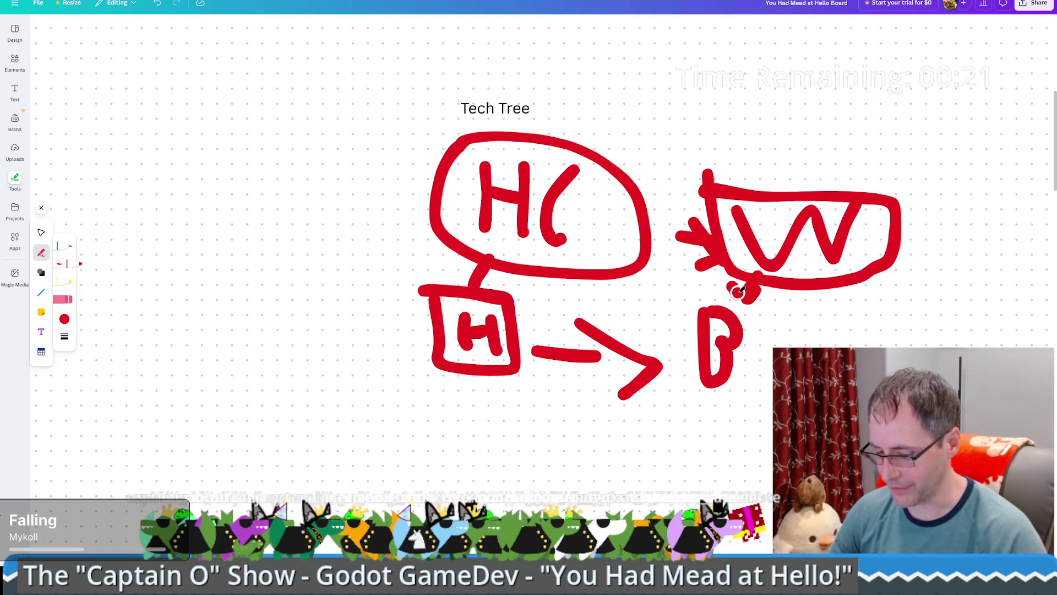
key("ctrl+z")
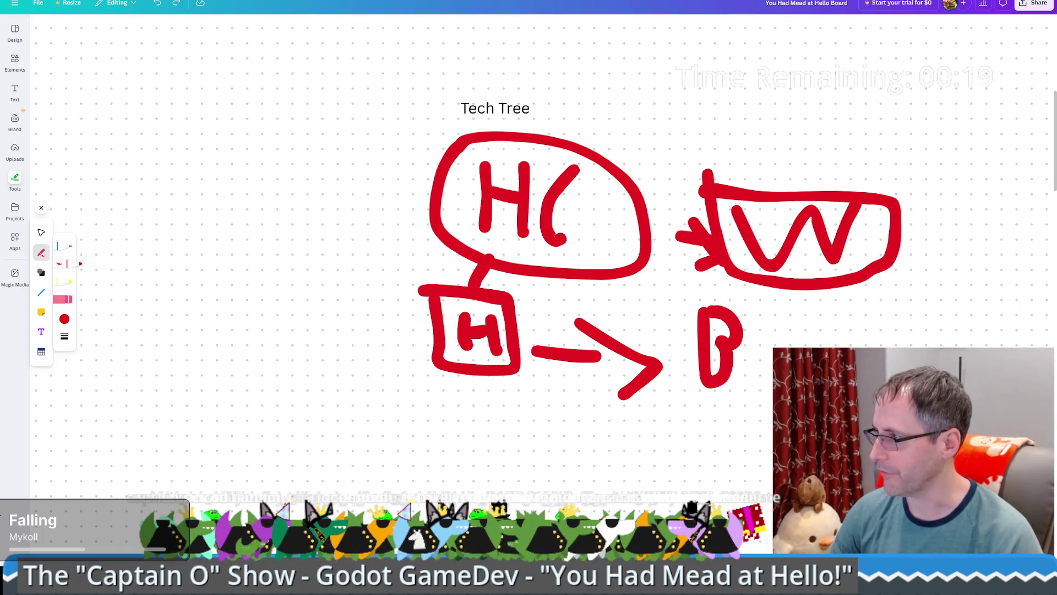
mouse_move(945, 100)
left_mouse_down()
mouse_move(988, 110)
mouse_move(1035, 77)
left_mouse_up()
left_click_drag(884, 191, 956, 187)
left_click_drag(938, 146, 865, 154)
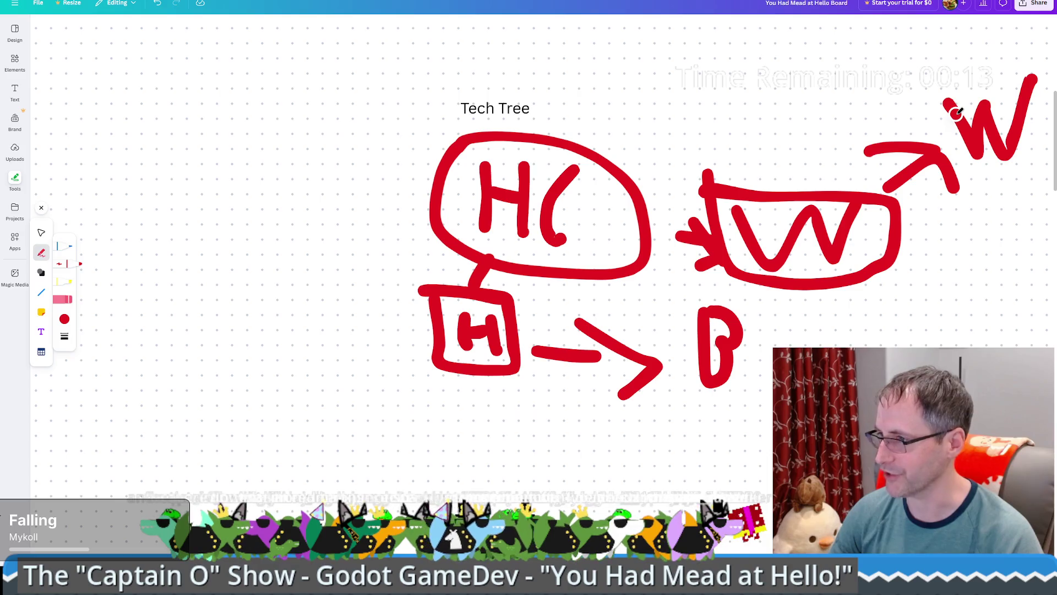
Step: Draw a boxed M below the H box, linked to it and arrowed toward B, then return to Select
left_click_drag(426, 420, 429, 482)
mouse_move(440, 422)
left_mouse_down()
mouse_move(479, 425)
mouse_move(487, 479)
left_mouse_up()
mouse_move(413, 405)
left_mouse_down()
mouse_move(524, 496)
mouse_move(414, 410)
left_mouse_up()
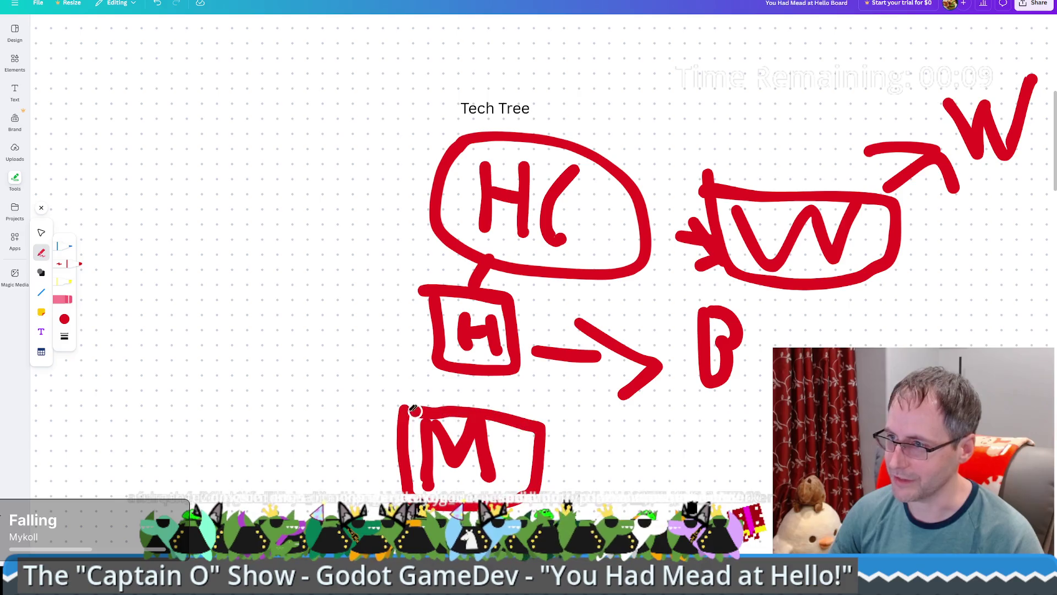
left_click_drag(485, 376, 479, 408)
mouse_move(555, 468)
left_mouse_down()
mouse_move(655, 404)
mouse_move(685, 444)
left_mouse_up()
left_click_drag(655, 395, 605, 420)
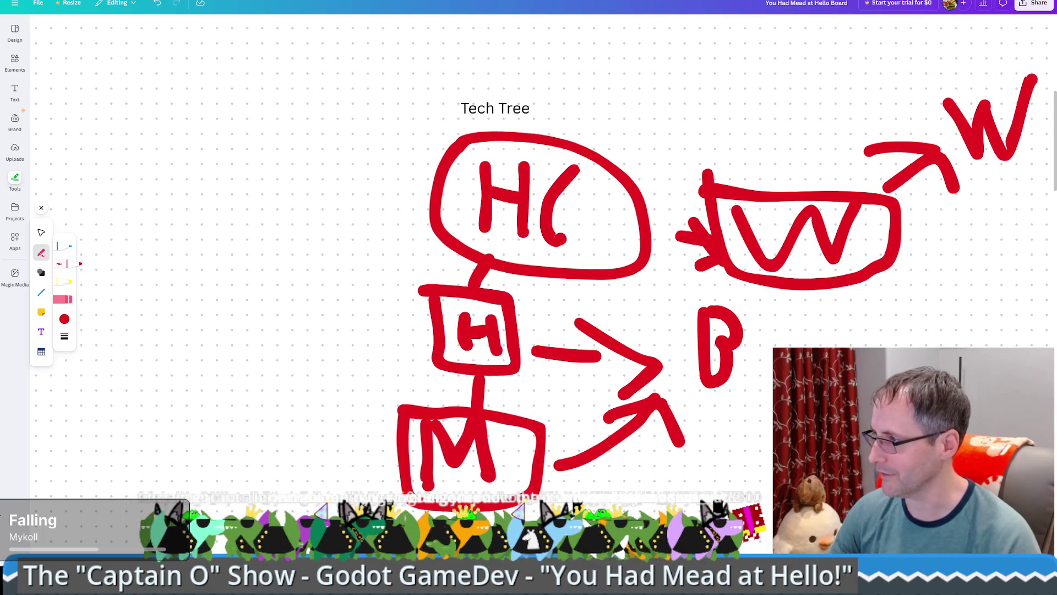
left_click_drag(970, 299, 977, 322)
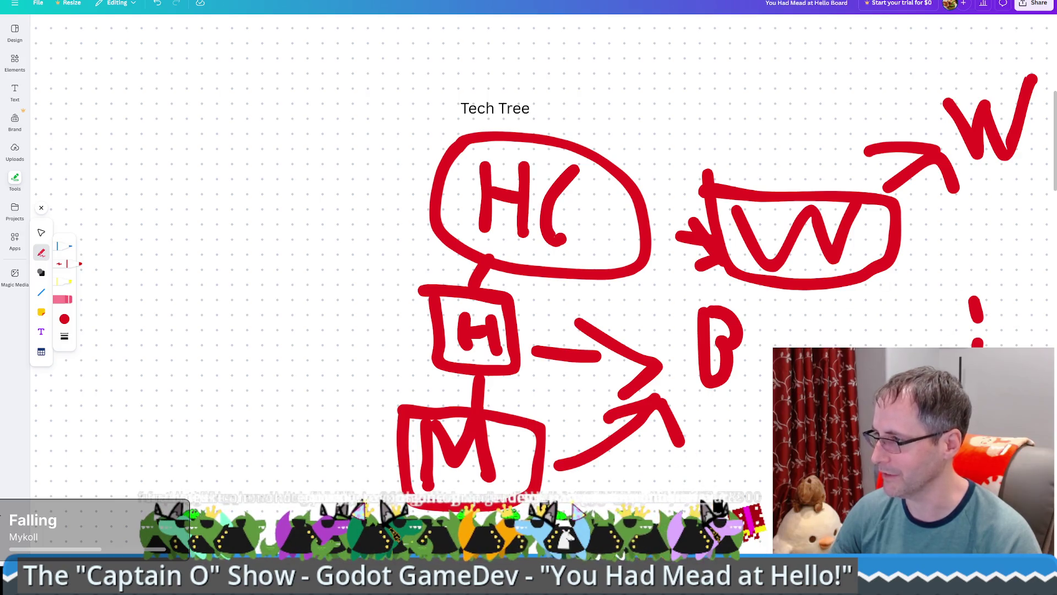
left_click(43, 234)
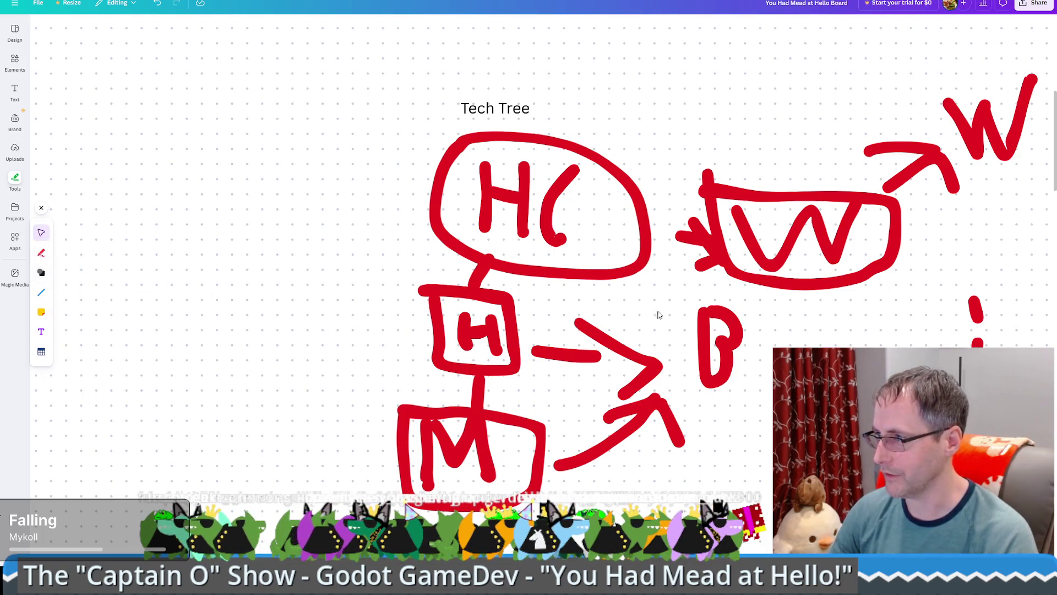